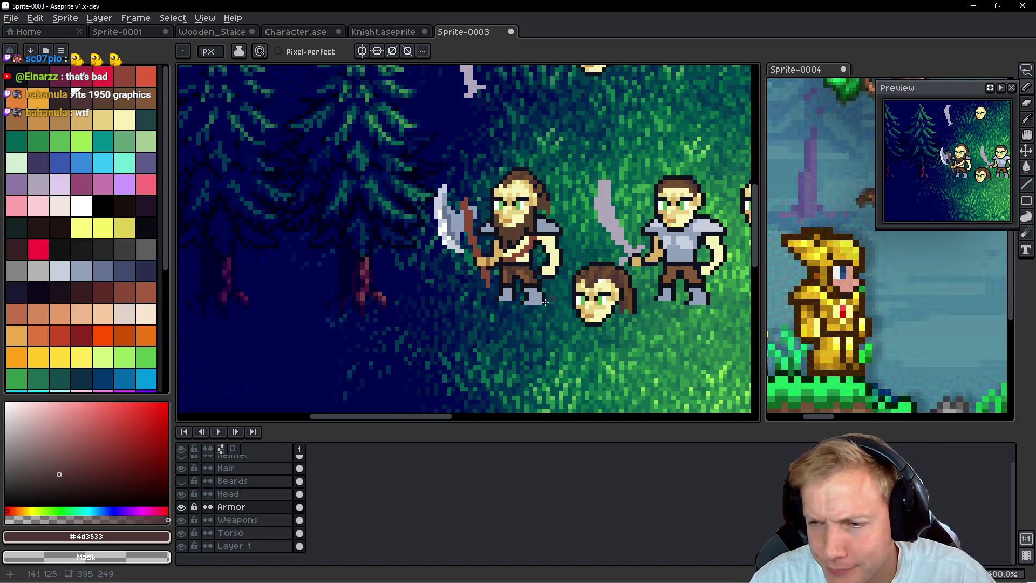
Step: Paint the fighter's boots light grey on the Armor layer
{"action": "scroll", "coordinate": [545, 302], "scroll_direction": "up", "scroll_amount": 5}
{"action": "left_click", "coordinate": [534, 178], "text": "alt"}
{"action": "scroll", "coordinate": [513, 284], "scroll_direction": "down", "scroll_amount": 2}
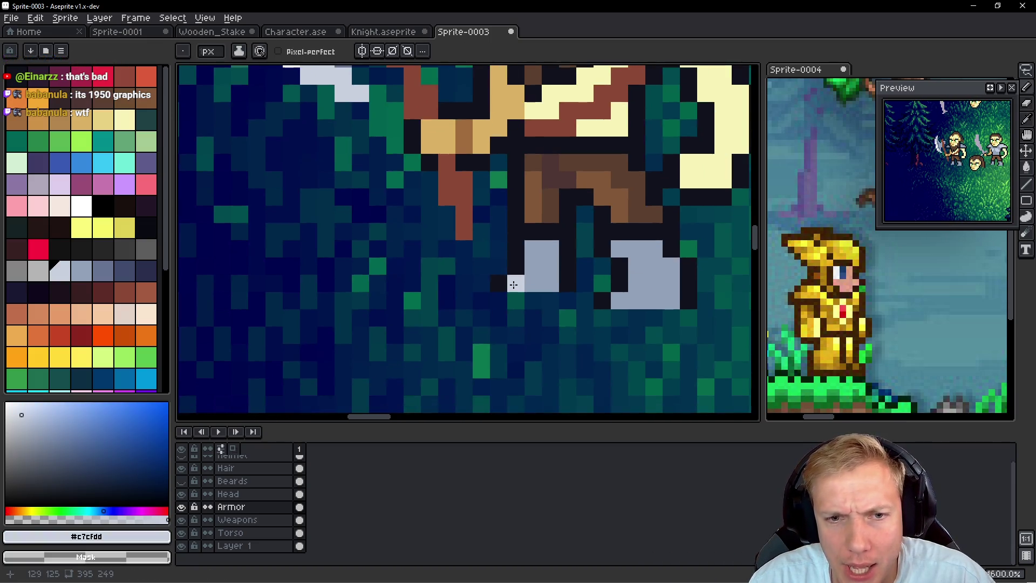
{"action": "left_click", "coordinate": [533, 282]}
{"action": "mouse_move", "coordinate": [619, 300]}
{"action": "left_mouse_down"}
{"action": "mouse_move", "coordinate": [637, 300]}
{"action": "mouse_move", "coordinate": [617, 360]}
{"action": "left_mouse_up"}
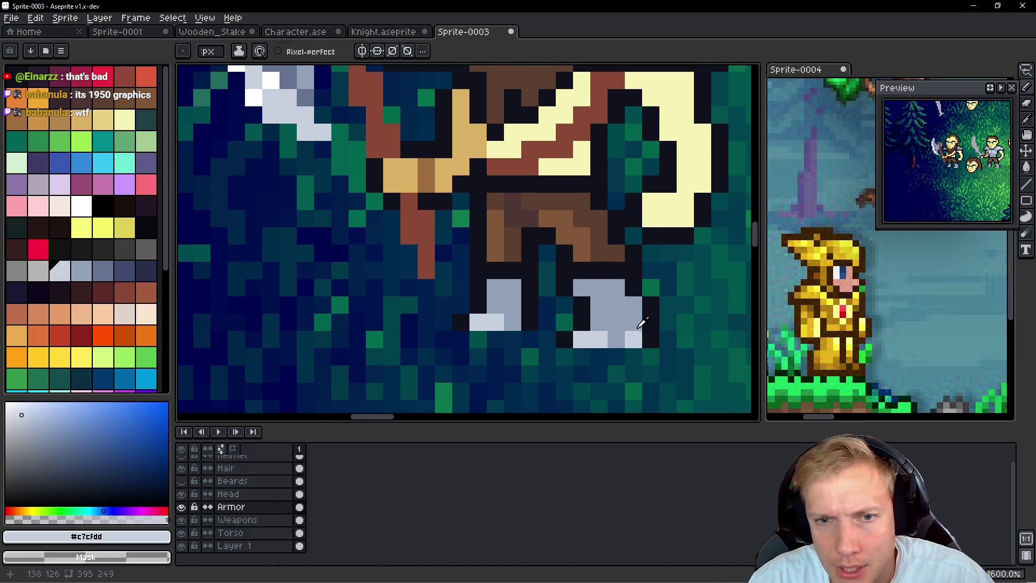
Step: Shade the right and left boots with darker grey pixels
{"action": "left_click", "coordinate": [620, 323], "text": "alt"}
{"action": "left_click", "coordinate": [103, 270]}
{"action": "left_click", "coordinate": [629, 307]}
{"action": "left_click", "coordinate": [617, 287]}
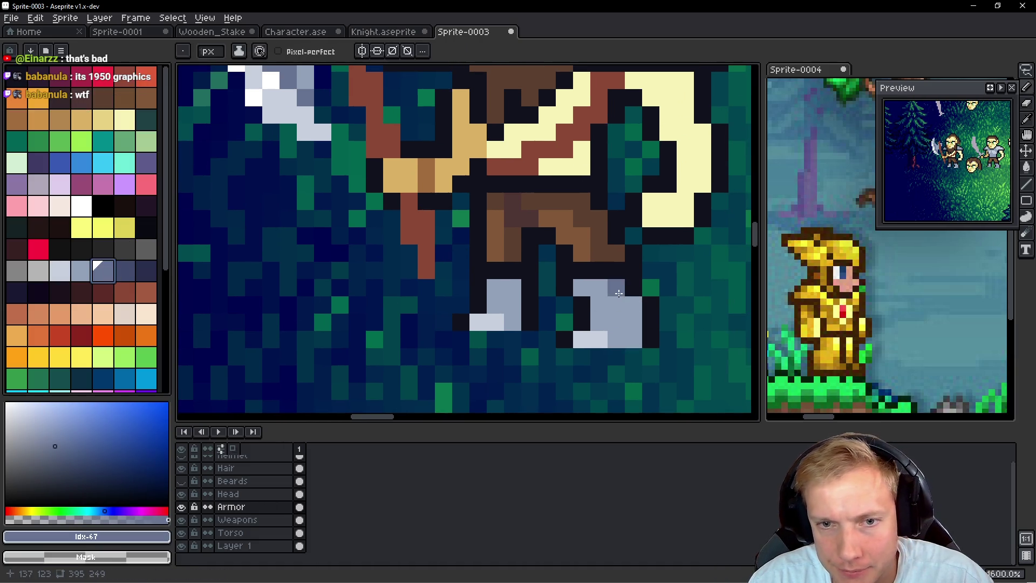
{"action": "left_click", "coordinate": [616, 304]}
{"action": "left_click", "coordinate": [599, 321]}
{"action": "left_click", "coordinate": [616, 322]}
{"action": "left_click", "coordinate": [630, 308]}
{"action": "left_click_drag", "start_coordinate": [630, 316], "coordinate": [632, 337]}
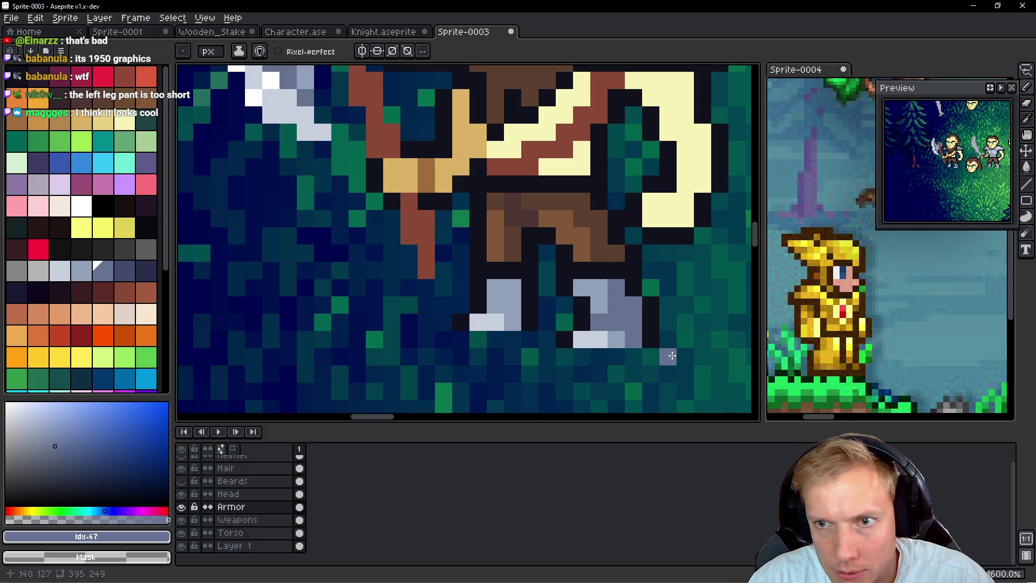
{"action": "left_click_drag", "start_coordinate": [514, 293], "coordinate": [537, 296]}
{"action": "left_click", "coordinate": [537, 297]}
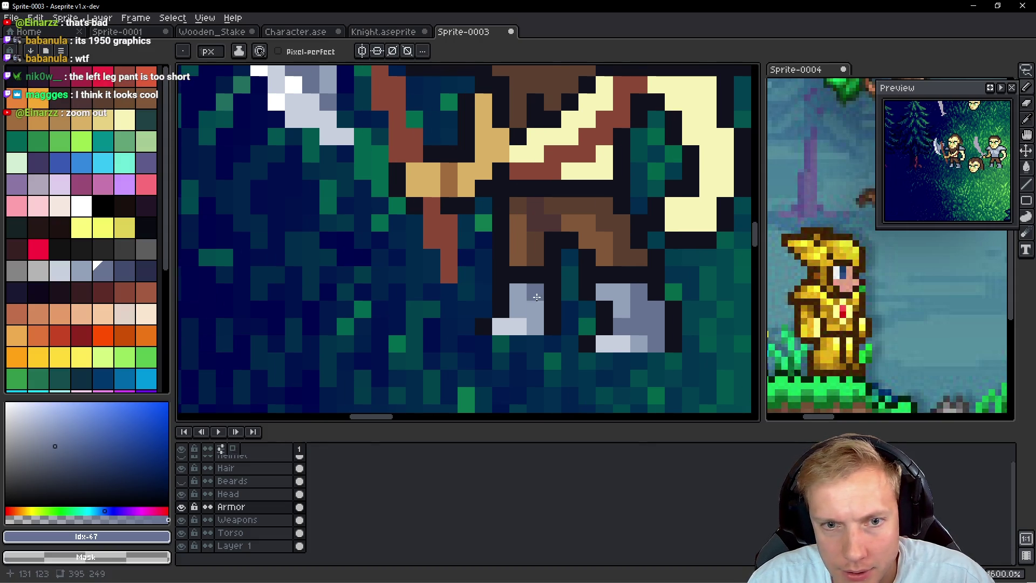
{"action": "left_click", "coordinate": [535, 327]}
{"action": "left_click", "coordinate": [521, 310]}
{"action": "left_click", "coordinate": [574, 338]}
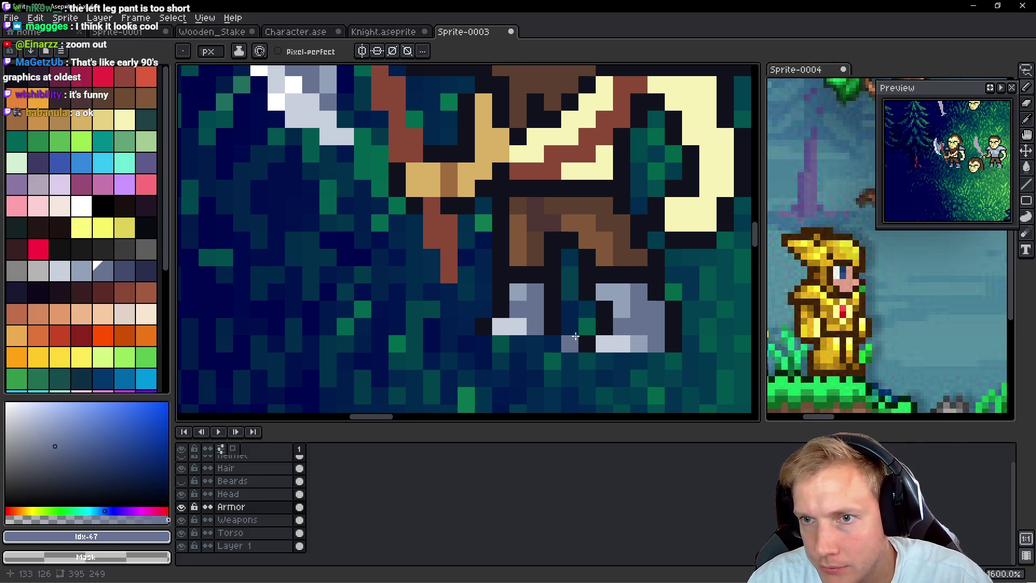
Step: Darken the bottom row of the shoulder armour with darker grey
{"action": "scroll", "coordinate": [575, 336], "scroll_direction": "down", "scroll_amount": 5}
{"action": "scroll", "coordinate": [594, 213], "scroll_direction": "up", "scroll_amount": 5}
{"action": "mouse_move", "coordinate": [586, 259]}
{"action": "left_mouse_down"}
{"action": "mouse_move", "coordinate": [577, 264]}
{"action": "mouse_move", "coordinate": [648, 263]}
{"action": "mouse_move", "coordinate": [628, 264]}
{"action": "left_mouse_up"}
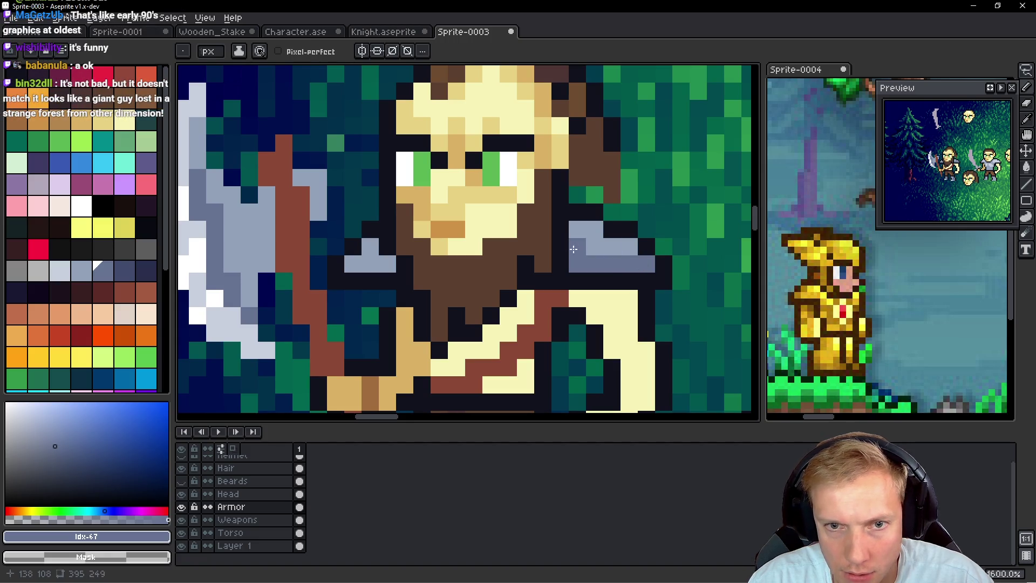
{"action": "scroll", "coordinate": [622, 268], "scroll_direction": "down", "scroll_amount": 2}
{"action": "scroll", "coordinate": [473, 258], "scroll_direction": "up", "scroll_amount": 2}
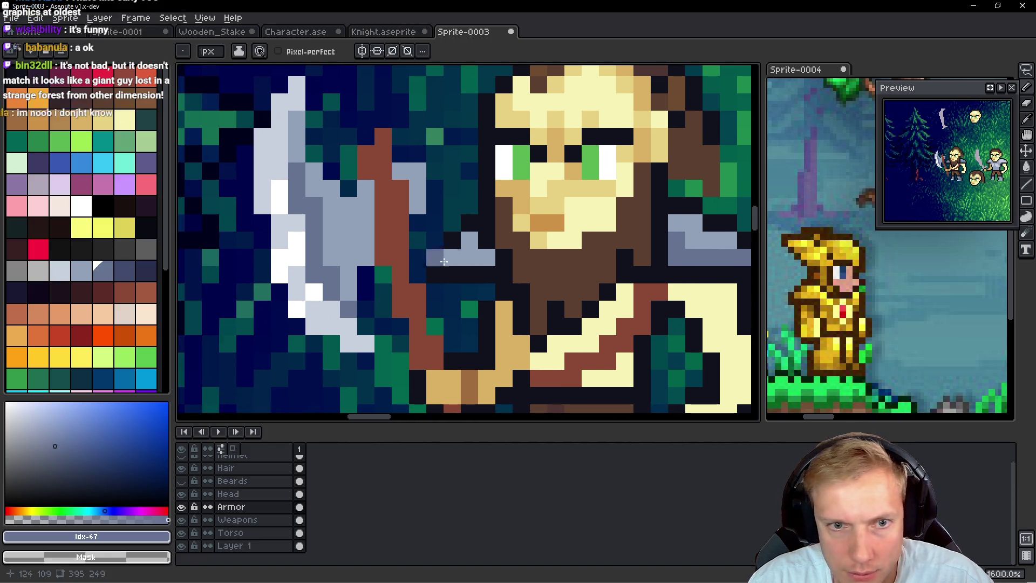
{"action": "left_click", "coordinate": [452, 257]}
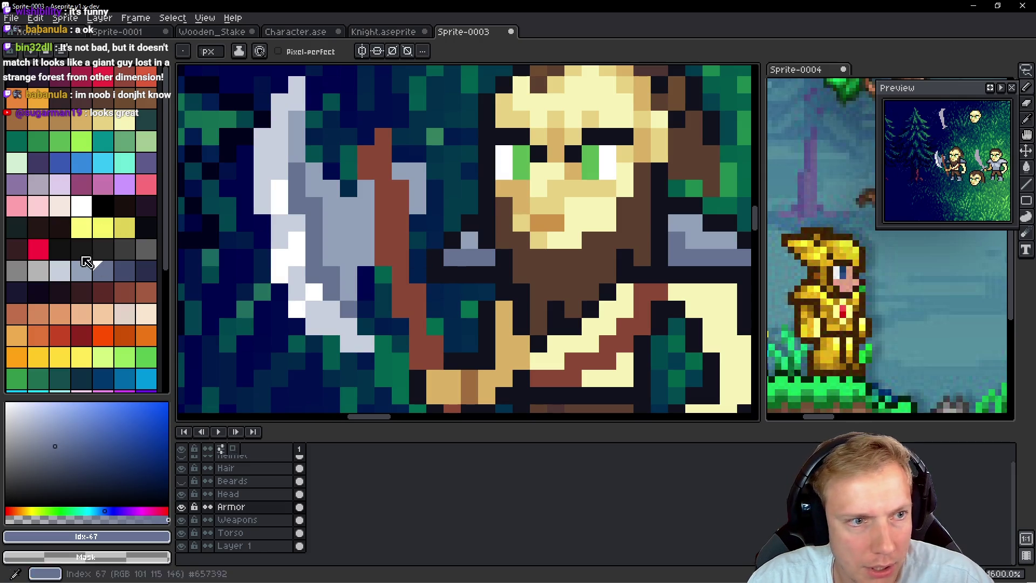
Step: Add white highlight pixels to the shoulder armour and the left boot toe
{"action": "left_click", "coordinate": [85, 210]}
{"action": "scroll", "coordinate": [497, 203], "scroll_direction": "right", "scroll_amount": 3}
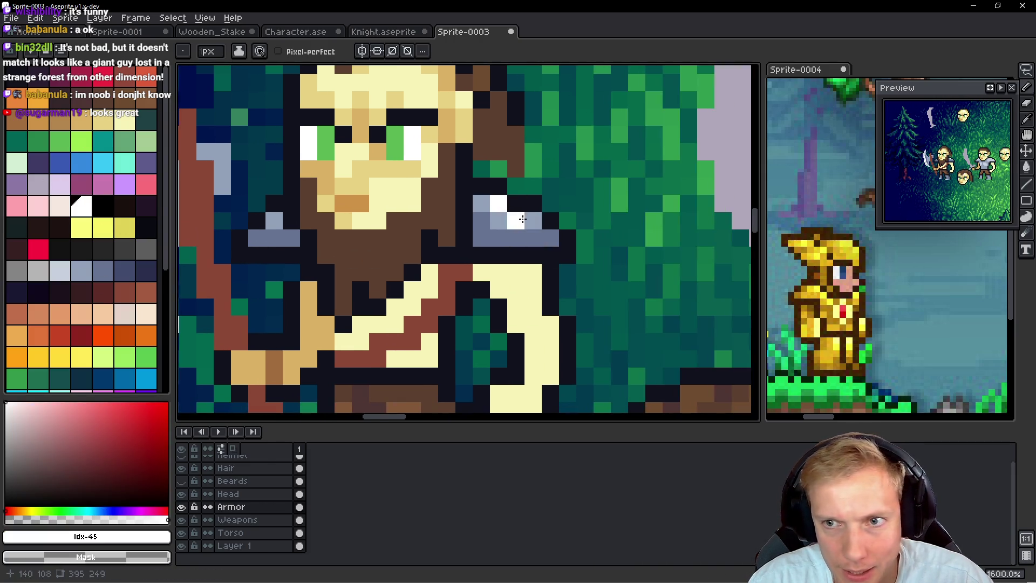
{"action": "left_click", "coordinate": [531, 219]}
{"action": "scroll", "coordinate": [520, 281], "scroll_direction": "left", "scroll_amount": 3}
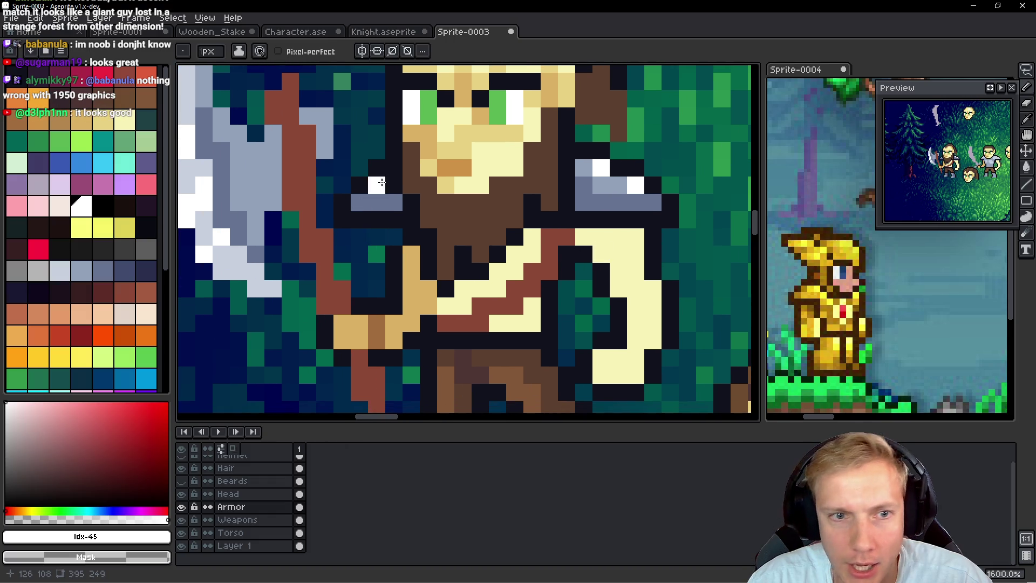
{"action": "scroll", "coordinate": [411, 242], "scroll_direction": "down", "scroll_amount": 3}
{"action": "left_click", "coordinate": [452, 318]}
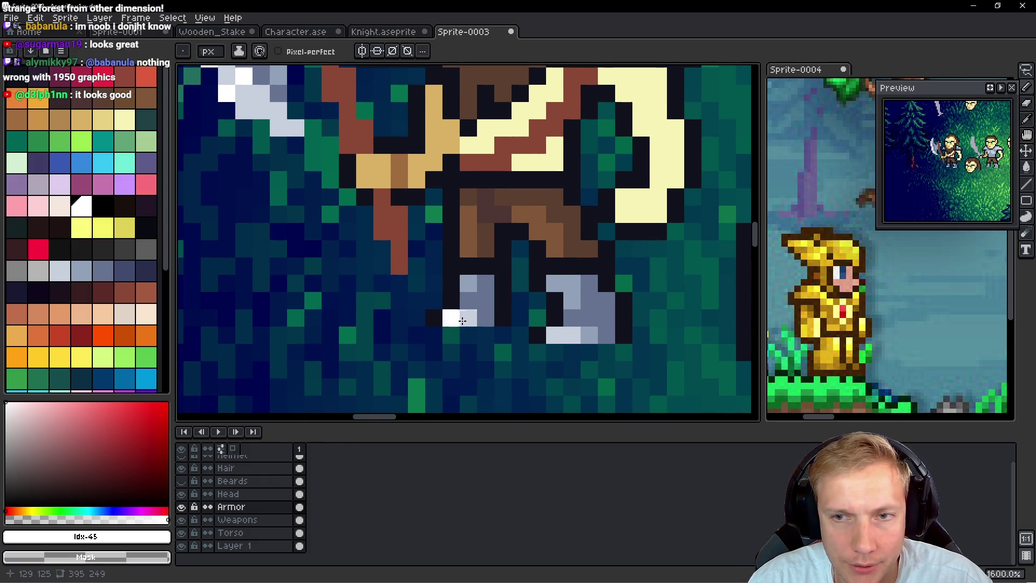
{"action": "scroll", "coordinate": [463, 321], "scroll_direction": "down", "scroll_amount": 6}
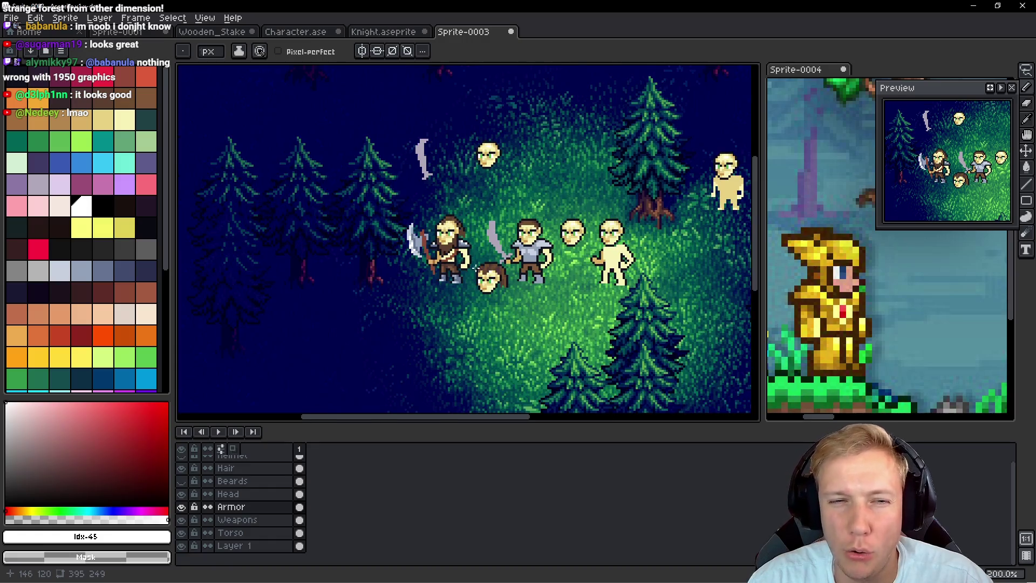
Step: Pick the axe's blue-grey, undo stray pixels, and make the Weapons layer active
{"action": "scroll", "coordinate": [461, 258], "scroll_direction": "up", "scroll_amount": 6}
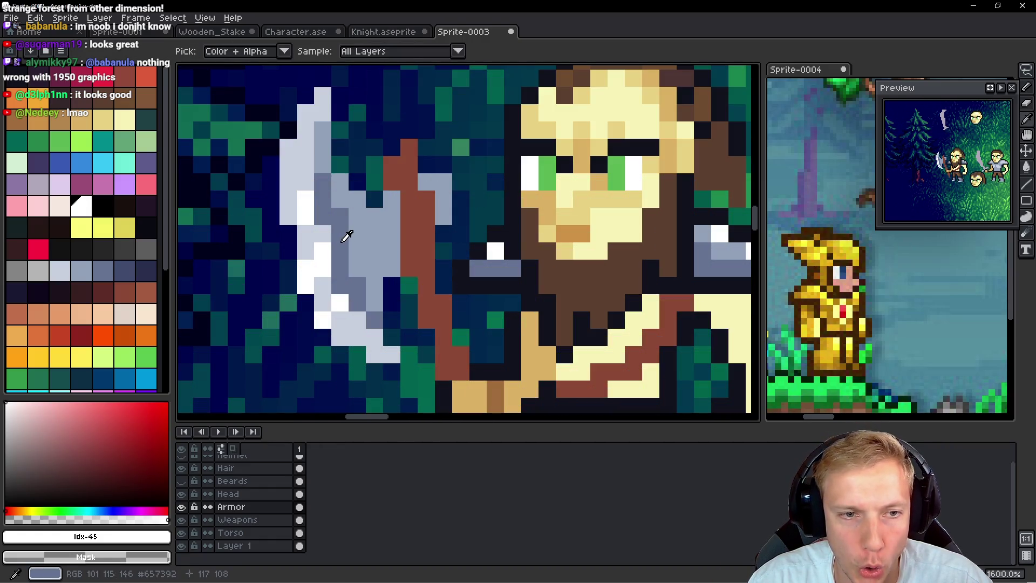
{"action": "left_click", "coordinate": [345, 231], "text": "alt"}
{"action": "left_click_drag", "start_coordinate": [391, 208], "coordinate": [392, 237]}
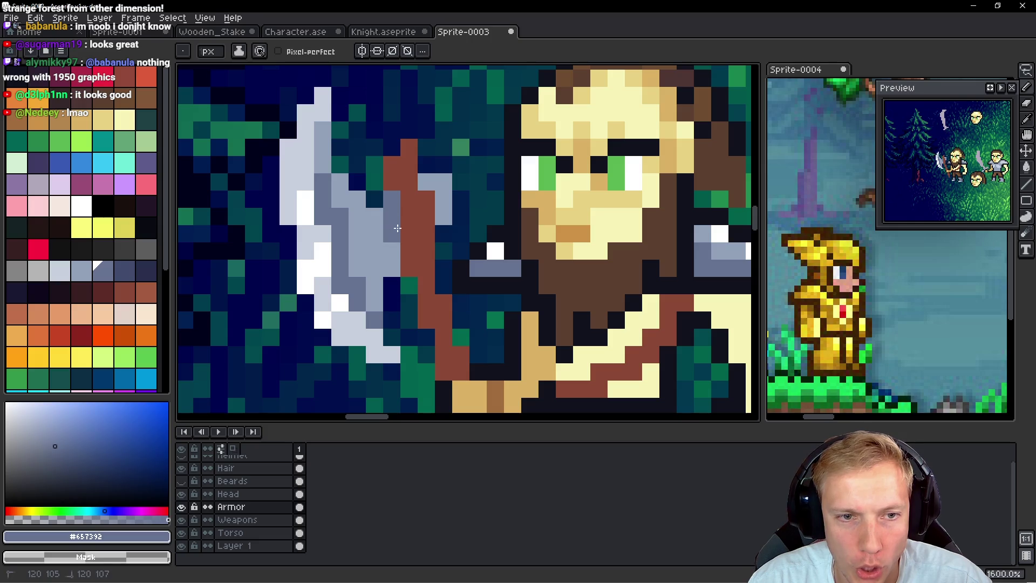
{"action": "key", "text": "v"}
{"action": "key", "text": "ctrl+z"}
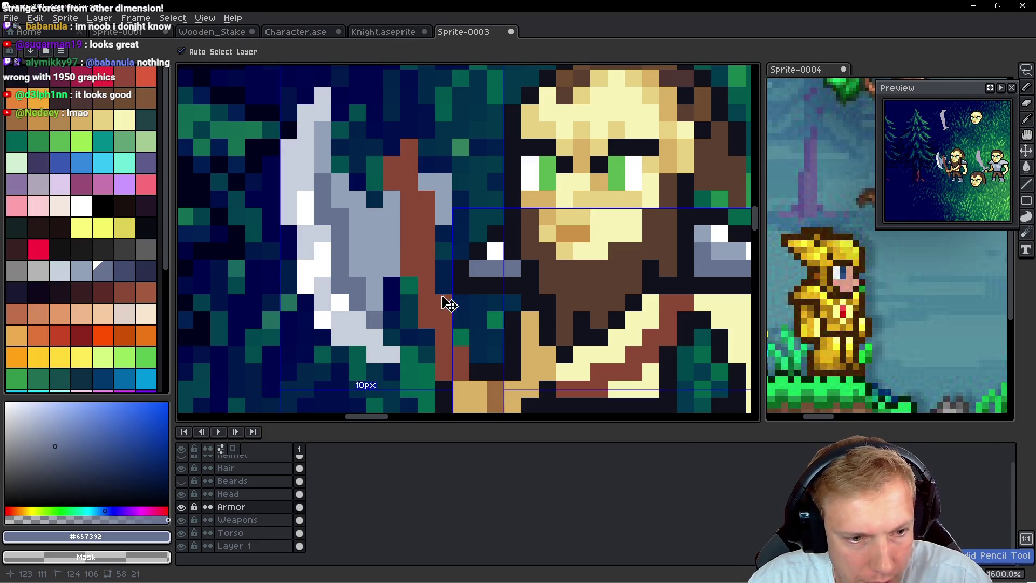
{"action": "key", "text": "b"}
{"action": "left_click", "coordinate": [185, 521]}
{"action": "left_click", "coordinate": [185, 521]}
{"action": "left_click", "coordinate": [237, 520]}
Step: Darken a column and the pale pixels along the axe edge with blue-grey
{"action": "left_click", "coordinate": [408, 233]}
{"action": "key", "text": "ctrl+z"}
{"action": "left_click_drag", "start_coordinate": [392, 199], "coordinate": [391, 251]}
{"action": "left_click", "coordinate": [376, 216]}
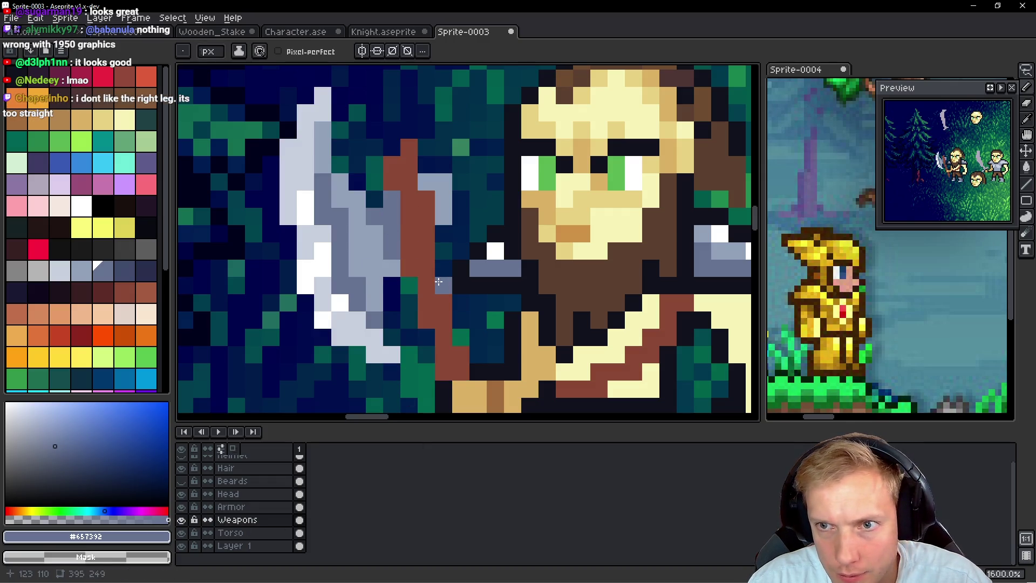
{"action": "left_click", "coordinate": [443, 216]}
{"action": "left_click", "coordinate": [445, 199]}
{"action": "left_click", "coordinate": [460, 216]}
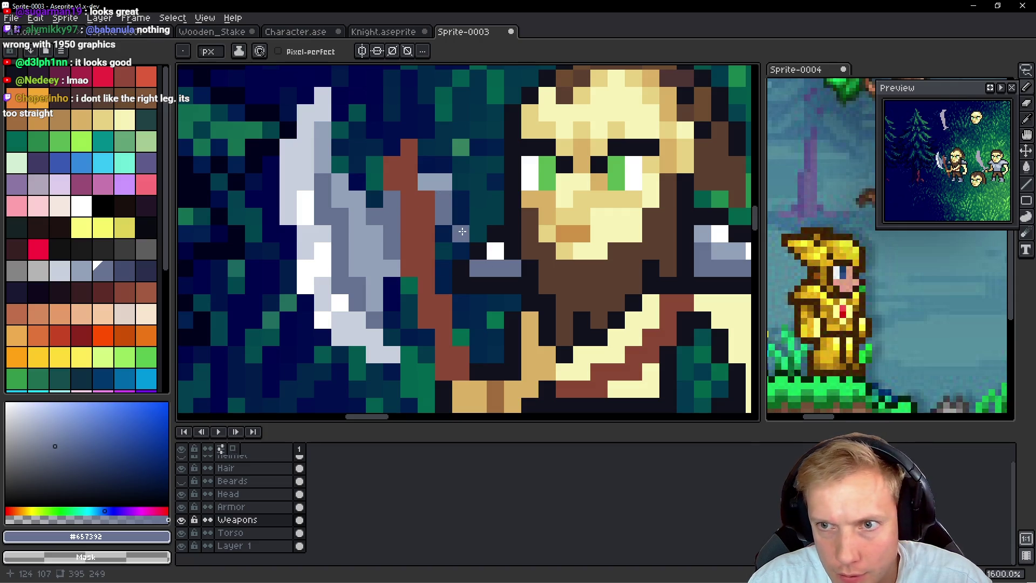
Step: Touch up the axe with pale blue-grey pixels, undoing a stray one
{"action": "left_click", "coordinate": [421, 179], "text": "alt"}
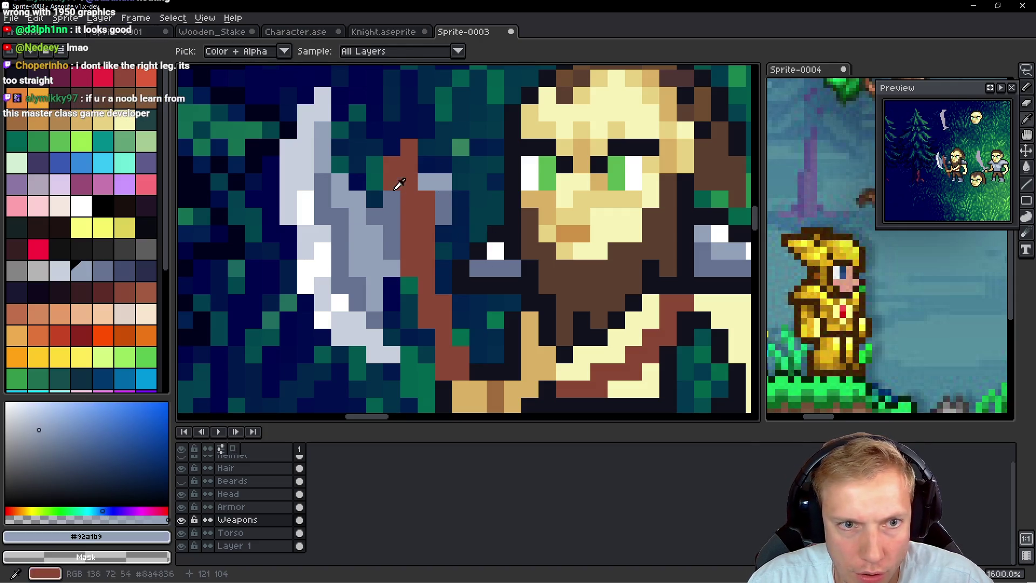
{"action": "left_click", "coordinate": [388, 203]}
{"action": "left_click", "coordinate": [403, 246]}
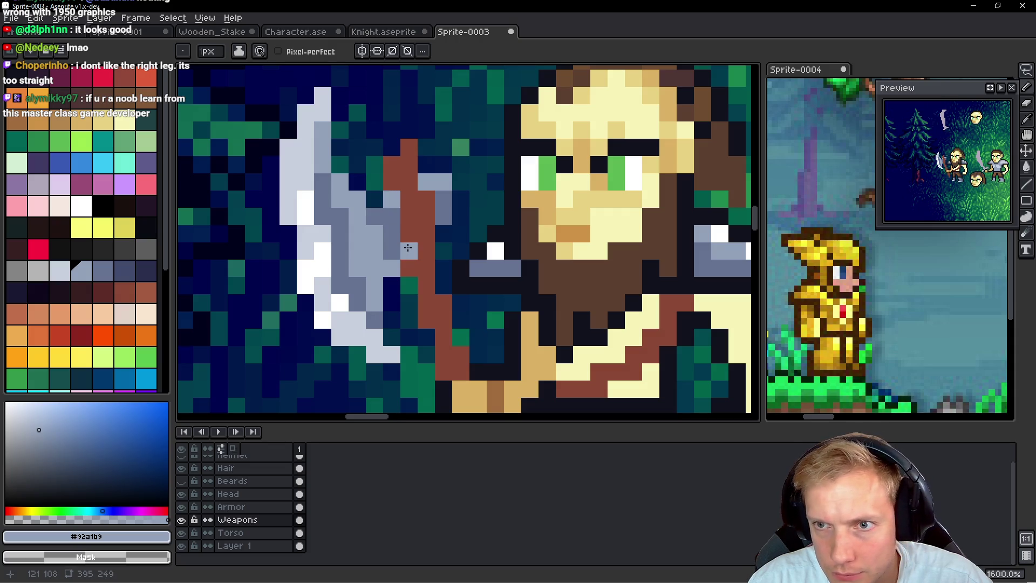
{"action": "key", "text": "ctrl+z"}
Step: Shade several axe blade pixels with the dark slate colour
{"action": "left_click", "coordinate": [389, 247], "text": "alt"}
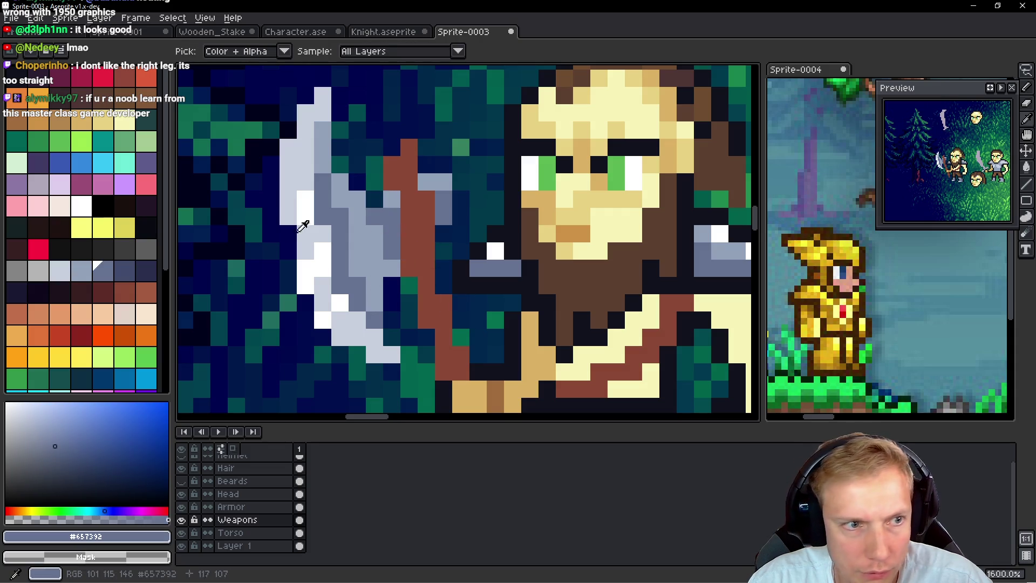
{"action": "left_click", "coordinate": [135, 266]}
{"action": "left_click", "coordinate": [391, 249]}
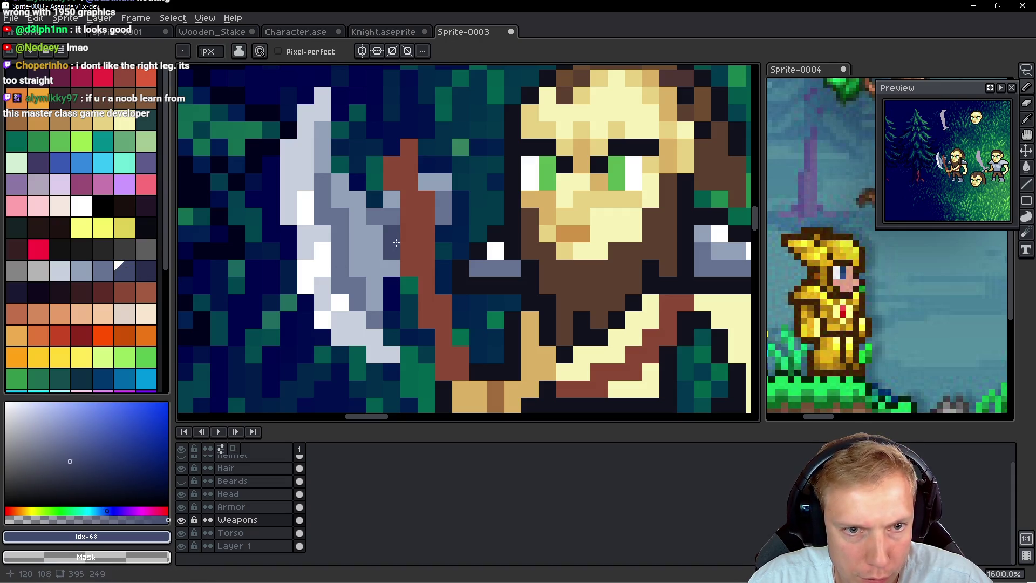
{"action": "left_click", "coordinate": [337, 241]}
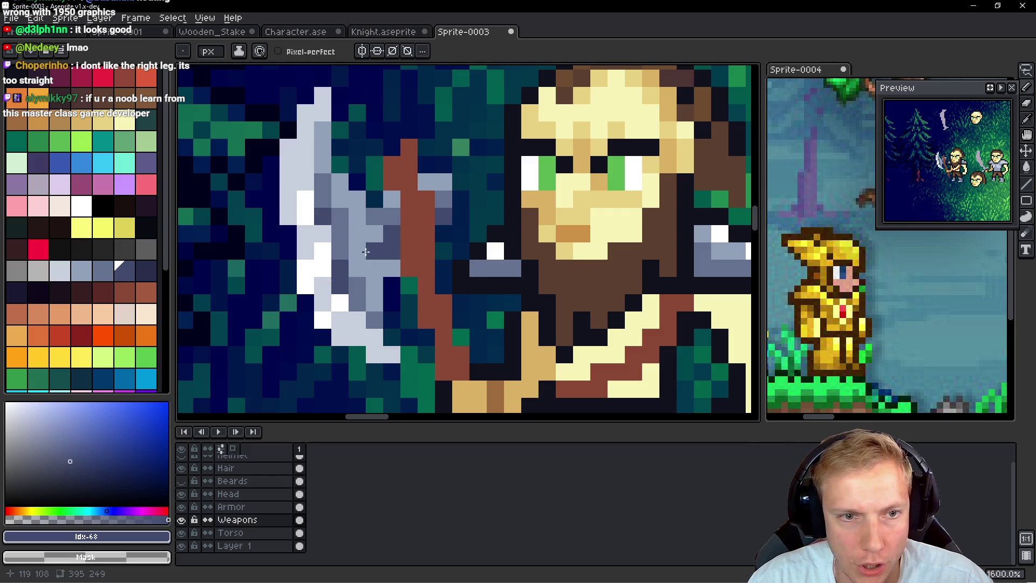
{"action": "left_click", "coordinate": [377, 213], "text": "alt"}
{"action": "left_click", "coordinate": [376, 239]}
{"action": "left_click", "coordinate": [392, 268]}
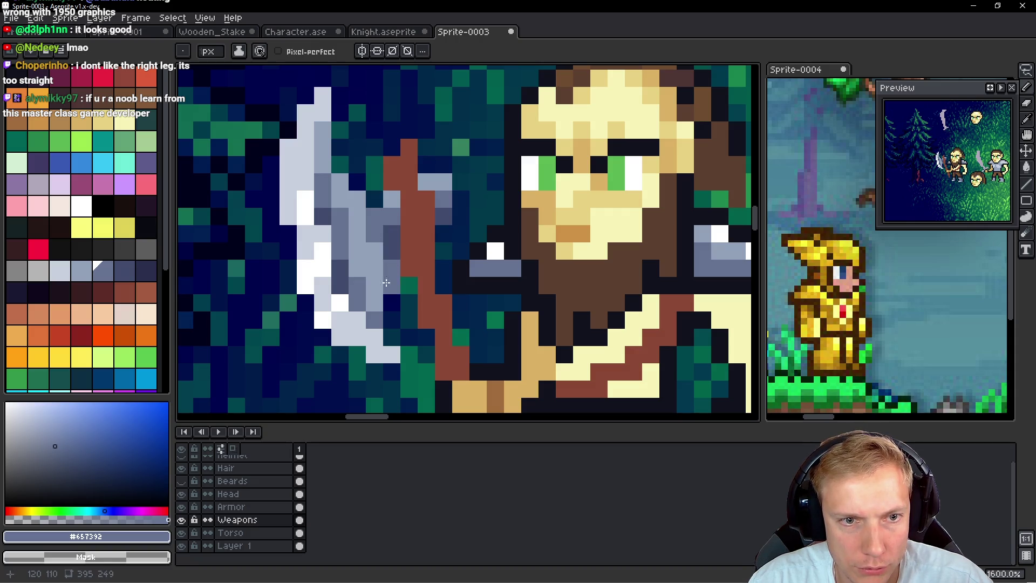
{"action": "left_click", "coordinate": [377, 249]}
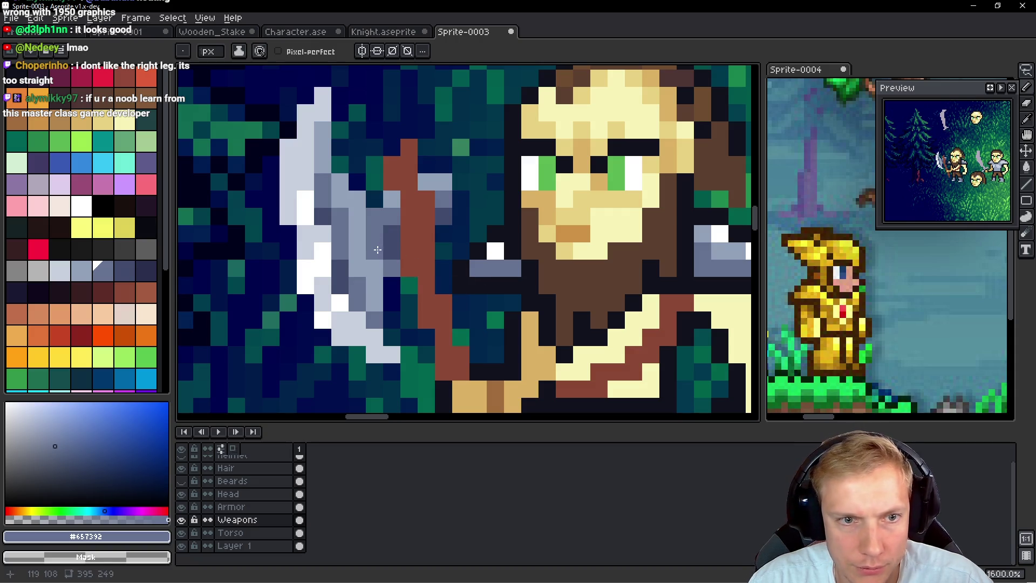
{"action": "scroll", "coordinate": [377, 250], "scroll_direction": "down", "scroll_amount": 7}
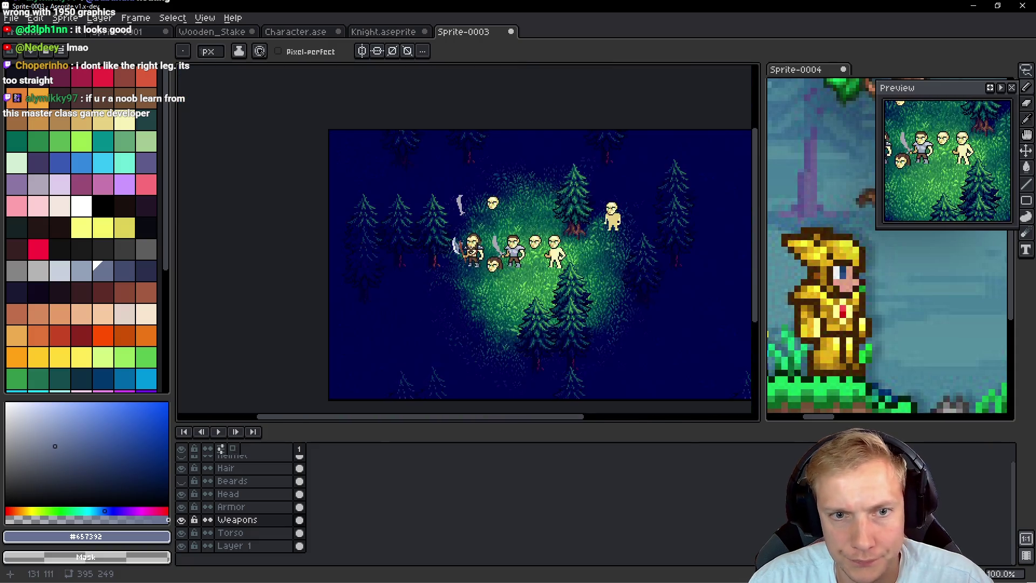
{"action": "scroll", "coordinate": [470, 250], "scroll_direction": "up", "scroll_amount": 1}
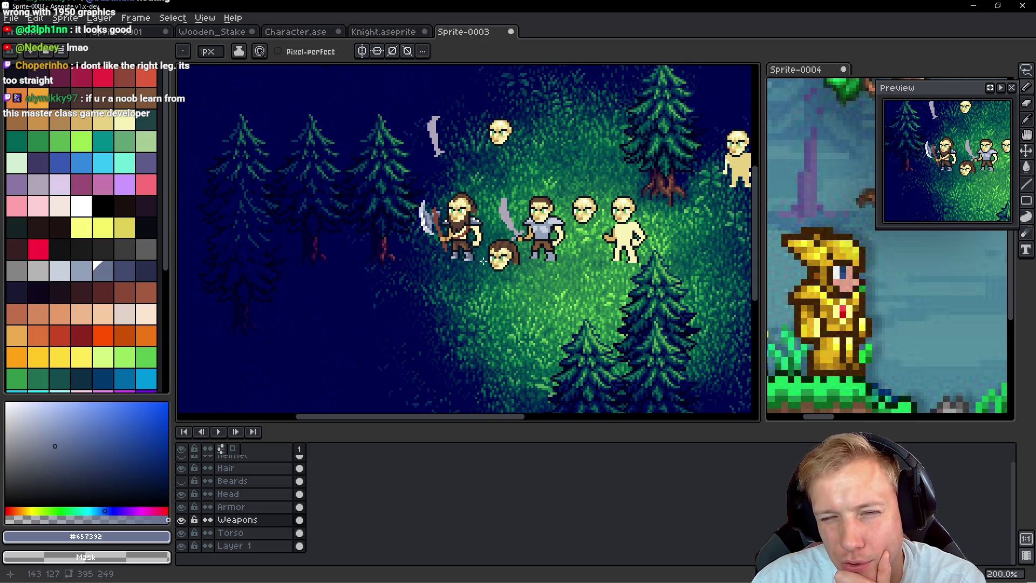
{"action": "scroll", "coordinate": [471, 253], "scroll_direction": "up", "scroll_amount": 3}
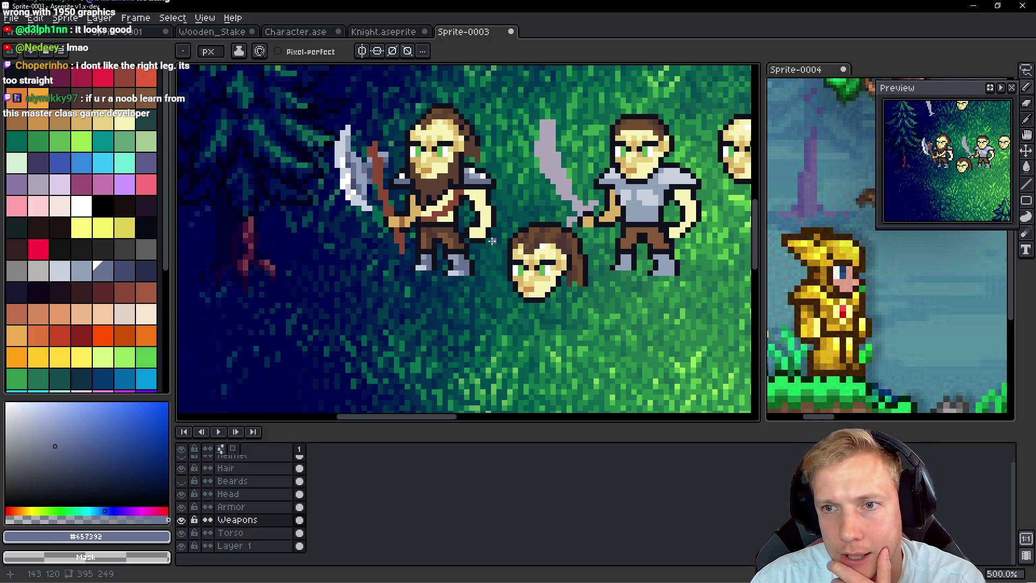
{"action": "scroll", "coordinate": [483, 204], "scroll_direction": "up", "scroll_amount": 4}
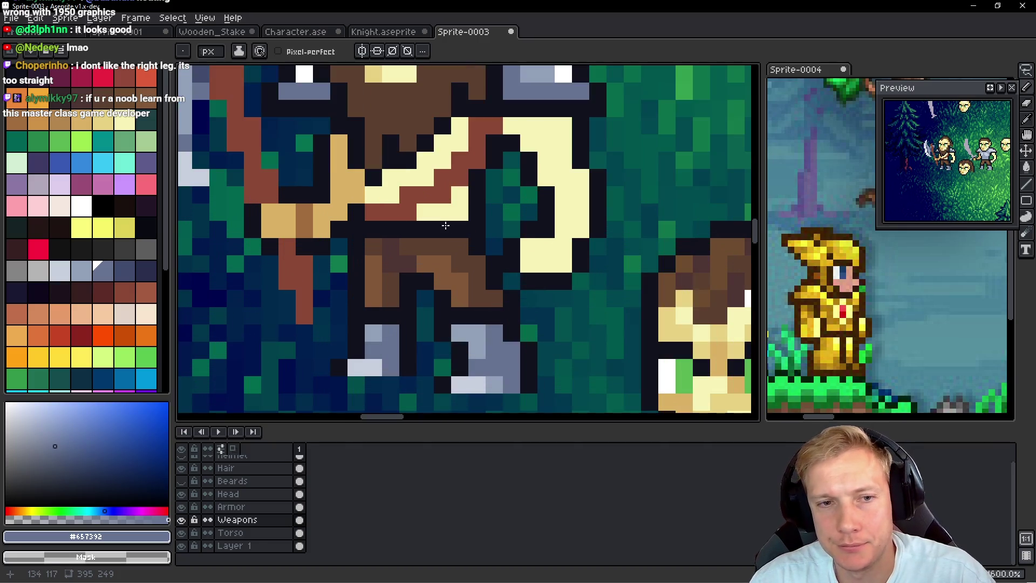
{"action": "left_click", "coordinate": [475, 227], "text": "alt"}
Step: On the Torso layer, paint tan pixels along the torso edge and arm
{"action": "left_click", "coordinate": [475, 227], "text": "ctrl"}
{"action": "scroll", "coordinate": [475, 226], "scroll_direction": "up", "scroll_amount": 2}
{"action": "left_click_drag", "start_coordinate": [431, 189], "coordinate": [472, 199]}
{"action": "left_click", "coordinate": [461, 213]}
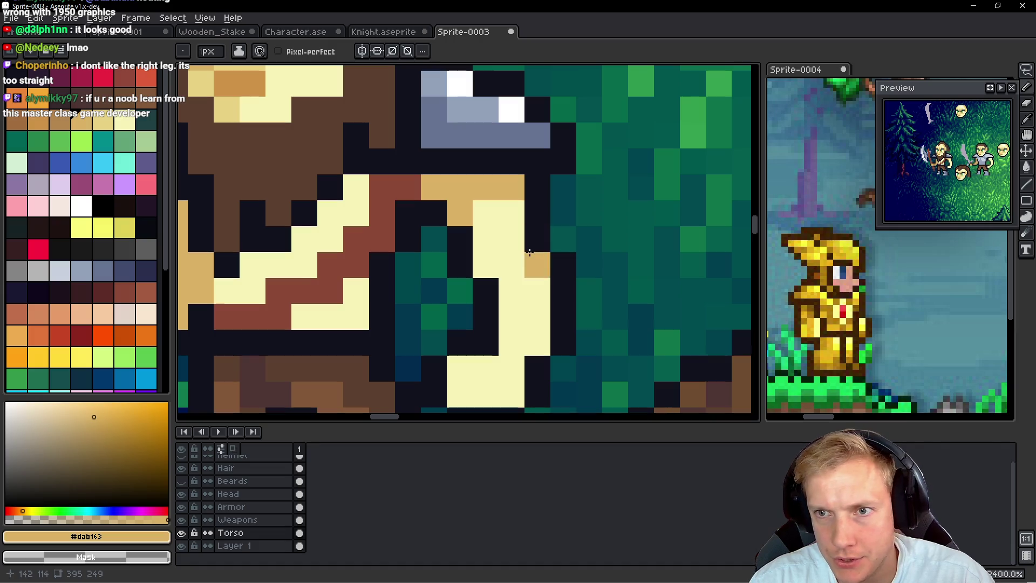
{"action": "scroll", "coordinate": [507, 226], "scroll_direction": "down", "scroll_amount": 3}
{"action": "mouse_move", "coordinate": [491, 248]}
{"action": "left_mouse_down"}
{"action": "mouse_move", "coordinate": [488, 265]}
{"action": "mouse_move", "coordinate": [515, 284]}
{"action": "mouse_move", "coordinate": [515, 310]}
{"action": "left_mouse_up"}
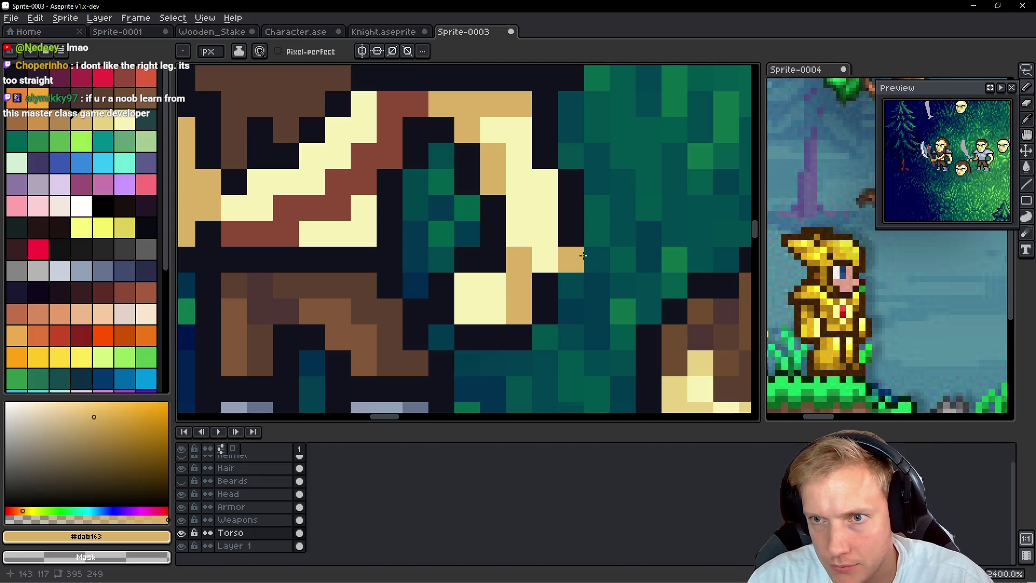
{"action": "mouse_move", "coordinate": [518, 237]}
{"action": "left_mouse_down"}
{"action": "mouse_move", "coordinate": [540, 248]}
{"action": "mouse_move", "coordinate": [510, 216]}
{"action": "left_mouse_up"}
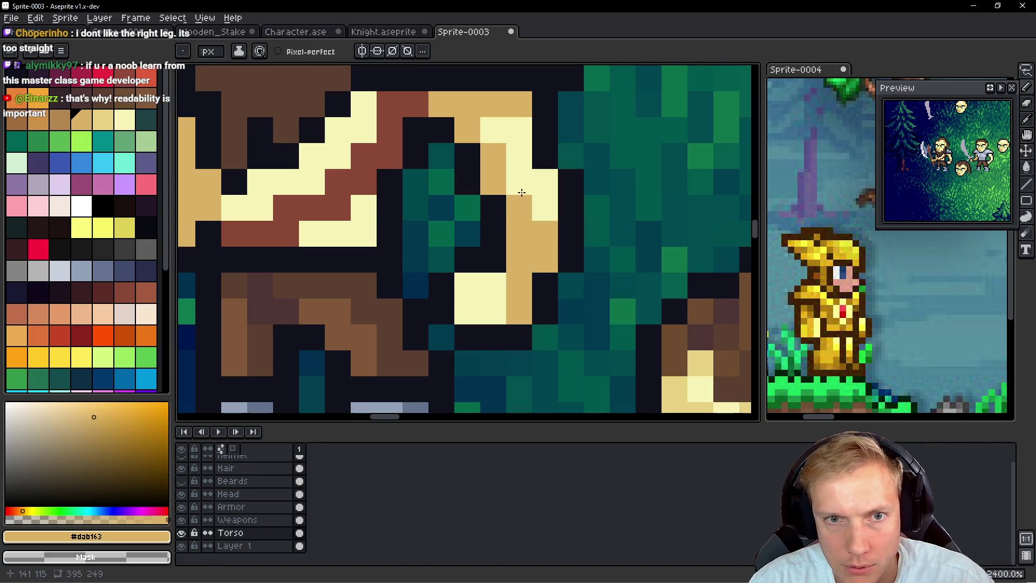
Step: Add cream highlight pixels on the arm and recolour one cream pixel tan
{"action": "left_click", "coordinate": [550, 204], "text": "alt"}
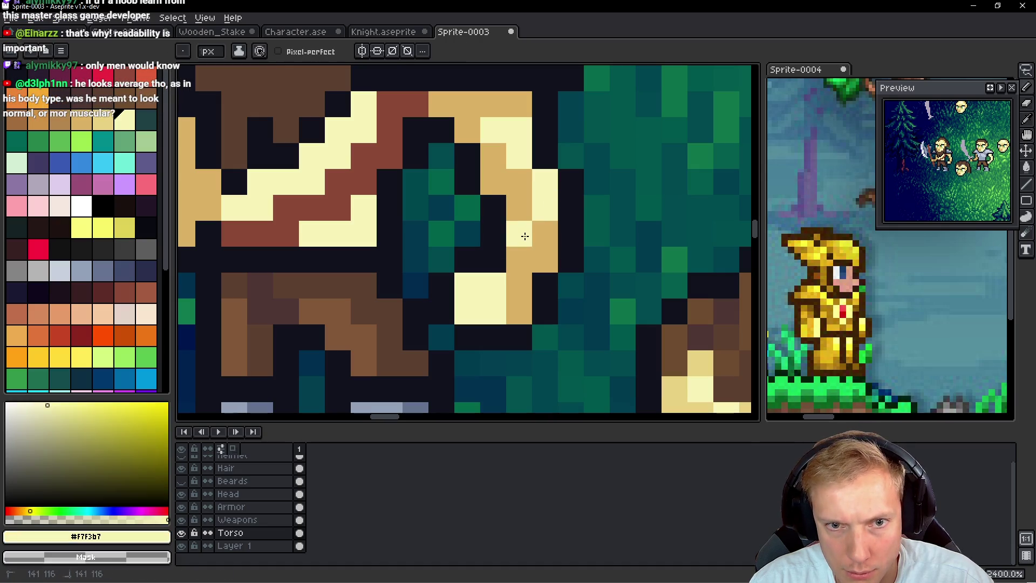
{"action": "left_click", "coordinate": [524, 236]}
{"action": "left_click", "coordinate": [519, 259]}
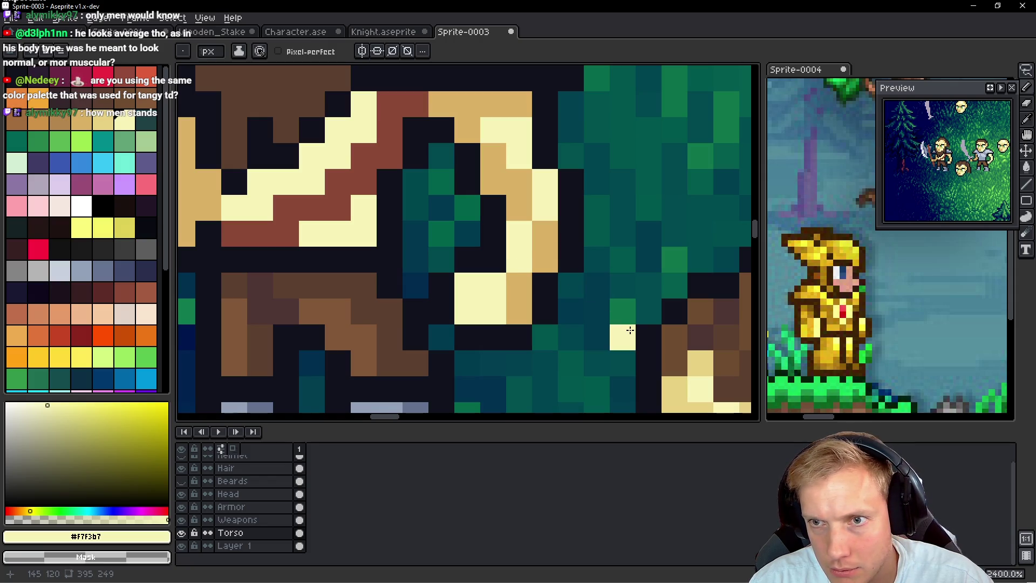
{"action": "left_click", "coordinate": [521, 184], "text": "alt"}
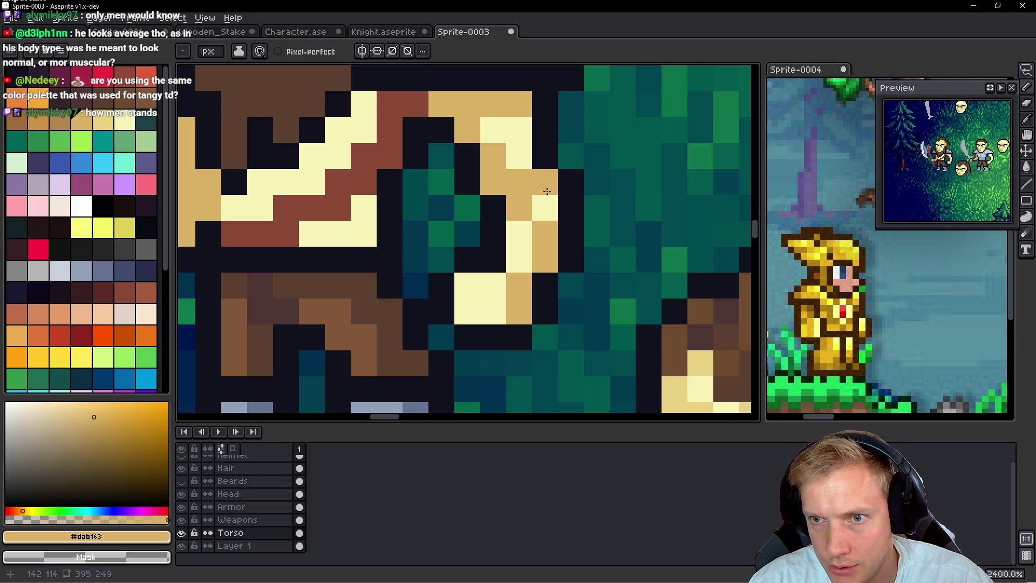
{"action": "left_click", "coordinate": [545, 206]}
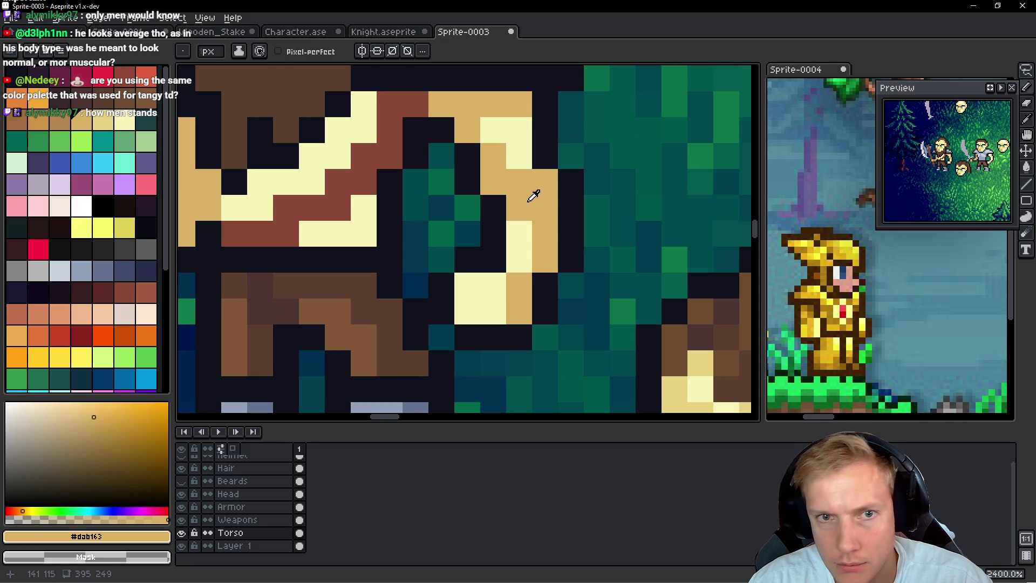
{"action": "left_click", "coordinate": [521, 135], "text": "alt"}
{"action": "scroll", "coordinate": [571, 171], "scroll_direction": "down", "scroll_amount": 8}
{"action": "scroll", "coordinate": [571, 172], "scroll_direction": "down", "scroll_amount": 2}
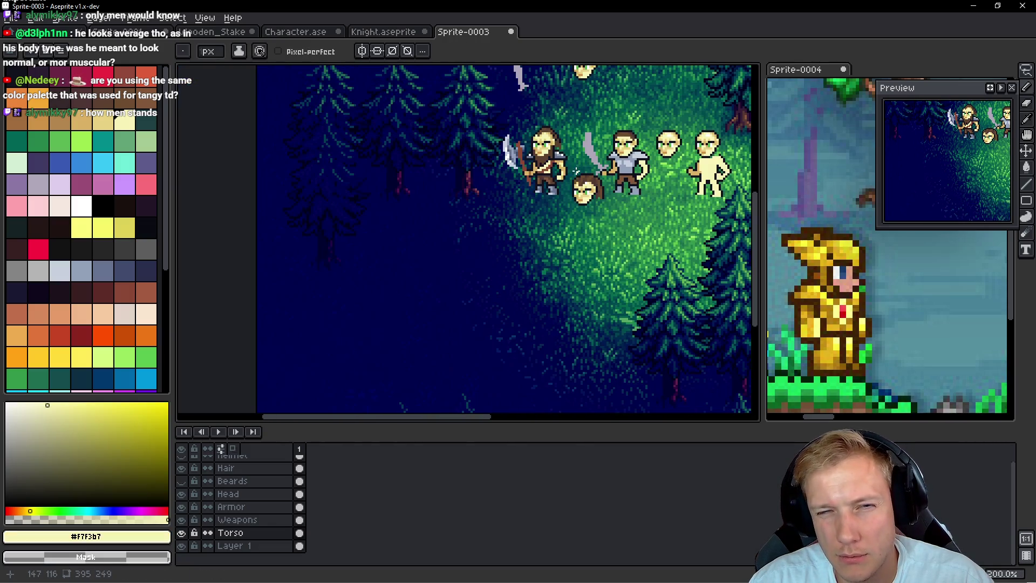
Step: Zoom into the torso and add one cream highlight pixel to its edge
{"action": "scroll", "coordinate": [576, 172], "scroll_direction": "up", "scroll_amount": 1}
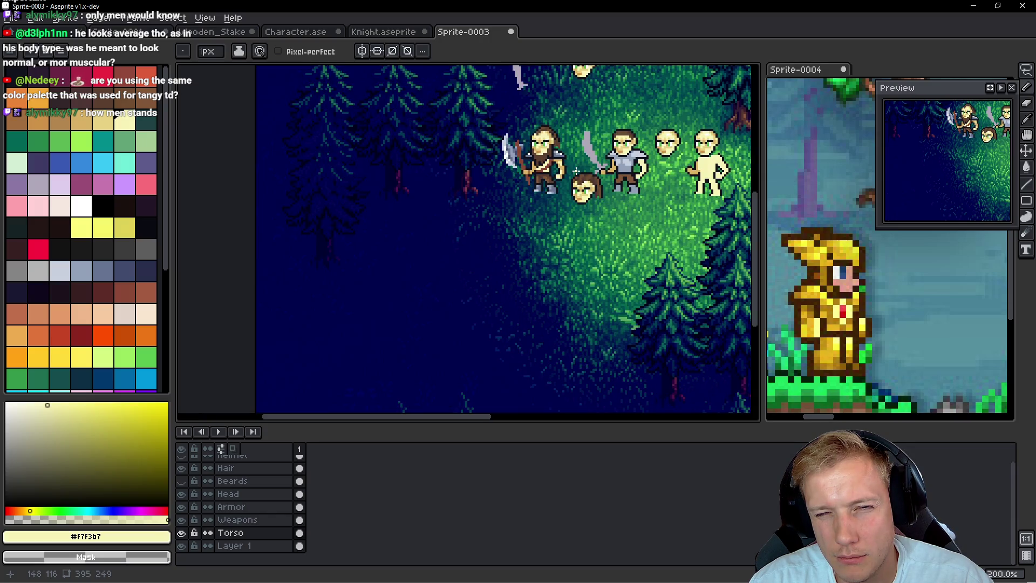
{"action": "scroll", "coordinate": [568, 166], "scroll_direction": "up", "scroll_amount": 8}
{"action": "left_click_drag", "start_coordinate": [425, 177], "coordinate": [376, 200]}
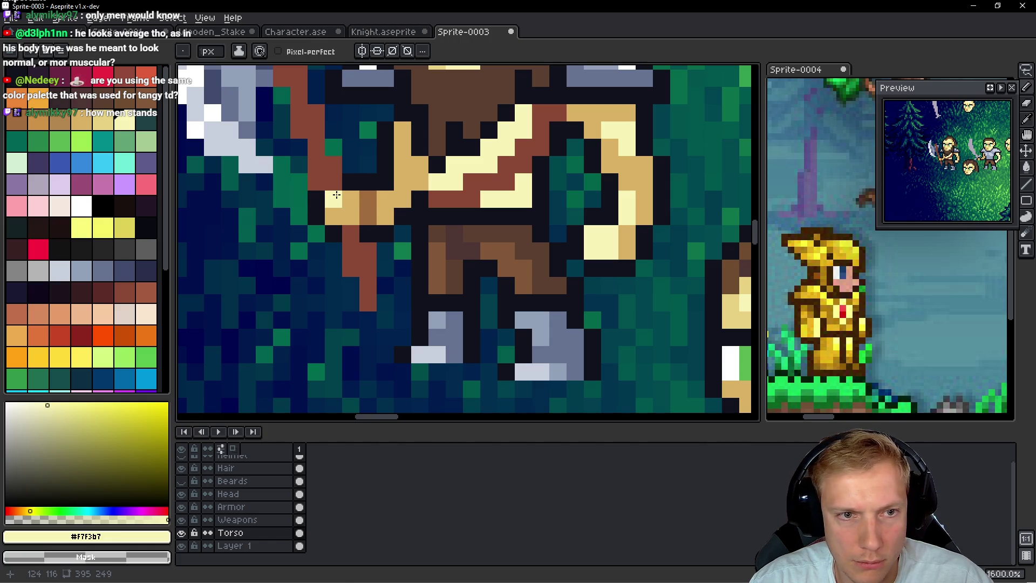
{"action": "left_click", "coordinate": [350, 199]}
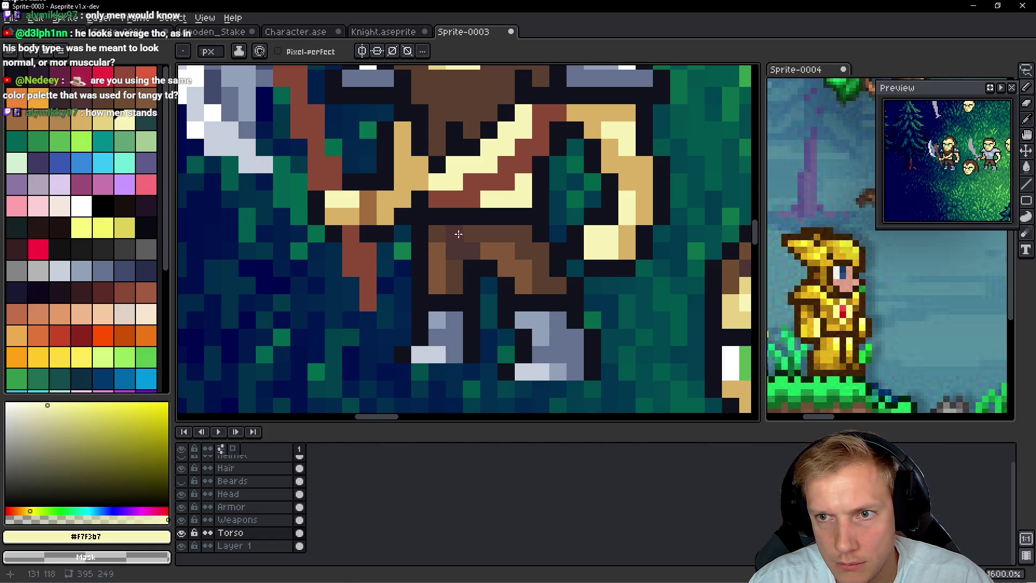
Step: Zoom and pan around the scene to review the fighters
{"action": "scroll", "coordinate": [458, 212], "scroll_direction": "down", "scroll_amount": 7}
{"action": "scroll", "coordinate": [545, 221], "scroll_direction": "up", "scroll_amount": 2}
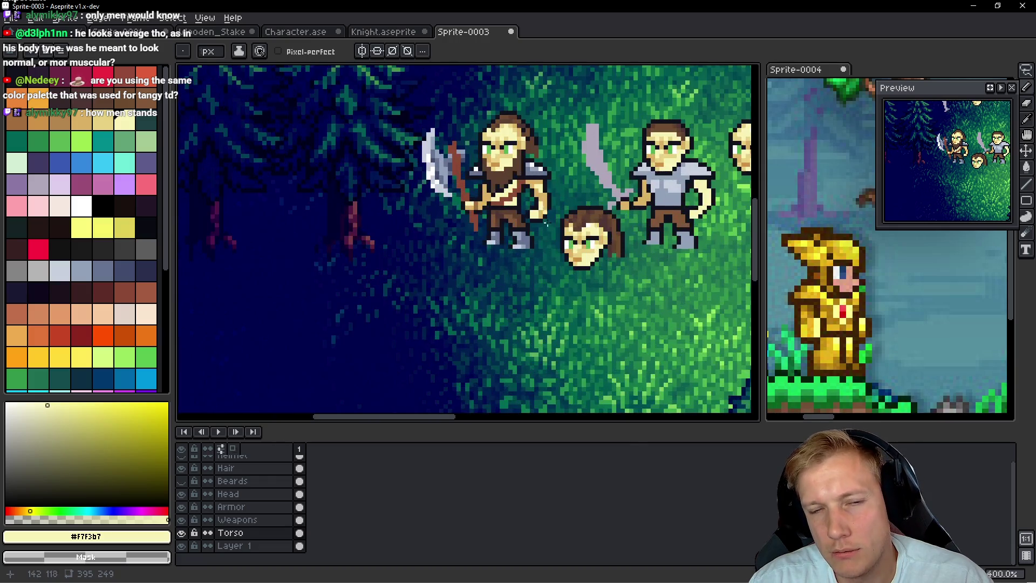
{"action": "scroll", "coordinate": [528, 246], "scroll_direction": "down", "scroll_amount": 1}
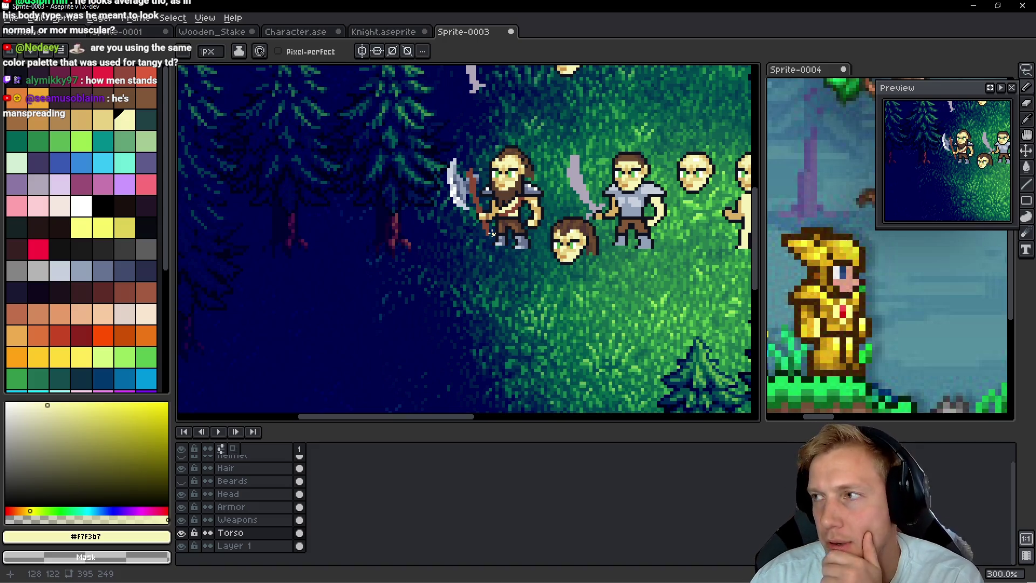
{"action": "scroll", "coordinate": [502, 229], "scroll_direction": "down", "scroll_amount": 1}
{"action": "mouse_move", "coordinate": [528, 151]}
{"action": "left_mouse_down"}
{"action": "mouse_move", "coordinate": [473, 203]}
{"action": "mouse_move", "coordinate": [492, 182]}
{"action": "left_mouse_up"}
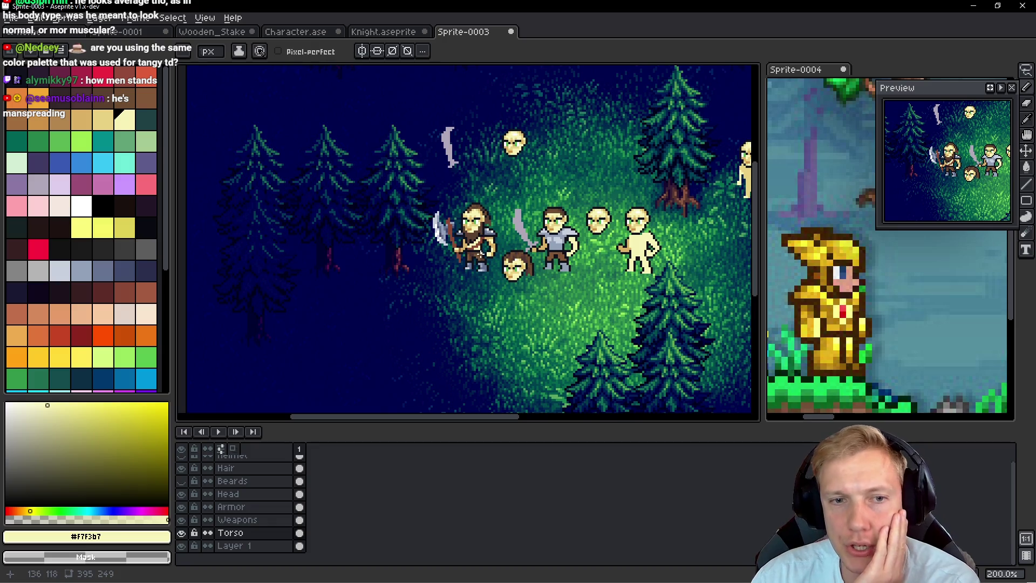
{"action": "scroll", "coordinate": [481, 254], "scroll_direction": "up", "scroll_amount": 5}
{"action": "scroll", "coordinate": [486, 251], "scroll_direction": "down", "scroll_amount": 3}
{"action": "scroll", "coordinate": [500, 246], "scroll_direction": "up", "scroll_amount": 2}
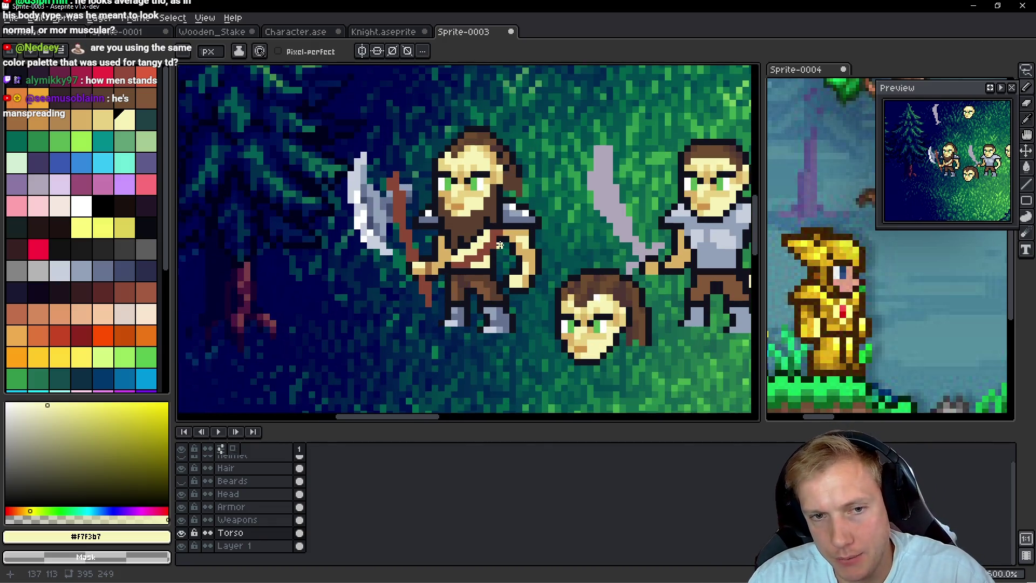
{"action": "scroll", "coordinate": [475, 248], "scroll_direction": "up", "scroll_amount": 4}
{"action": "scroll", "coordinate": [464, 249], "scroll_direction": "down", "scroll_amount": 5}
{"action": "scroll", "coordinate": [458, 247], "scroll_direction": "up", "scroll_amount": 1}
{"action": "scroll", "coordinate": [459, 247], "scroll_direction": "up", "scroll_amount": 2}
{"action": "scroll", "coordinate": [483, 268], "scroll_direction": "down", "scroll_amount": 2}
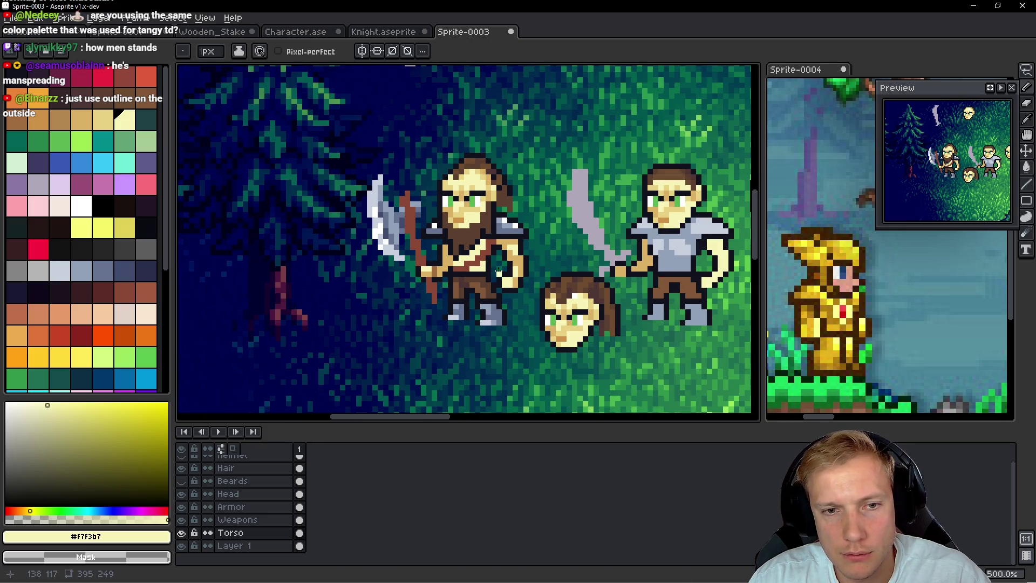
{"action": "scroll", "coordinate": [497, 270], "scroll_direction": "up", "scroll_amount": 4}
{"action": "scroll", "coordinate": [451, 266], "scroll_direction": "up", "scroll_amount": 1}
Step: Add a pale-yellow highlight pixel on the chest, undoing the extra strokes
{"action": "left_click", "coordinate": [543, 185], "text": "alt"}
{"action": "left_click", "coordinate": [103, 118]}
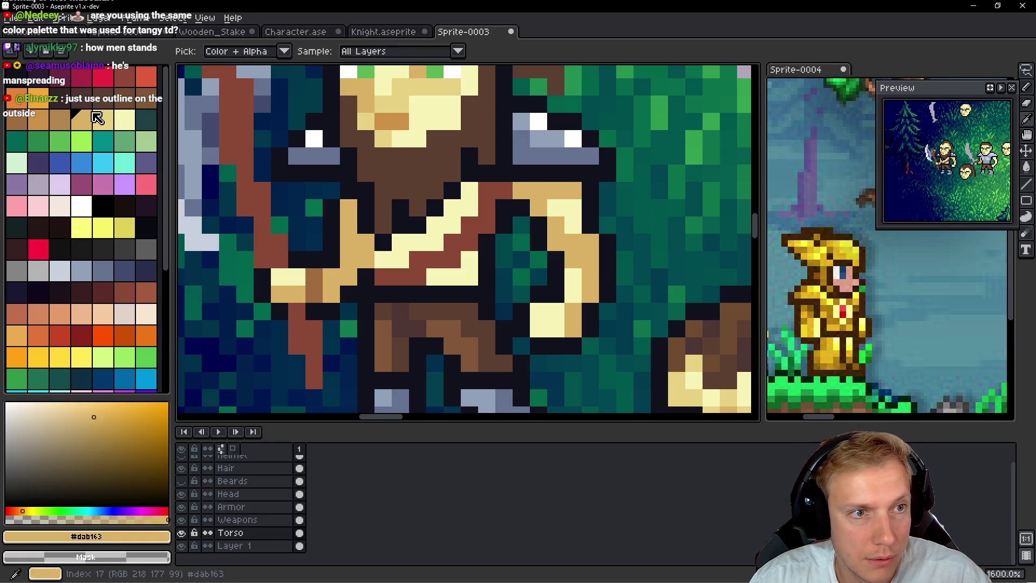
{"action": "left_click", "coordinate": [452, 208]}
{"action": "left_click", "coordinate": [435, 240]}
{"action": "left_click", "coordinate": [469, 277]}
{"action": "left_click", "coordinate": [469, 259]}
{"action": "key", "text": "ctrl+z"}
{"action": "key", "text": "ctrl+z"}
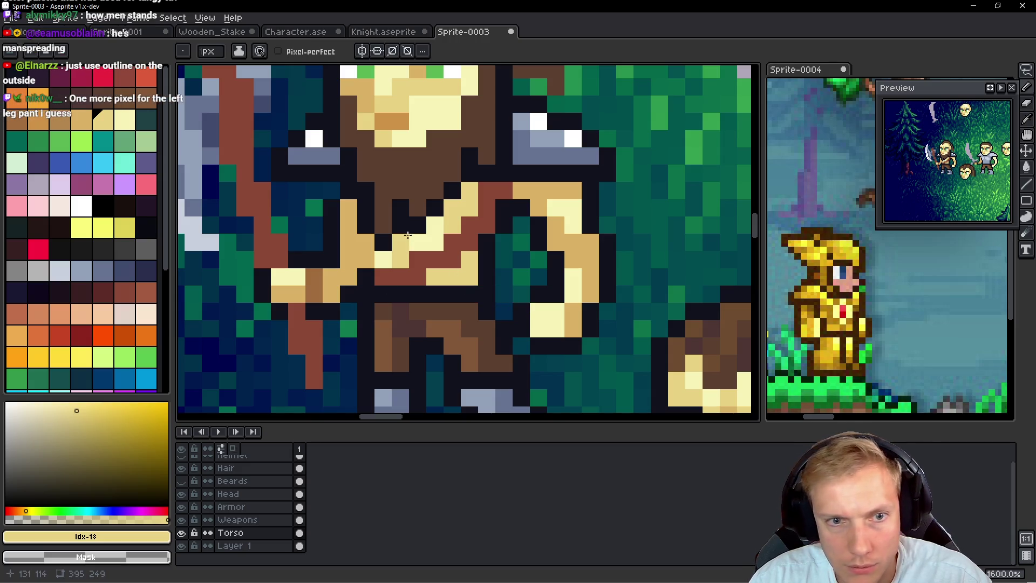
{"action": "left_click", "coordinate": [425, 239]}
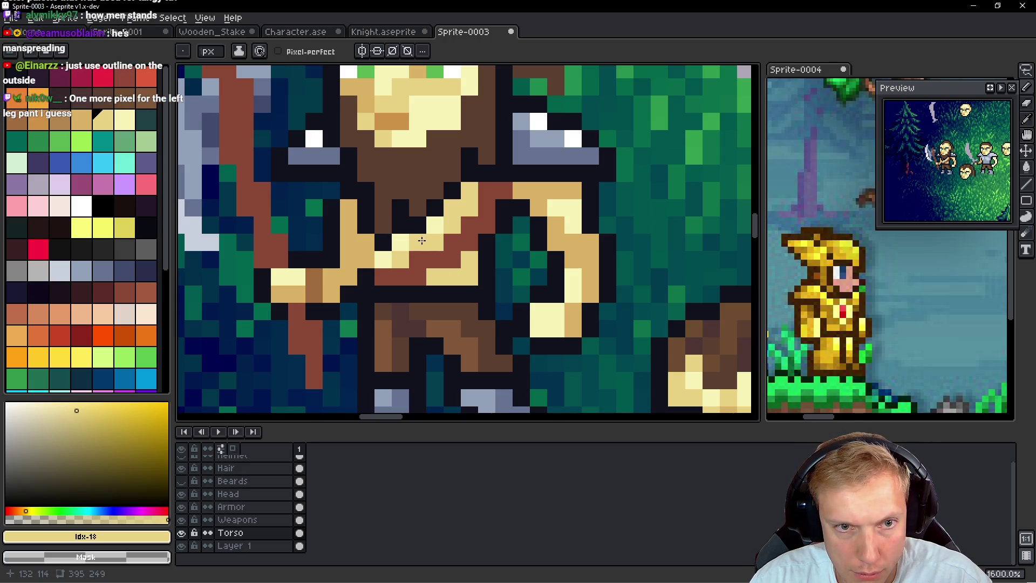
Step: Pick the strap's dark red, choose a lighter orange-red shade, and switch to the Armor layer
{"action": "scroll", "coordinate": [536, 275], "scroll_direction": "down", "scroll_amount": 7}
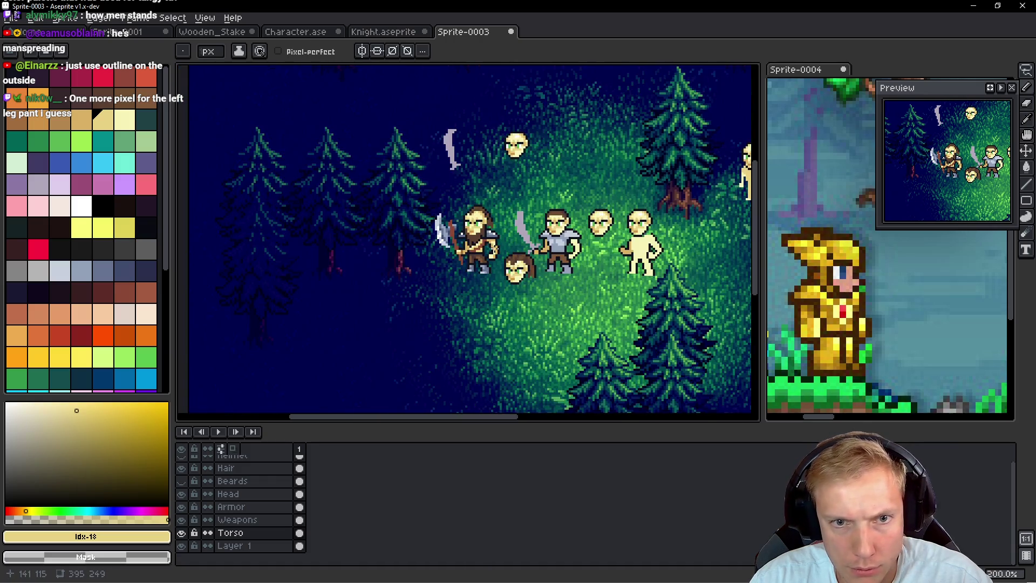
{"action": "scroll", "coordinate": [481, 236], "scroll_direction": "up", "scroll_amount": 6}
{"action": "left_click", "coordinate": [481, 236], "text": "alt"}
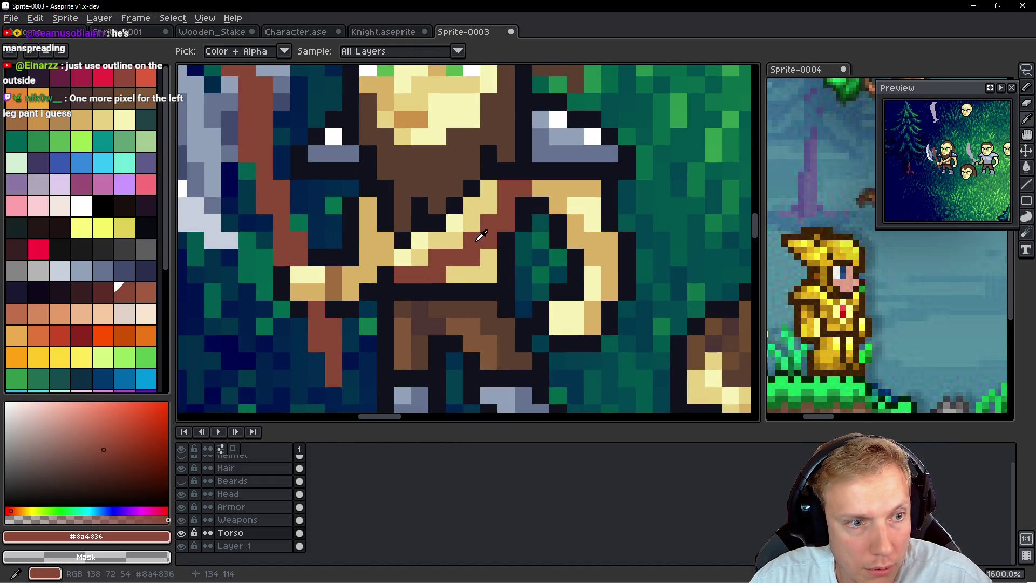
{"action": "left_click", "coordinate": [142, 294]}
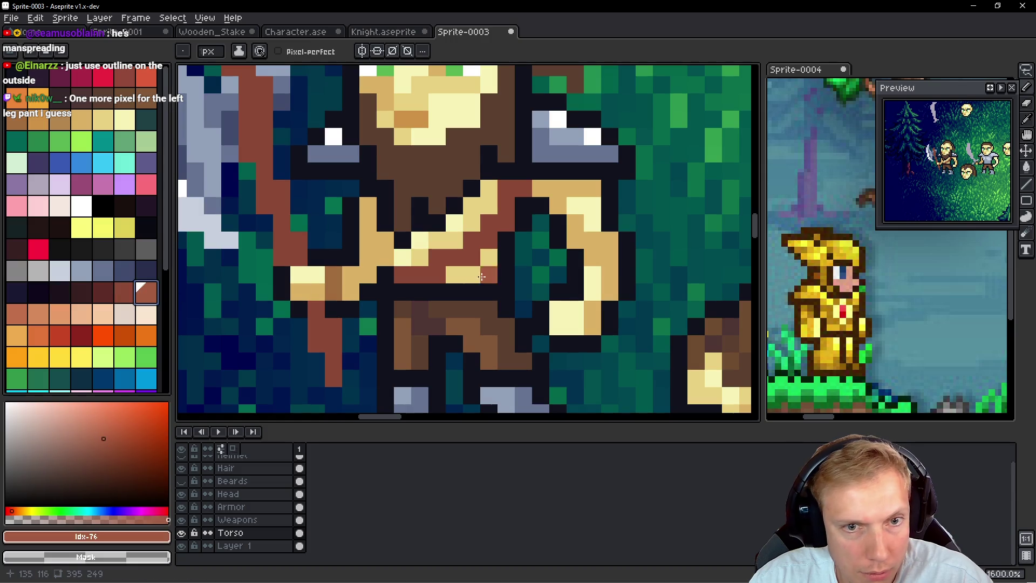
{"action": "left_click", "coordinate": [124, 293]}
{"action": "left_click", "coordinate": [145, 292]}
{"action": "left_click", "coordinate": [21, 316]}
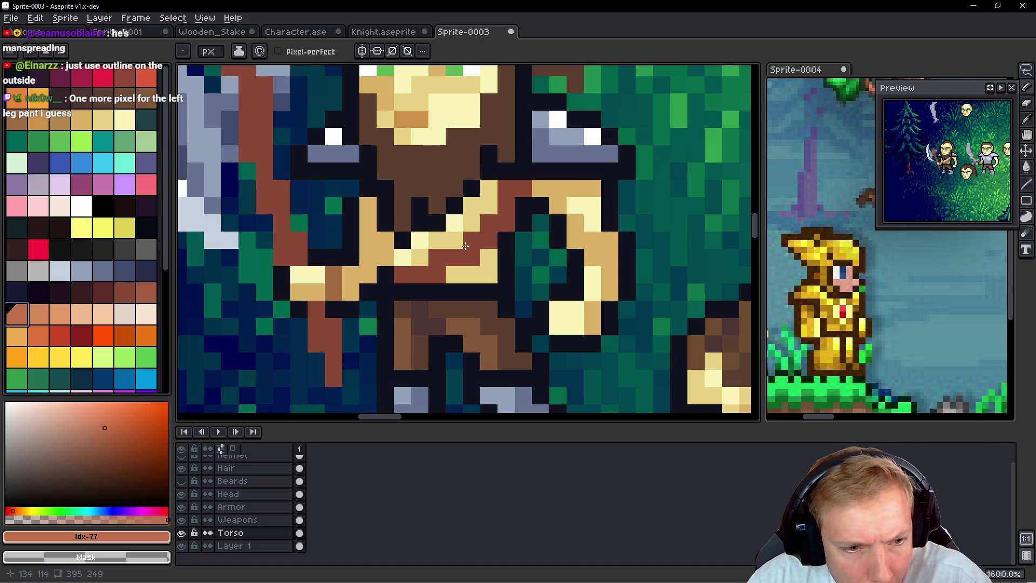
{"action": "key", "text": "Up"}
{"action": "key", "text": "Up"}
Step: Lighten several dark-red chest strap pixels to orange
{"action": "left_click_drag", "start_coordinate": [472, 241], "coordinate": [438, 258]}
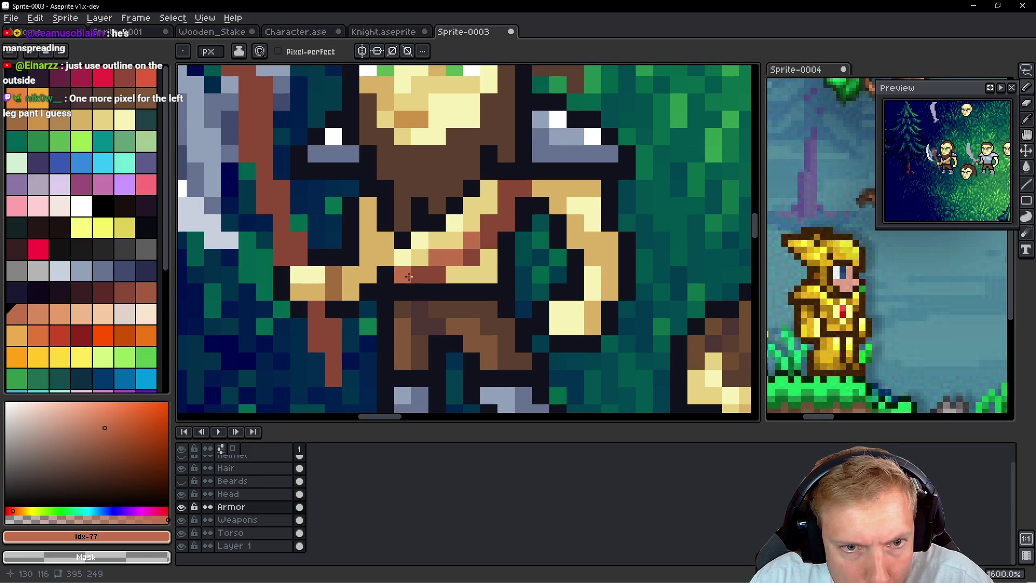
{"action": "left_click", "coordinate": [490, 223]}
{"action": "left_click", "coordinate": [420, 275]}
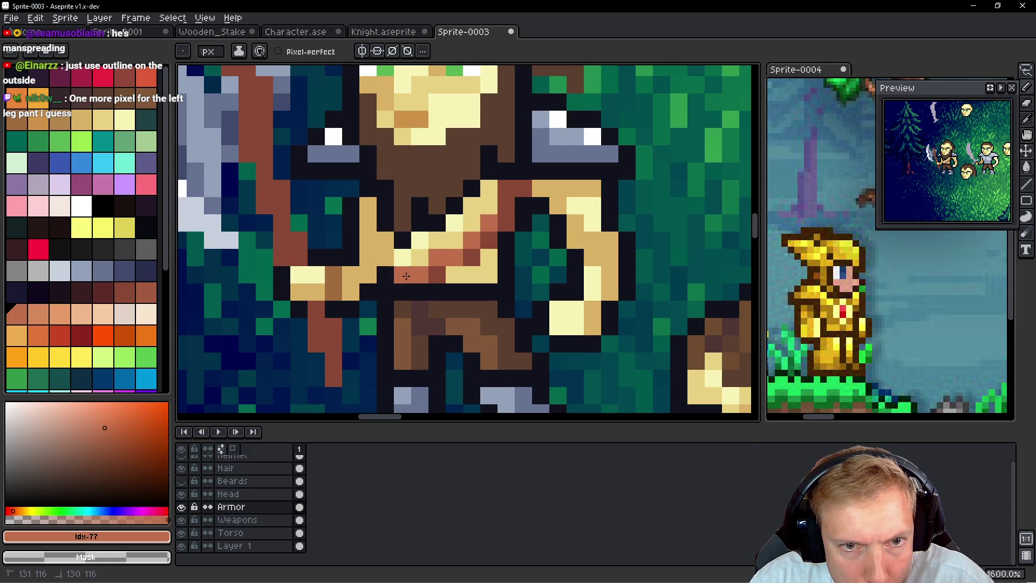
{"action": "left_click", "coordinate": [506, 324]}
{"action": "key", "text": "ctrl+z"}
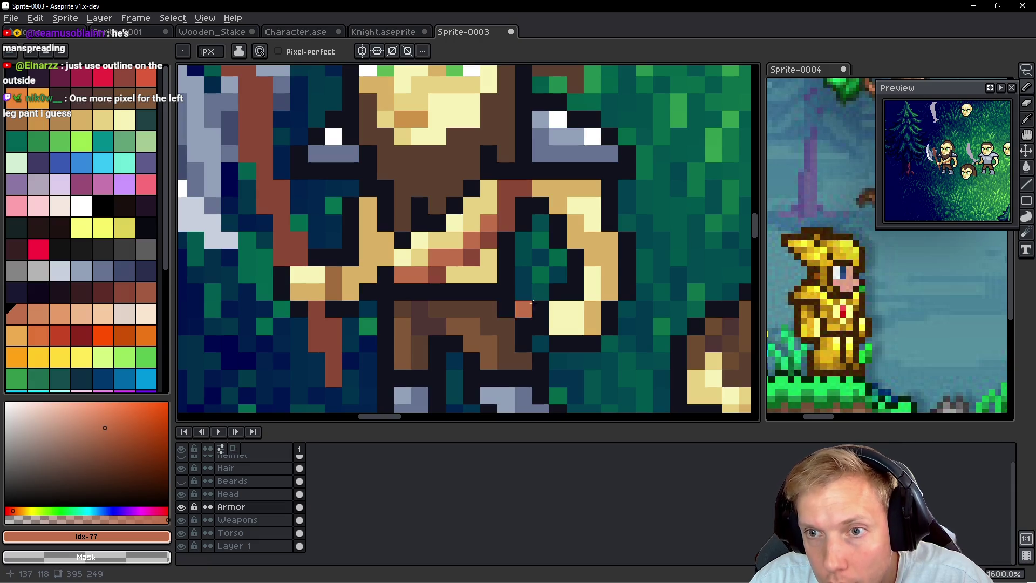
Step: Eyedrop the torso tan, paint a pixel near the belt, and return to the Torso layer
{"action": "key", "text": "i"}
{"action": "left_click", "coordinate": [494, 258], "text": "alt"}
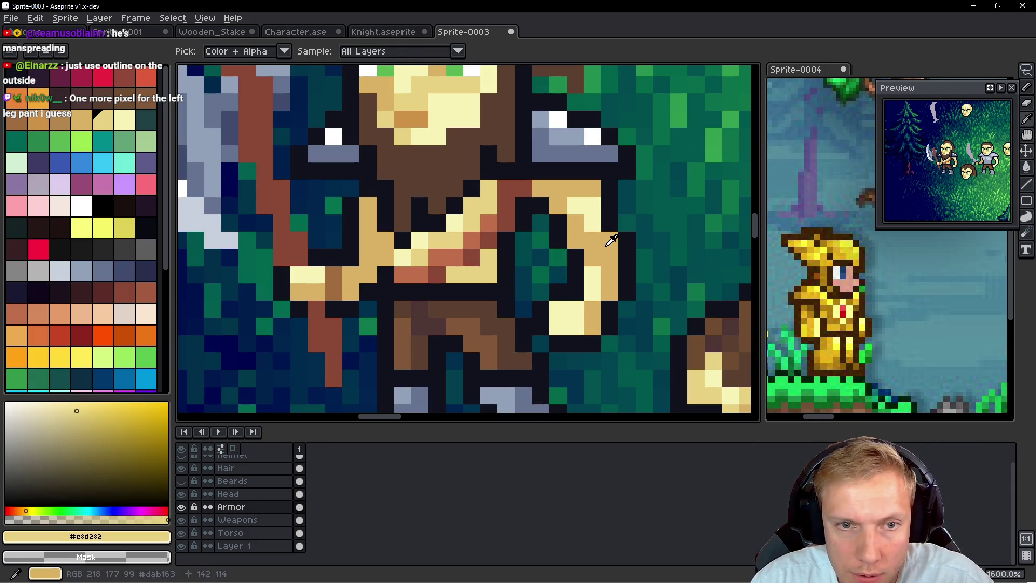
{"action": "left_click", "coordinate": [489, 319]}
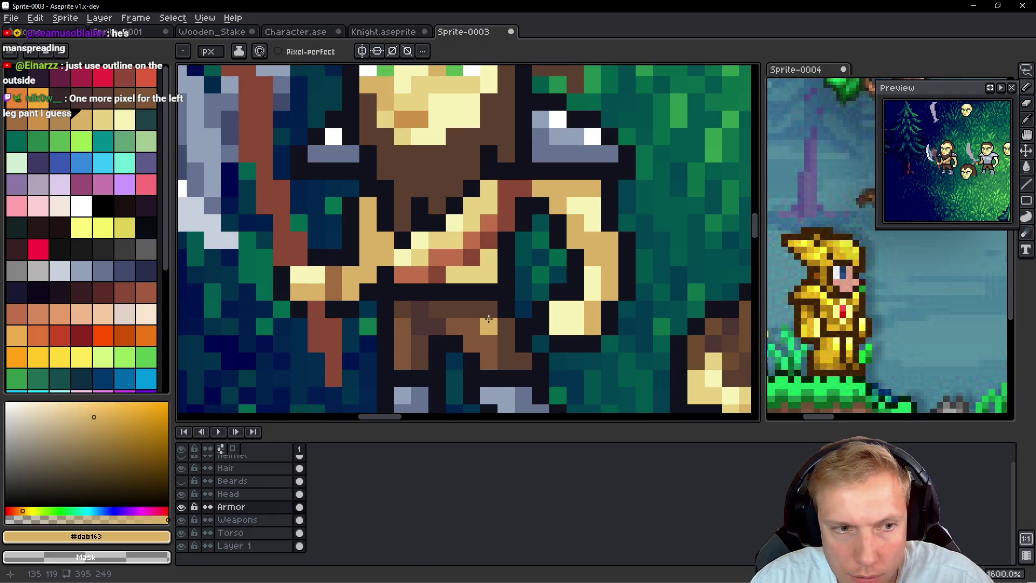
{"action": "left_click", "coordinate": [488, 319], "text": "ctrl"}
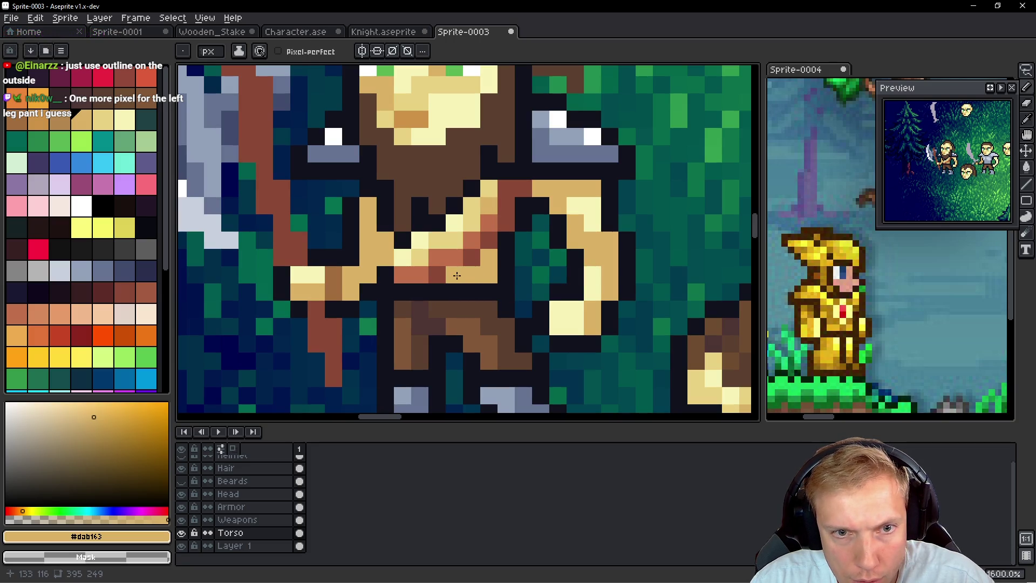
Step: Select the Head layer and toggle its visibility off and back on
{"action": "scroll", "coordinate": [559, 265], "scroll_direction": "down", "scroll_amount": 6}
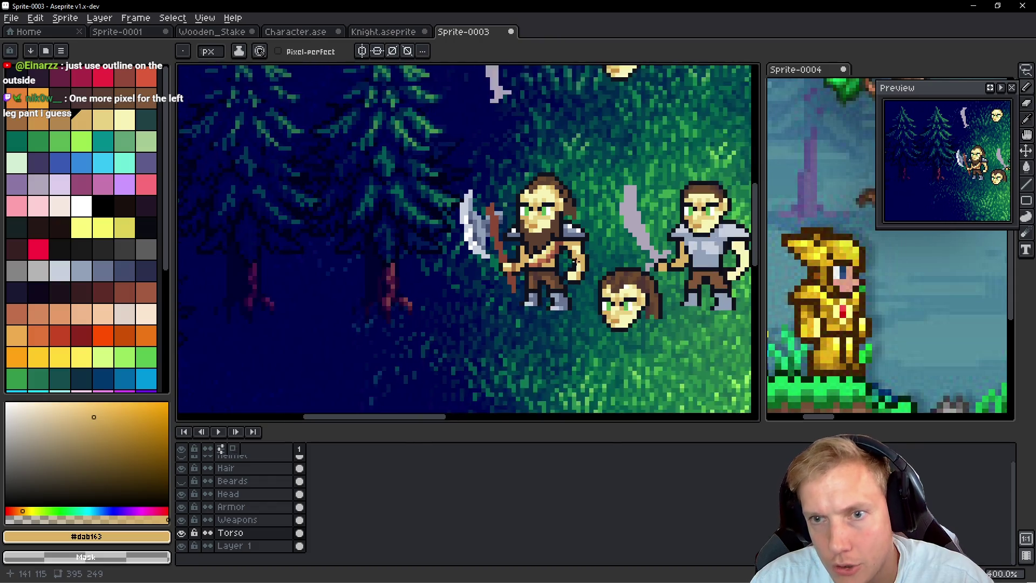
{"action": "scroll", "coordinate": [526, 238], "scroll_direction": "up", "scroll_amount": 1}
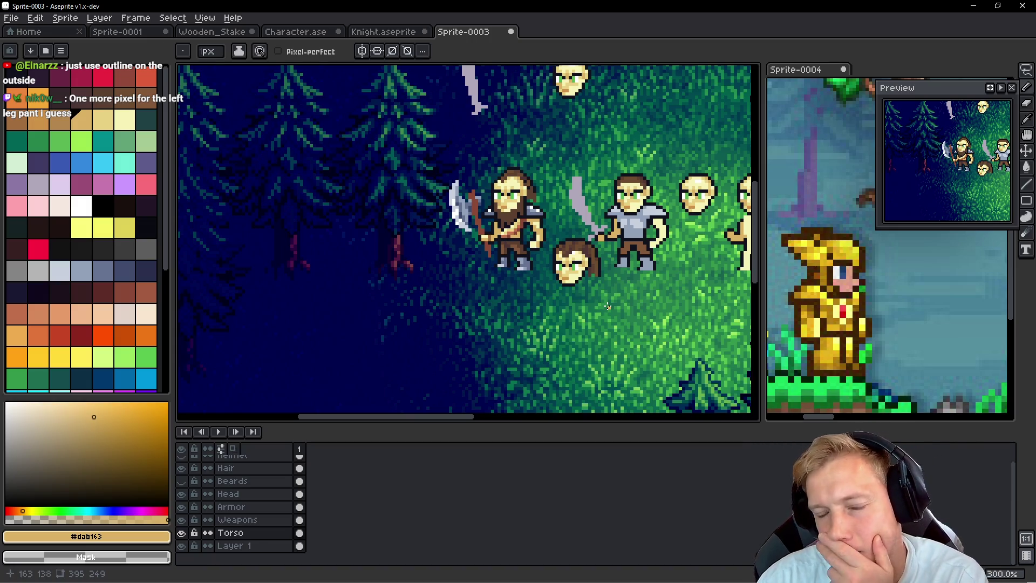
{"action": "scroll", "coordinate": [561, 197], "scroll_direction": "up", "scroll_amount": 2}
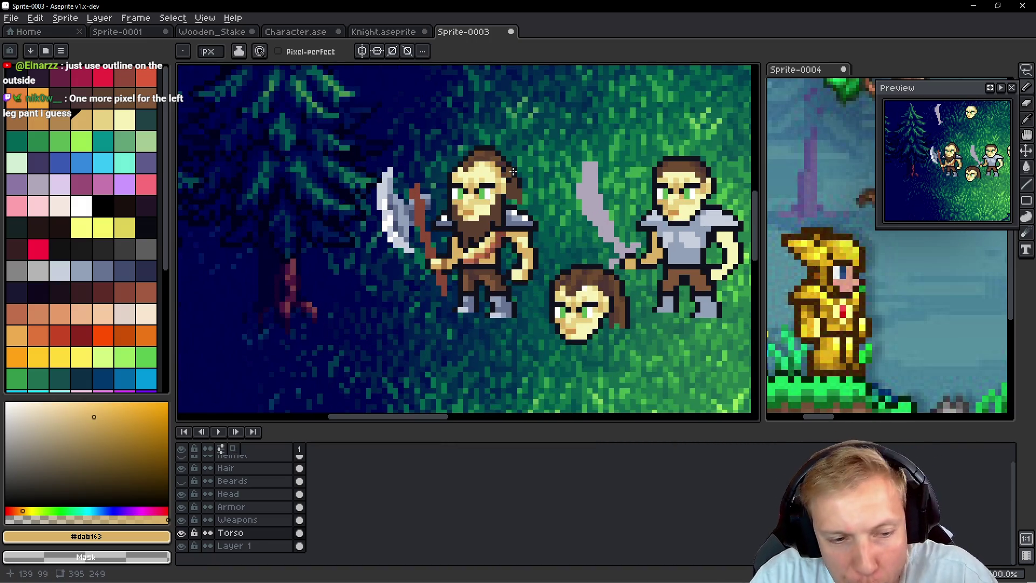
{"action": "key", "text": "alt+Up"}
{"action": "key", "text": "alt+Up"}
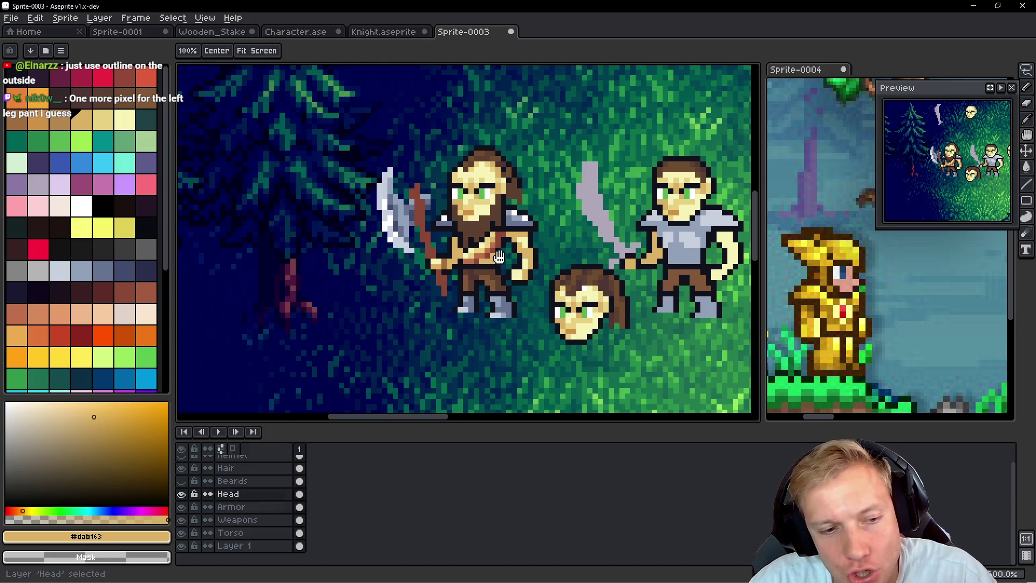
{"action": "left_click", "coordinate": [181, 494]}
{"action": "left_click", "coordinate": [181, 494]}
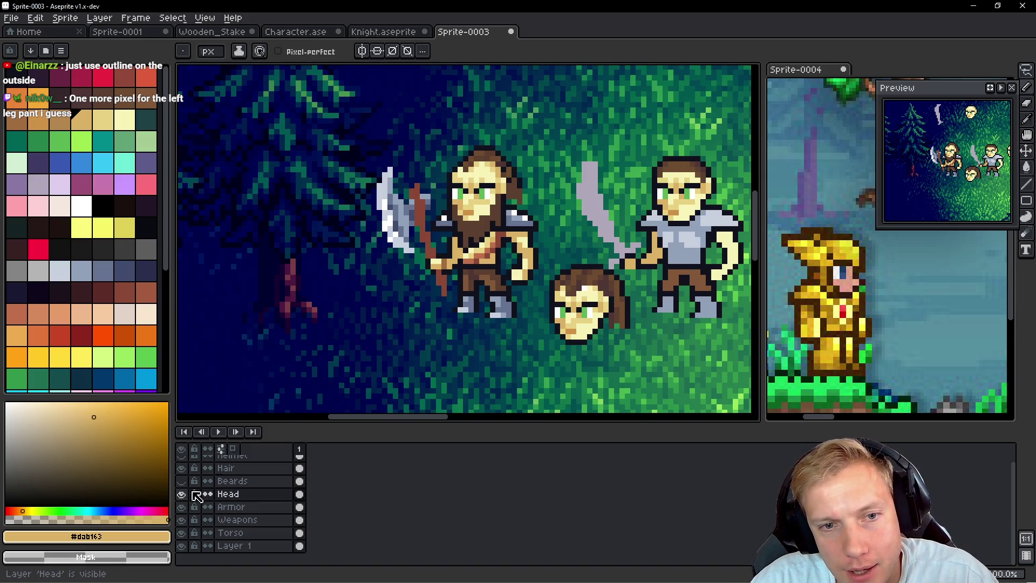
Step: Show the Beards layer and look around the bearded head
{"action": "scroll", "coordinate": [494, 223], "scroll_direction": "down", "scroll_amount": 2}
{"action": "scroll", "coordinate": [458, 182], "scroll_direction": "up", "scroll_amount": 2}
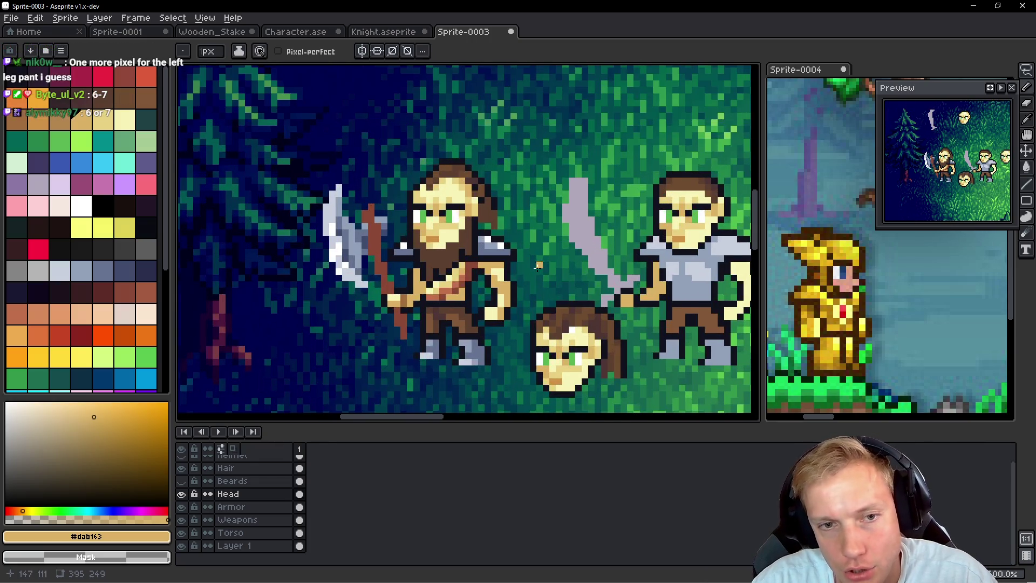
{"action": "scroll", "coordinate": [494, 223], "scroll_direction": "up", "scroll_amount": 1}
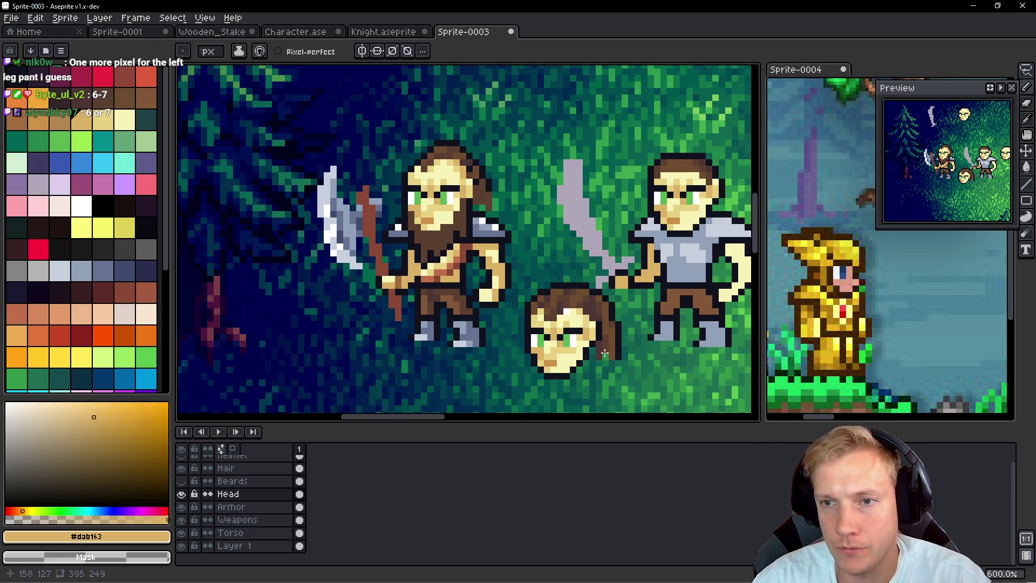
{"action": "left_click", "coordinate": [182, 481]}
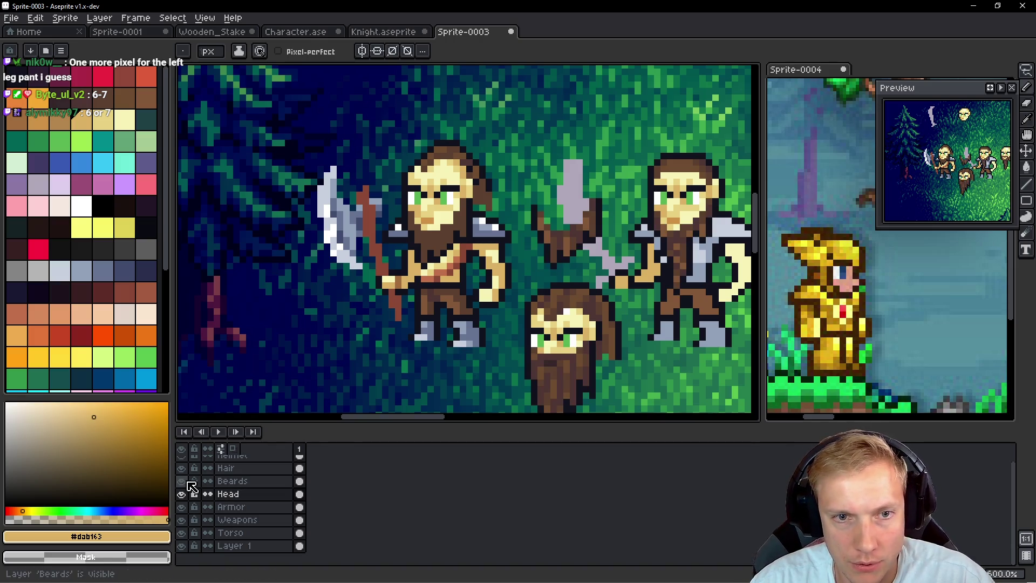
{"action": "scroll", "coordinate": [324, 378], "scroll_direction": "down", "scroll_amount": 1}
{"action": "scroll", "coordinate": [407, 350], "scroll_direction": "up", "scroll_amount": 1}
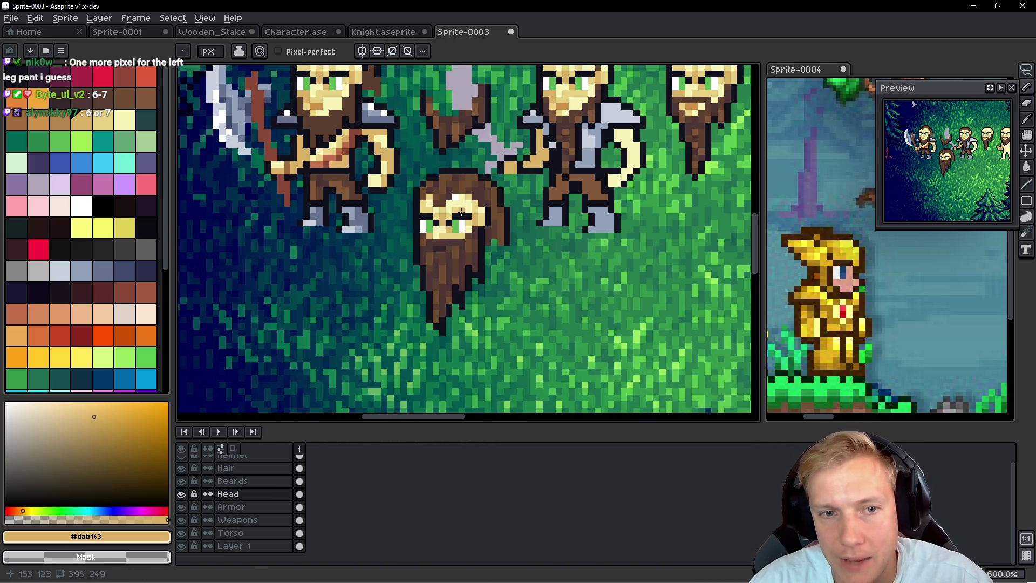
{"action": "scroll", "coordinate": [429, 157], "scroll_direction": "up", "scroll_amount": 1}
{"action": "mouse_move", "coordinate": [489, 255]}
{"action": "left_mouse_down"}
{"action": "mouse_move", "coordinate": [515, 305]}
{"action": "mouse_move", "coordinate": [607, 409]}
{"action": "mouse_move", "coordinate": [464, 186]}
{"action": "mouse_move", "coordinate": [407, 161]}
{"action": "left_mouse_up"}
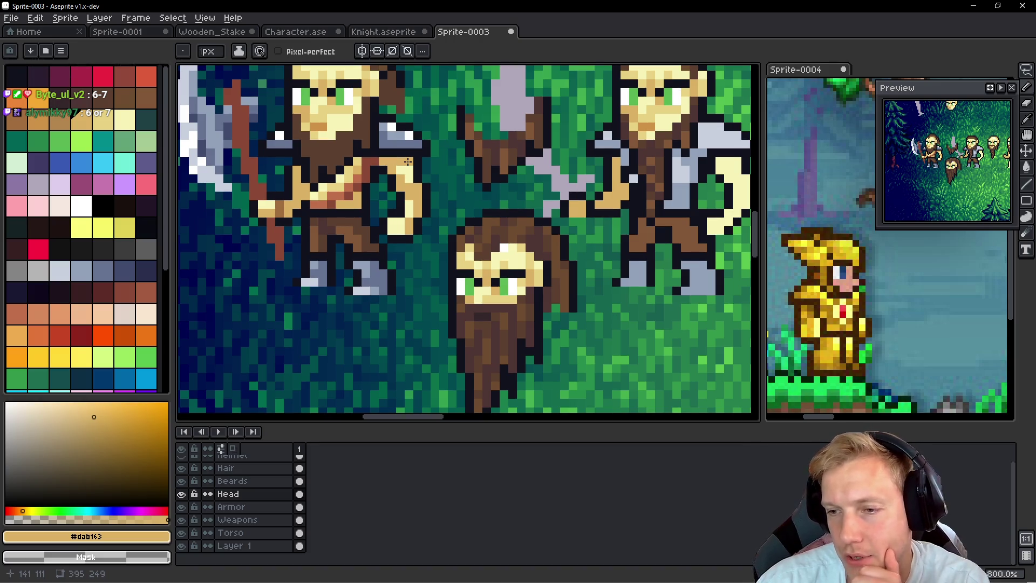
{"action": "scroll", "coordinate": [426, 161], "scroll_direction": "down", "scroll_amount": 3}
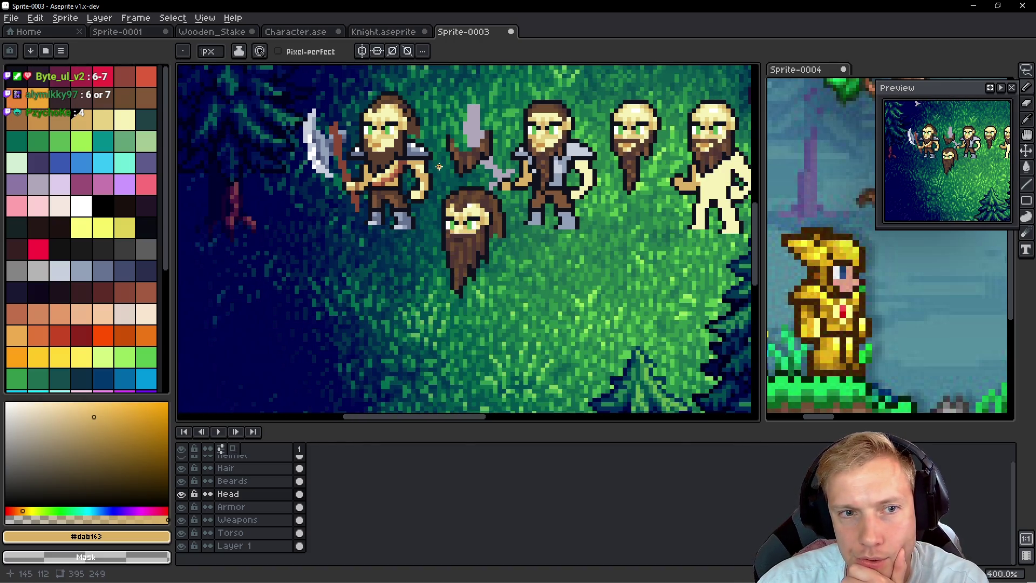
{"action": "scroll", "coordinate": [368, 158], "scroll_direction": "up", "scroll_amount": 5}
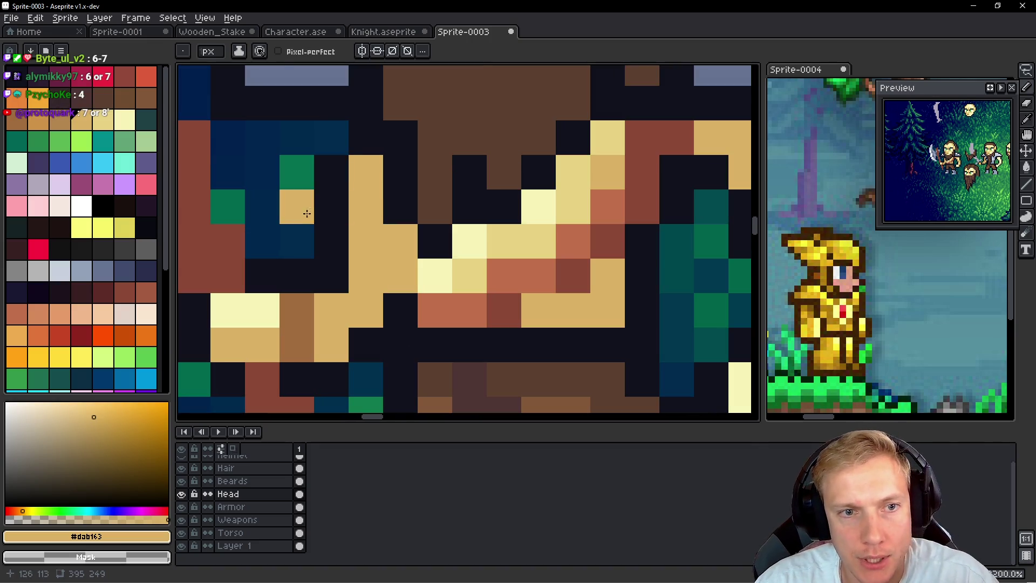
Step: On the Torso layer, paint one torso pixel tan #dab163 and one outline pixel near-black #10121c
{"action": "key", "text": "alt"}
{"action": "key", "text": "Down"}
{"action": "key", "text": "Down"}
{"action": "key", "text": "Down"}
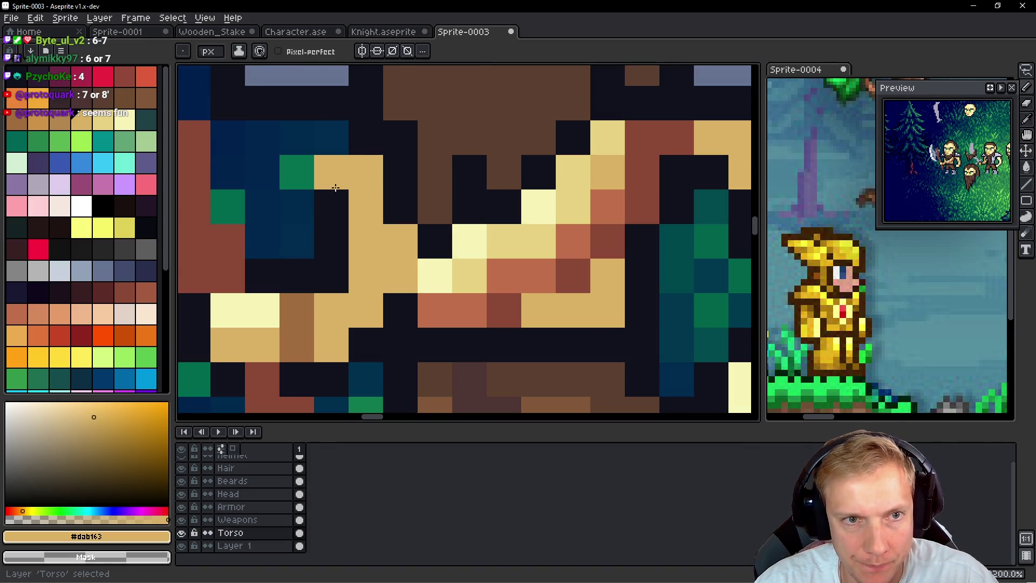
{"action": "left_click", "coordinate": [341, 221]}
{"action": "scroll", "coordinate": [333, 198], "scroll_direction": "down", "scroll_amount": 3}
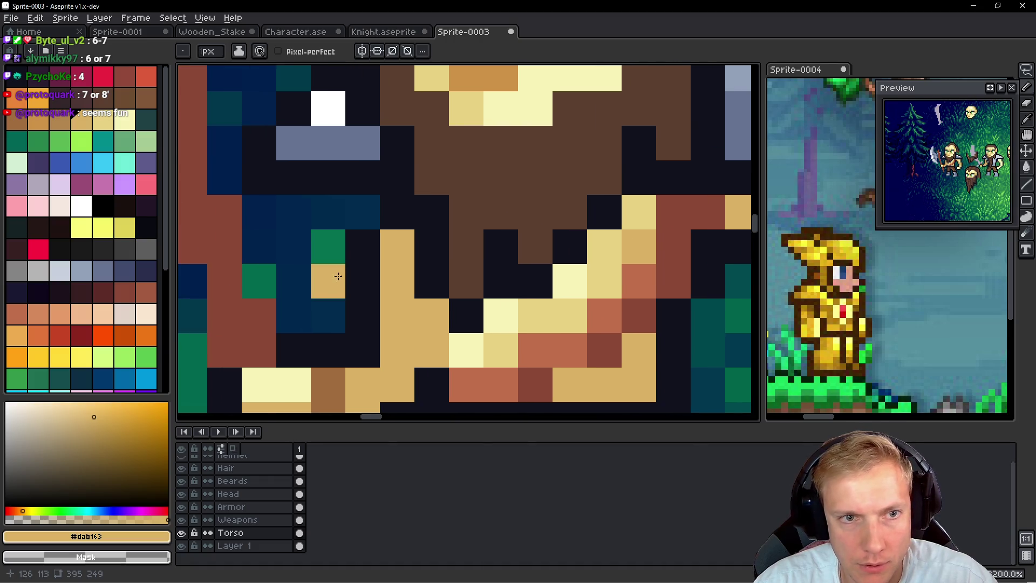
{"action": "left_click", "coordinate": [356, 303], "text": "alt"}
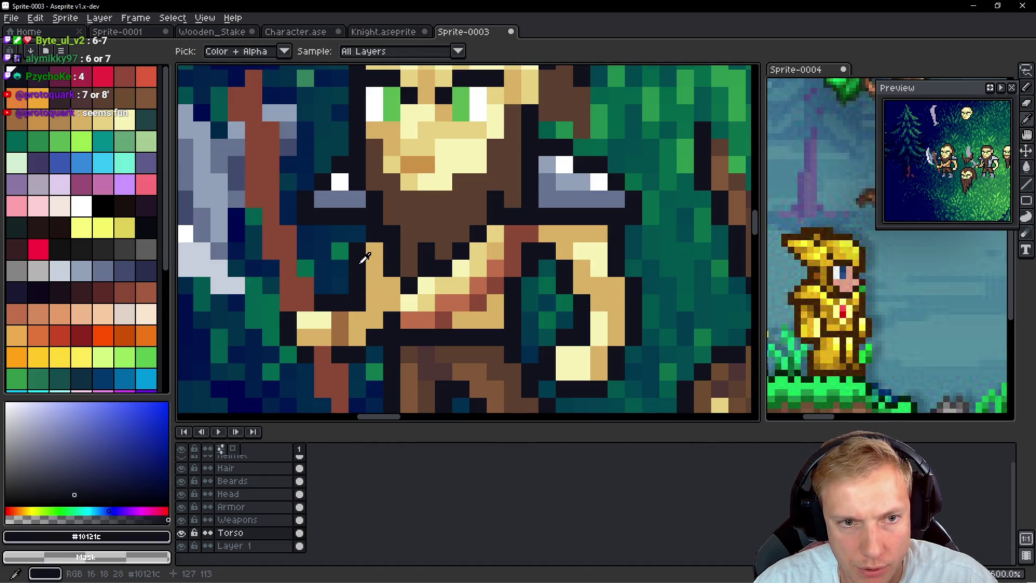
{"action": "left_click", "coordinate": [397, 291]}
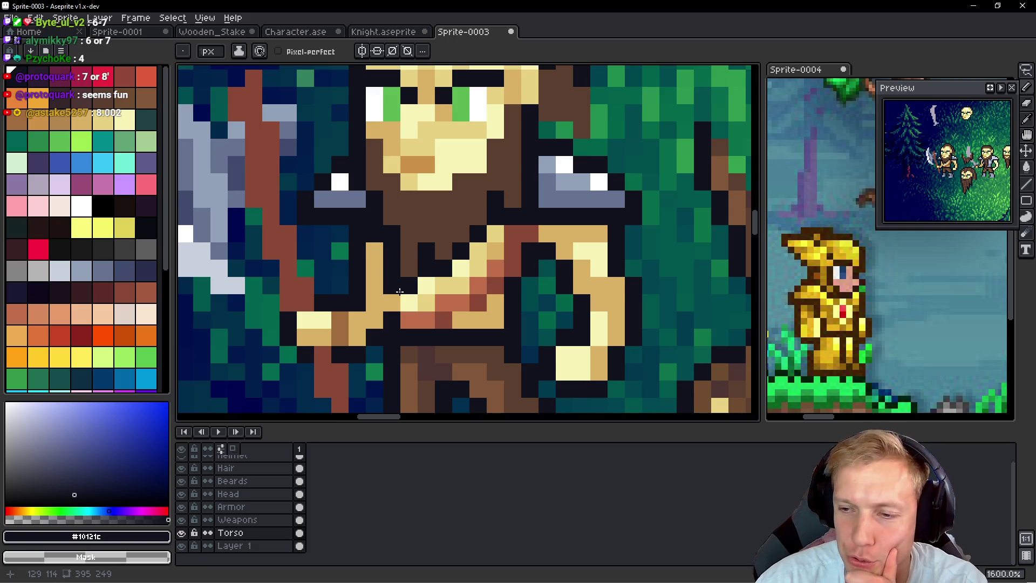
{"action": "scroll", "coordinate": [399, 292], "scroll_direction": "down", "scroll_amount": 5}
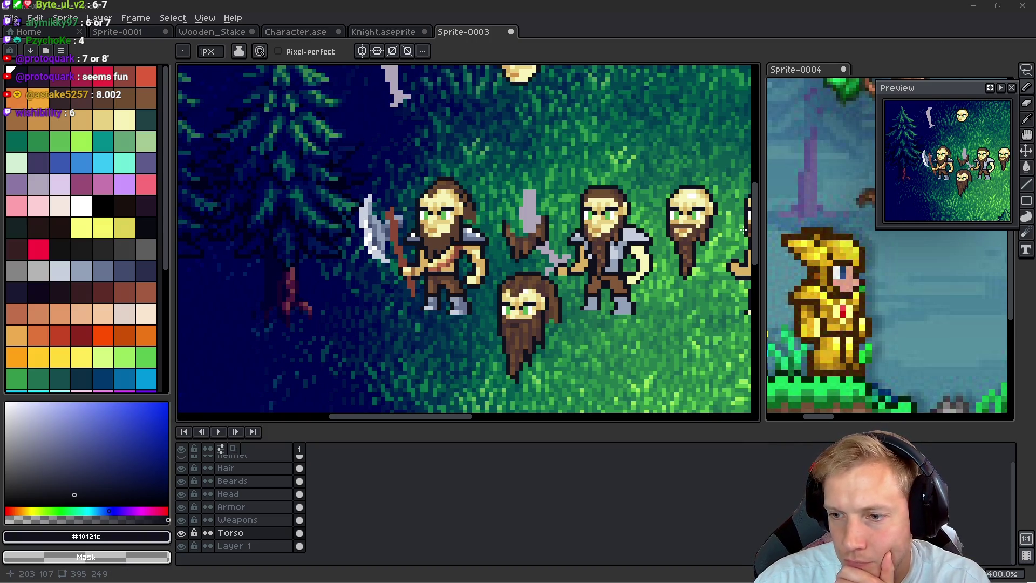
{"action": "left_click_drag", "start_coordinate": [497, 273], "coordinate": [493, 259]}
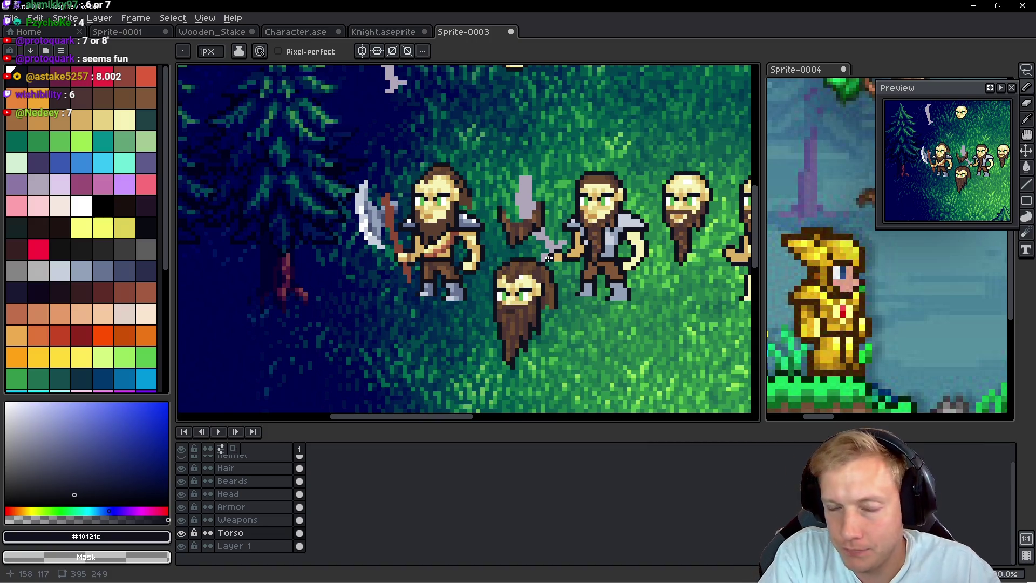
{"action": "scroll", "coordinate": [644, 269], "scroll_direction": "up", "scroll_amount": 4}
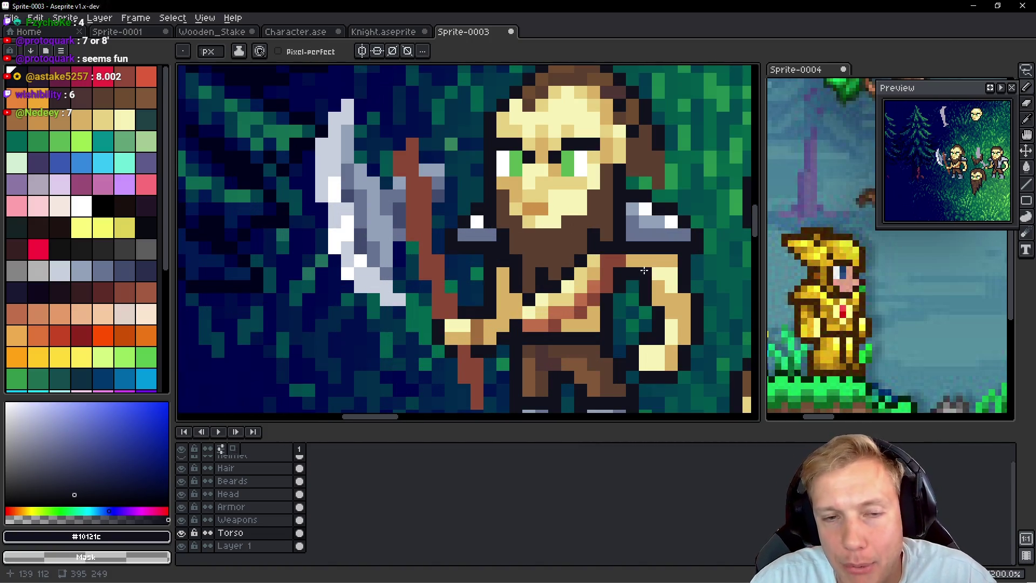
Step: Sample the staff's dark maroon and darken the upper axe haft on the Weapons layer
{"action": "scroll", "coordinate": [643, 270], "scroll_direction": "down", "scroll_amount": 4}
{"action": "scroll", "coordinate": [464, 250], "scroll_direction": "up", "scroll_amount": 4}
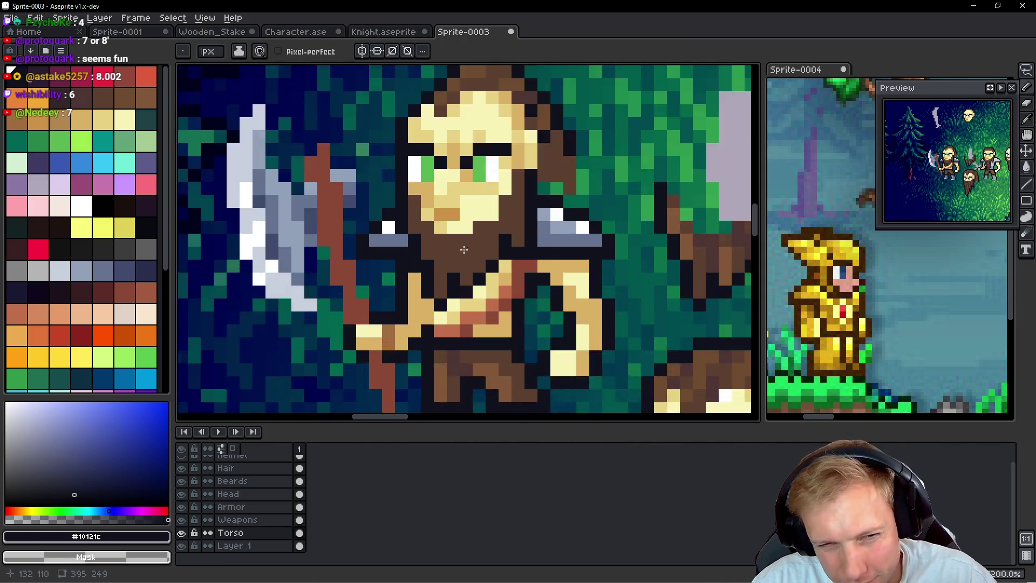
{"action": "scroll", "coordinate": [464, 250], "scroll_direction": "up", "scroll_amount": 1}
{"action": "left_click", "coordinate": [273, 232], "text": "alt"}
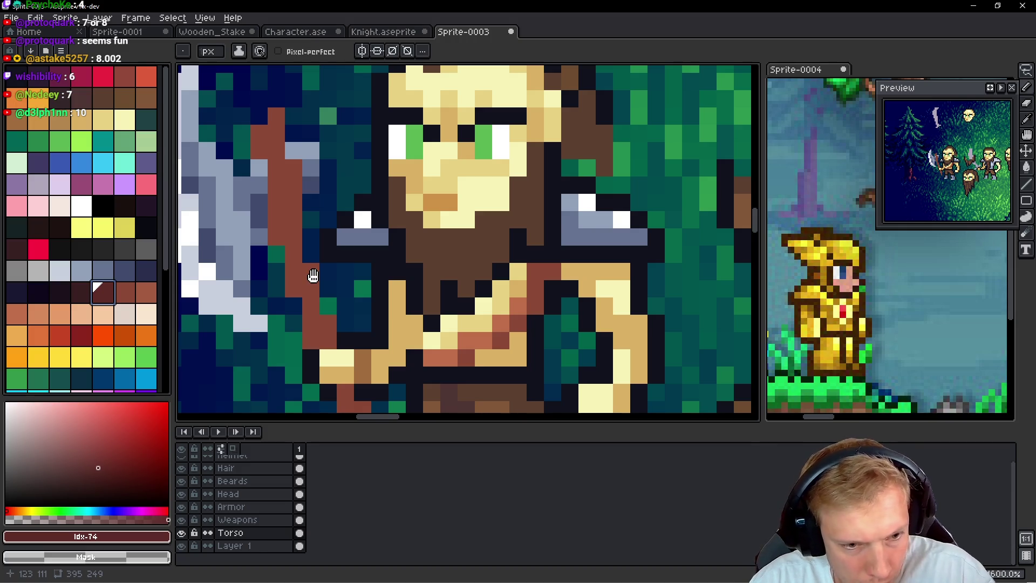
{"action": "key", "text": "Up"}
{"action": "left_click_drag", "start_coordinate": [311, 271], "coordinate": [311, 289]}
{"action": "left_click", "coordinate": [327, 331]}
{"action": "mouse_move", "coordinate": [294, 170]}
{"action": "left_mouse_down"}
{"action": "mouse_move", "coordinate": [294, 240]}
{"action": "mouse_move", "coordinate": [277, 125]}
{"action": "left_mouse_up"}
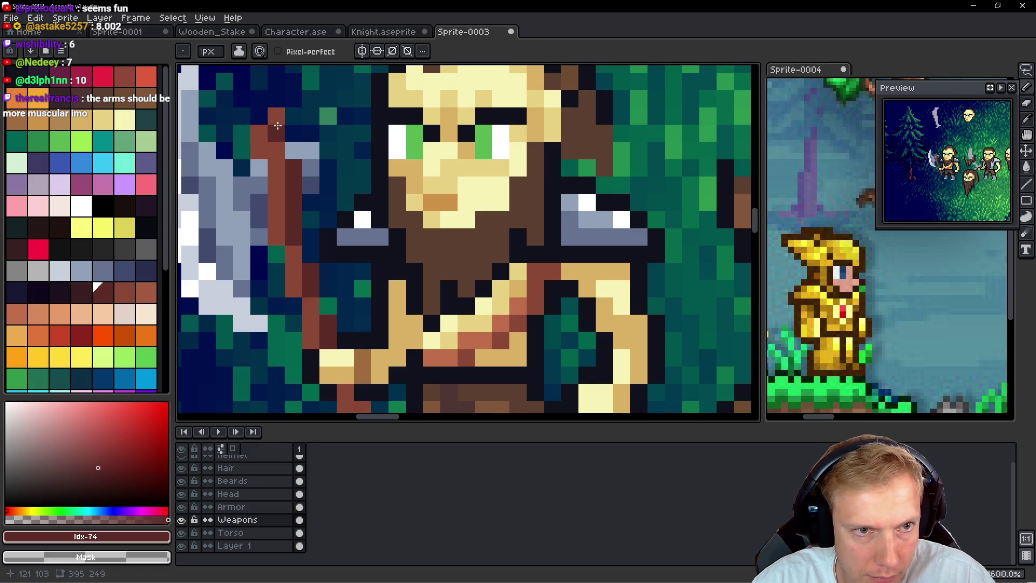
{"action": "left_click", "coordinate": [281, 141]}
Step: Darken more pixels on the lower staff in maroon
{"action": "scroll", "coordinate": [370, 243], "scroll_direction": "down", "scroll_amount": 3}
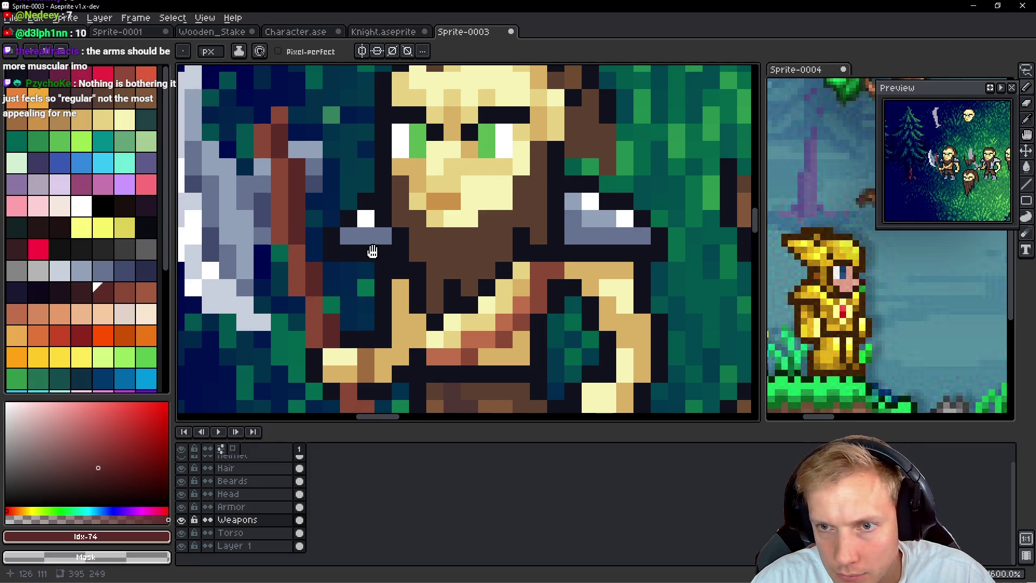
{"action": "left_click", "coordinate": [361, 288]}
{"action": "left_click_drag", "start_coordinate": [349, 249], "coordinate": [349, 266]}
{"action": "left_click", "coordinate": [366, 266]}
{"action": "scroll", "coordinate": [392, 281], "scroll_direction": "down", "scroll_amount": 3}
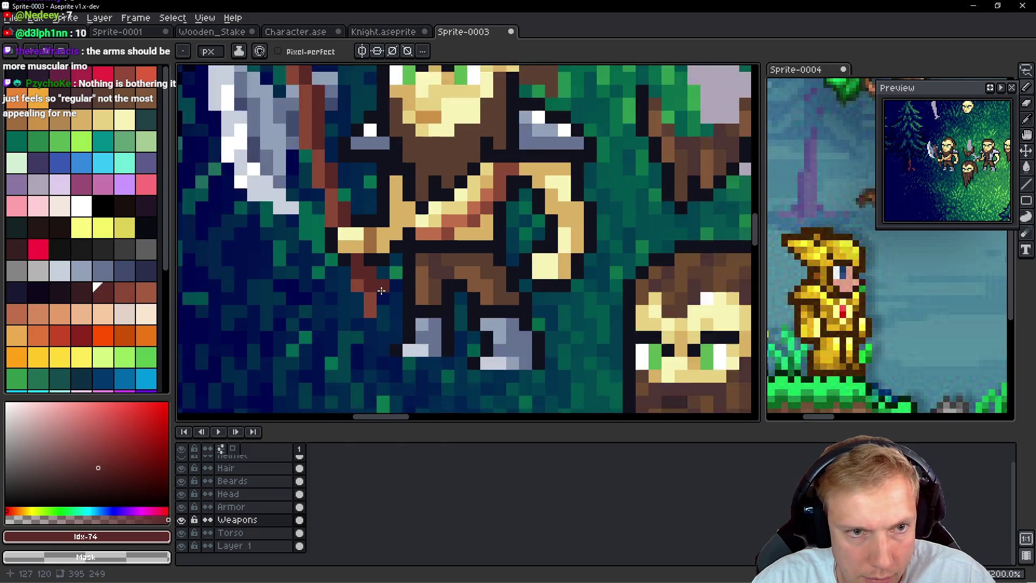
{"action": "scroll", "coordinate": [394, 271], "scroll_direction": "up", "scroll_amount": 3}
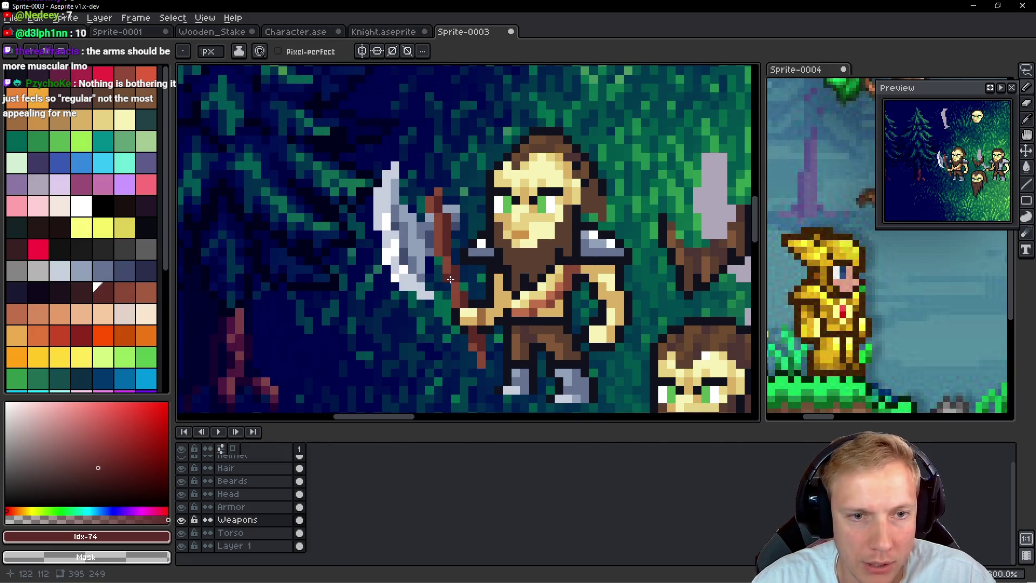
{"action": "scroll", "coordinate": [439, 281], "scroll_direction": "up", "scroll_amount": 2}
Step: Pick near-black #10121c and outline the axe blade's edges
{"action": "left_click", "coordinate": [469, 296], "text": "alt"}
{"action": "left_click_drag", "start_coordinate": [441, 286], "coordinate": [441, 259]}
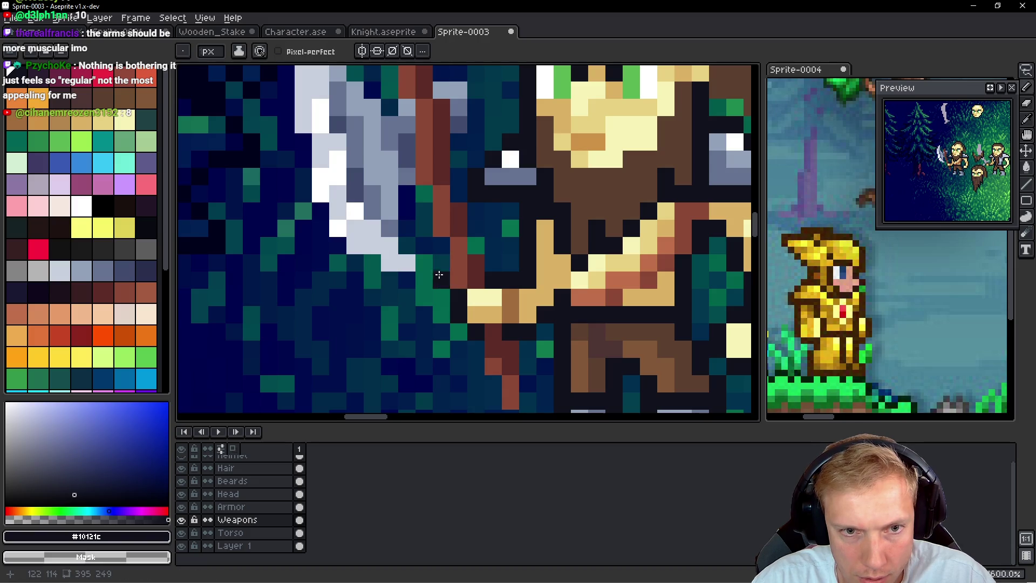
{"action": "mouse_move", "coordinate": [424, 193]}
{"action": "left_mouse_down"}
{"action": "mouse_move", "coordinate": [424, 230]}
{"action": "mouse_move", "coordinate": [409, 240]}
{"action": "mouse_move", "coordinate": [425, 265]}
{"action": "mouse_move", "coordinate": [419, 283]}
{"action": "mouse_move", "coordinate": [339, 249]}
{"action": "mouse_move", "coordinate": [320, 210]}
{"action": "left_mouse_up"}
{"action": "scroll", "coordinate": [318, 217], "scroll_direction": "down", "scroll_amount": 1}
{"action": "scroll", "coordinate": [367, 262], "scroll_direction": "up", "scroll_amount": 1}
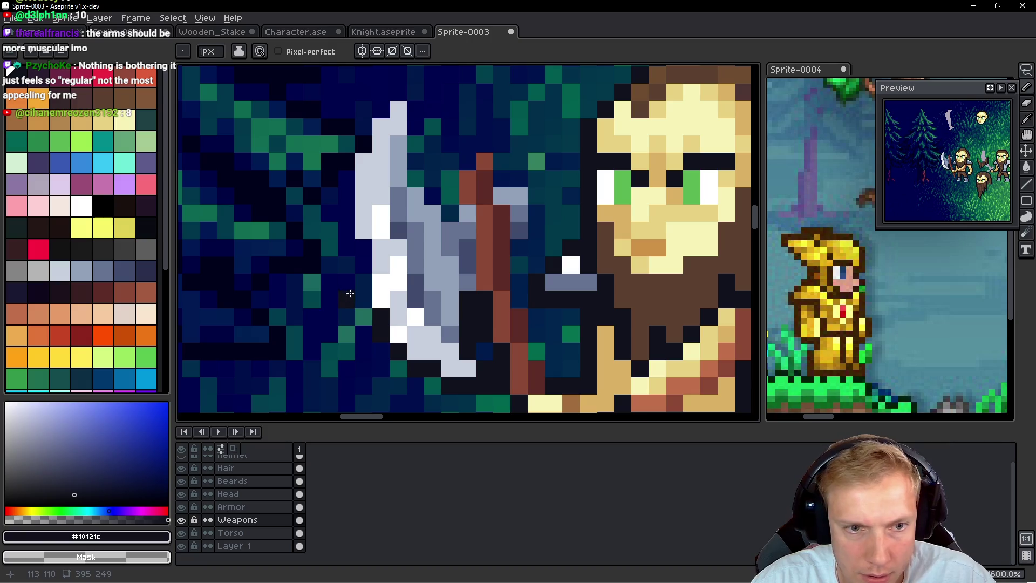
{"action": "left_click_drag", "start_coordinate": [346, 237], "coordinate": [341, 164]}
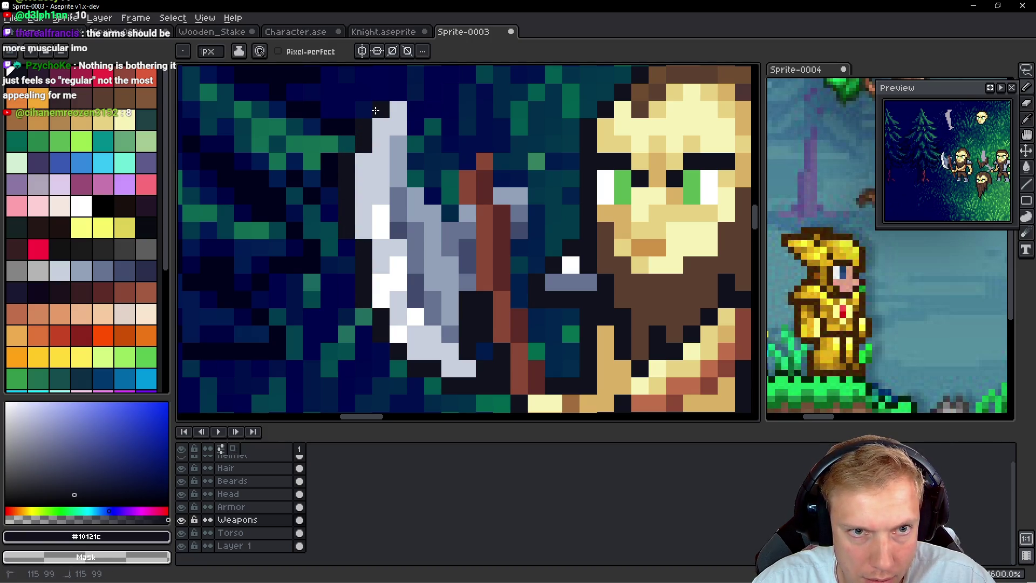
{"action": "mouse_move", "coordinate": [401, 91]}
{"action": "left_mouse_down"}
{"action": "mouse_move", "coordinate": [413, 93]}
{"action": "mouse_move", "coordinate": [414, 181]}
{"action": "left_mouse_up"}
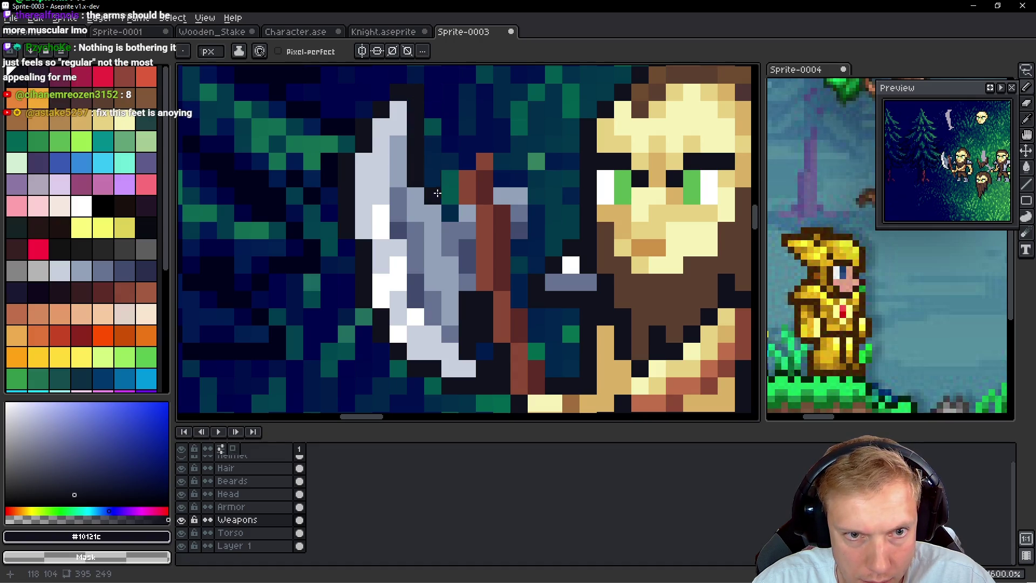
{"action": "left_click_drag", "start_coordinate": [451, 215], "coordinate": [451, 171]}
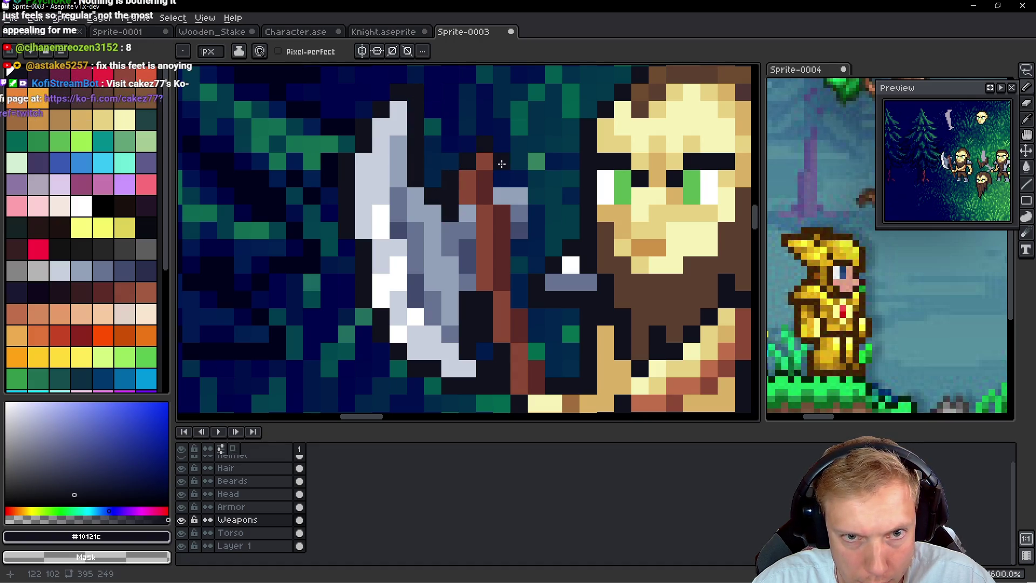
Step: Add near-black outline pixels along the sides of the axe haft
{"action": "mouse_move", "coordinate": [518, 245]}
{"action": "left_mouse_down"}
{"action": "mouse_move", "coordinate": [514, 287]}
{"action": "mouse_move", "coordinate": [536, 335]}
{"action": "mouse_move", "coordinate": [537, 369]}
{"action": "left_mouse_up"}
{"action": "scroll", "coordinate": [522, 261], "scroll_direction": "up", "scroll_amount": 2}
{"action": "mouse_move", "coordinate": [480, 278]}
{"action": "left_mouse_down"}
{"action": "mouse_move", "coordinate": [463, 376]}
{"action": "mouse_move", "coordinate": [464, 363]}
{"action": "mouse_move", "coordinate": [418, 331]}
{"action": "mouse_move", "coordinate": [407, 270]}
{"action": "mouse_move", "coordinate": [406, 280]}
{"action": "left_mouse_up"}
{"action": "scroll", "coordinate": [407, 280], "scroll_direction": "down", "scroll_amount": 8}
{"action": "scroll", "coordinate": [498, 230], "scroll_direction": "up", "scroll_amount": 3}
{"action": "left_click_drag", "start_coordinate": [432, 229], "coordinate": [518, 243]}
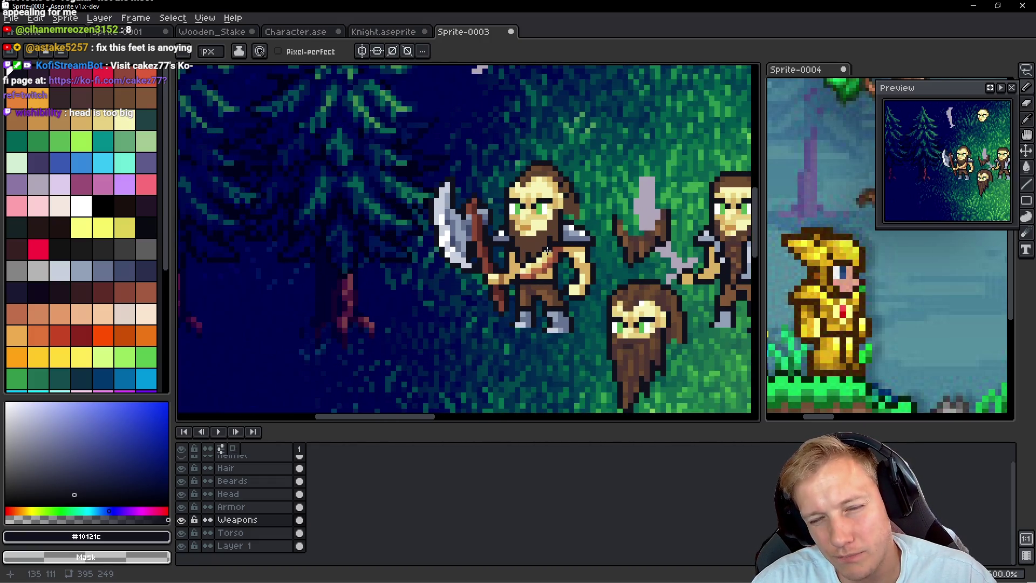
Step: Zoom around the warrior group, then bring up the 'shovel knight pixel art' image results
{"action": "scroll", "coordinate": [550, 249], "scroll_direction": "down", "scroll_amount": 1}
{"action": "scroll", "coordinate": [547, 249], "scroll_direction": "up", "scroll_amount": 2}
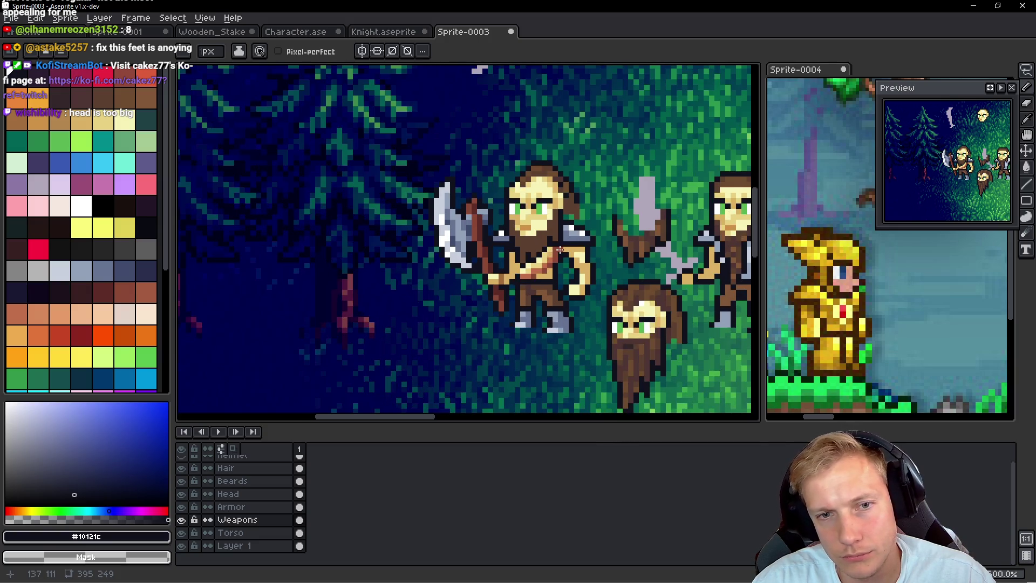
{"action": "left_click_drag", "start_coordinate": [560, 250], "coordinate": [523, 240]}
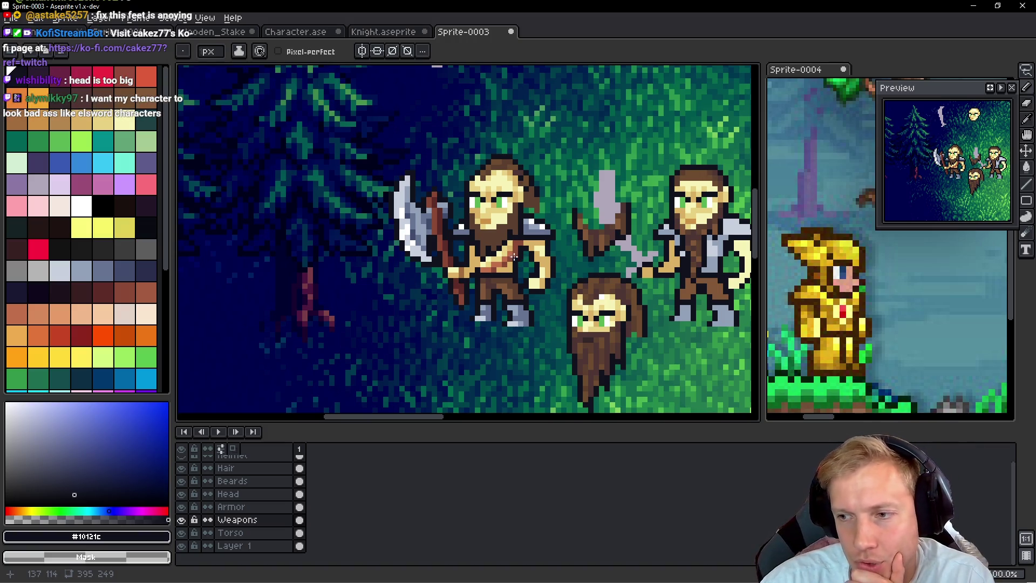
{"action": "scroll", "coordinate": [527, 241], "scroll_direction": "down", "scroll_amount": 2}
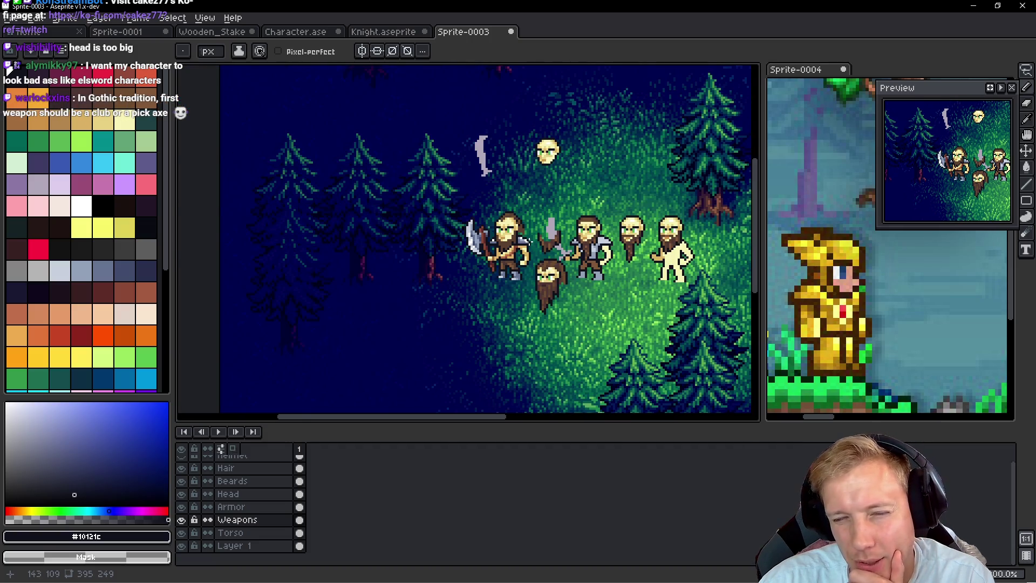
{"action": "scroll", "coordinate": [527, 241], "scroll_direction": "up", "scroll_amount": 2}
{"action": "scroll", "coordinate": [512, 208], "scroll_direction": "down", "scroll_amount": 4}
{"action": "scroll", "coordinate": [478, 214], "scroll_direction": "up", "scroll_amount": 3}
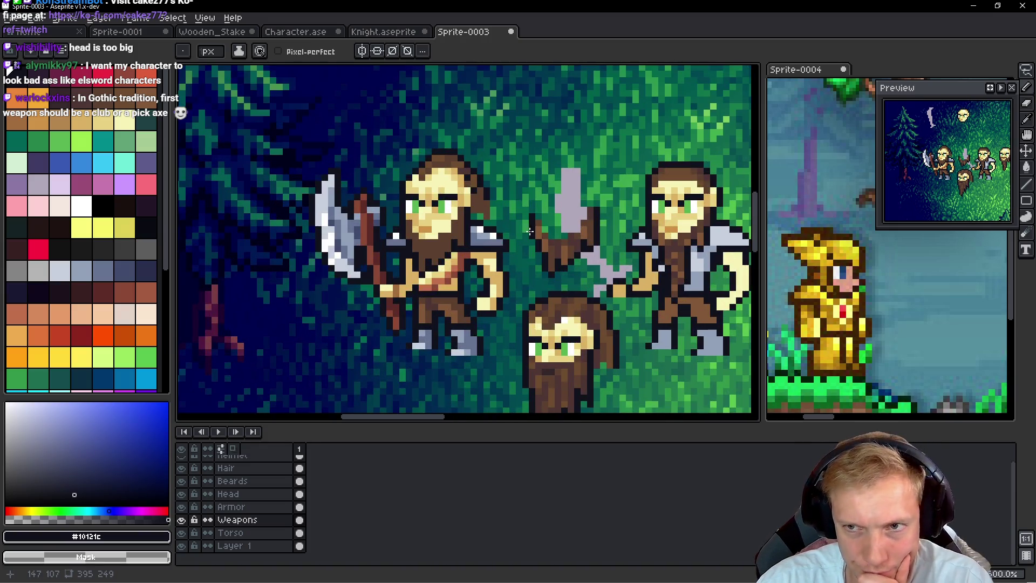
{"action": "scroll", "coordinate": [543, 222], "scroll_direction": "down", "scroll_amount": 4}
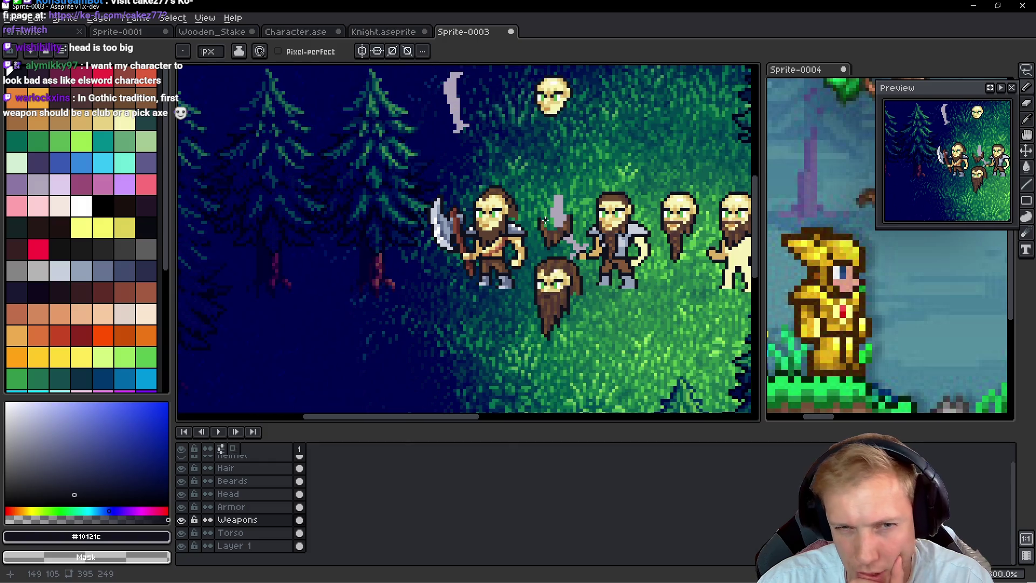
{"action": "scroll", "coordinate": [522, 225], "scroll_direction": "up", "scroll_amount": 3}
{"action": "scroll", "coordinate": [523, 226], "scroll_direction": "down", "scroll_amount": 1}
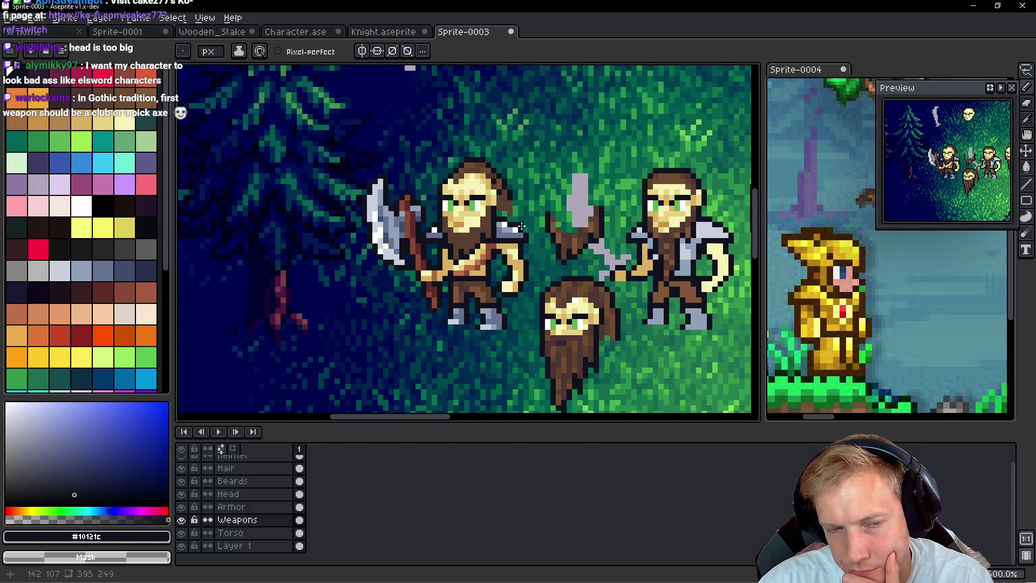
{"action": "scroll", "coordinate": [521, 227], "scroll_direction": "down", "scroll_amount": 3}
{"action": "scroll", "coordinate": [513, 230], "scroll_direction": "up", "scroll_amount": 3}
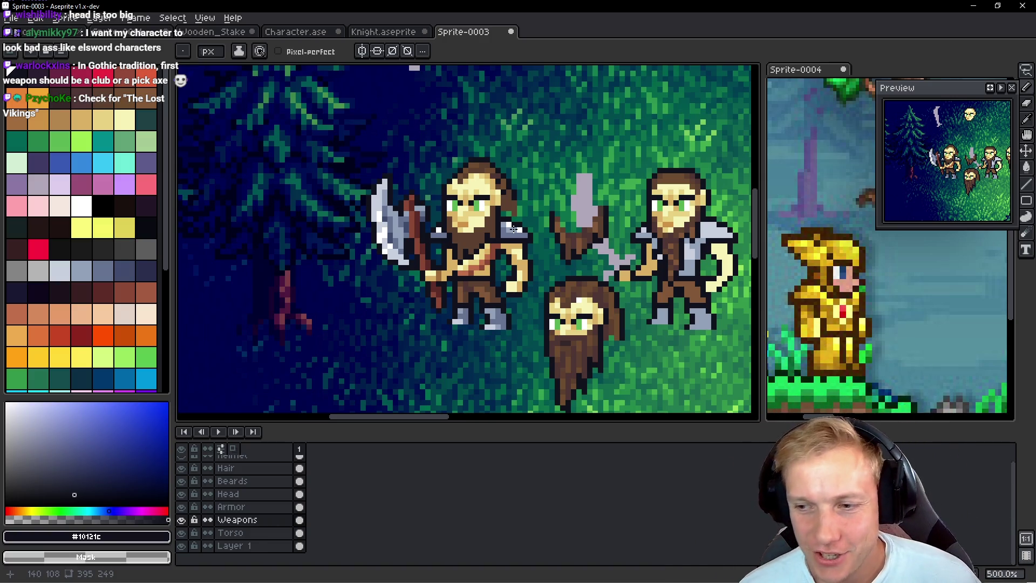
{"action": "key", "text": "alt"}
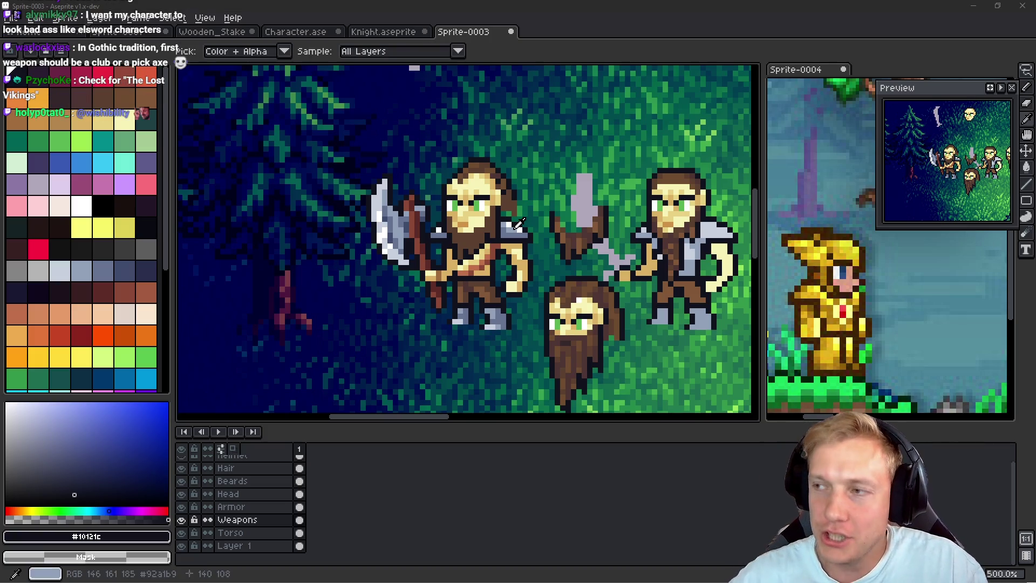
{"action": "key", "text": "alt+Tab"}
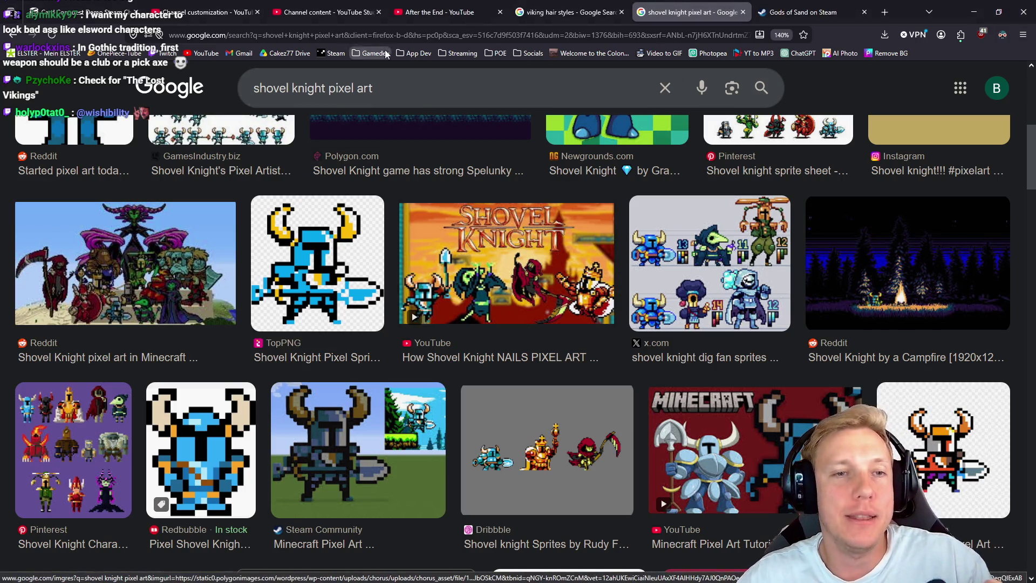
Step: Search Google Images for 'the lost vikings'
{"action": "left_click_drag", "start_coordinate": [416, 87], "coordinate": [165, 93]}
{"action": "type", "text": "the l"}
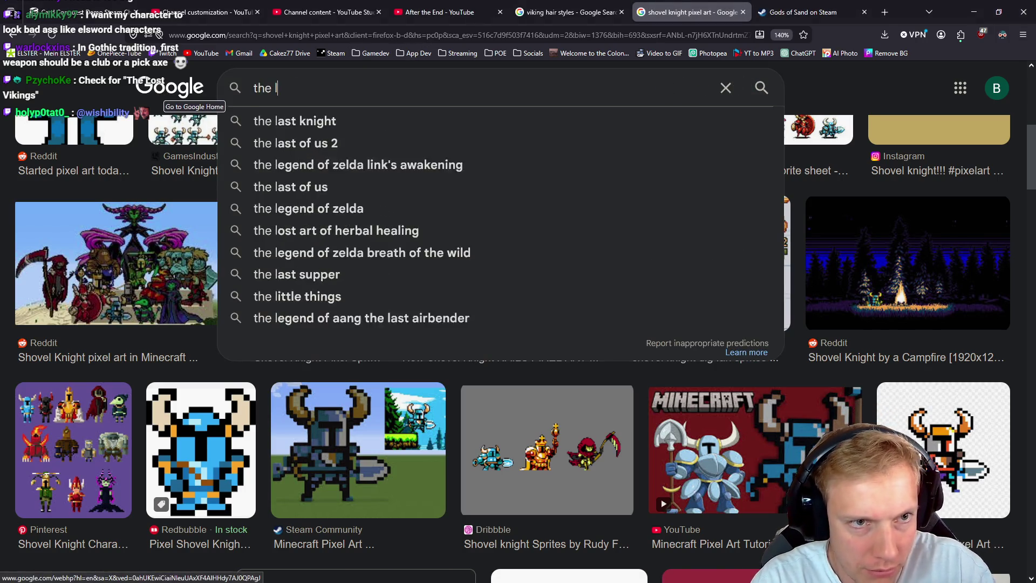
{"action": "type", "text": "ost vikings"}
{"action": "key", "text": "Return"}
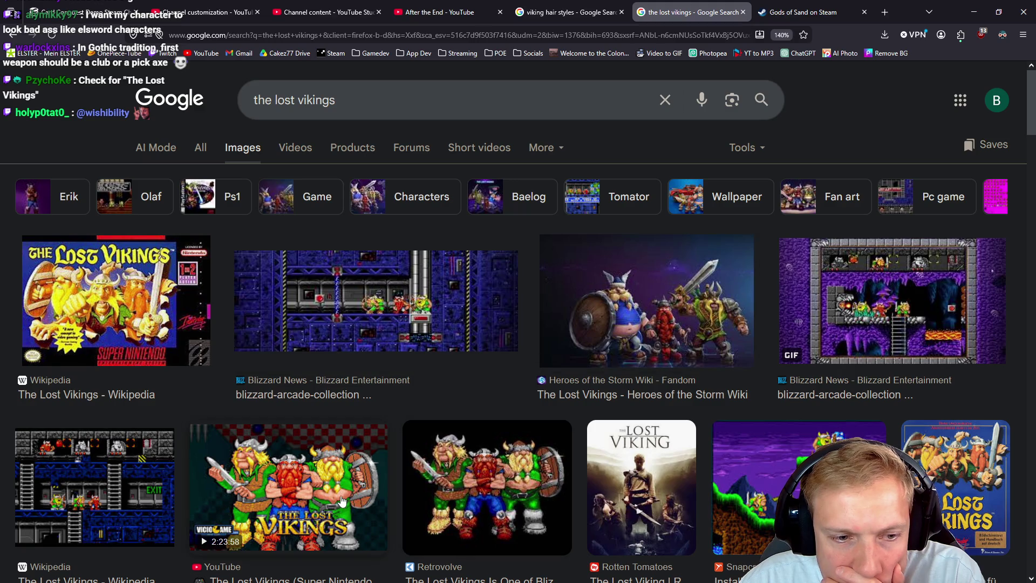
Step: Preview the Blizzard News GIF and Snapcraft gameplay screenshot, then return to Aseprite
{"action": "left_click", "coordinate": [914, 284]}
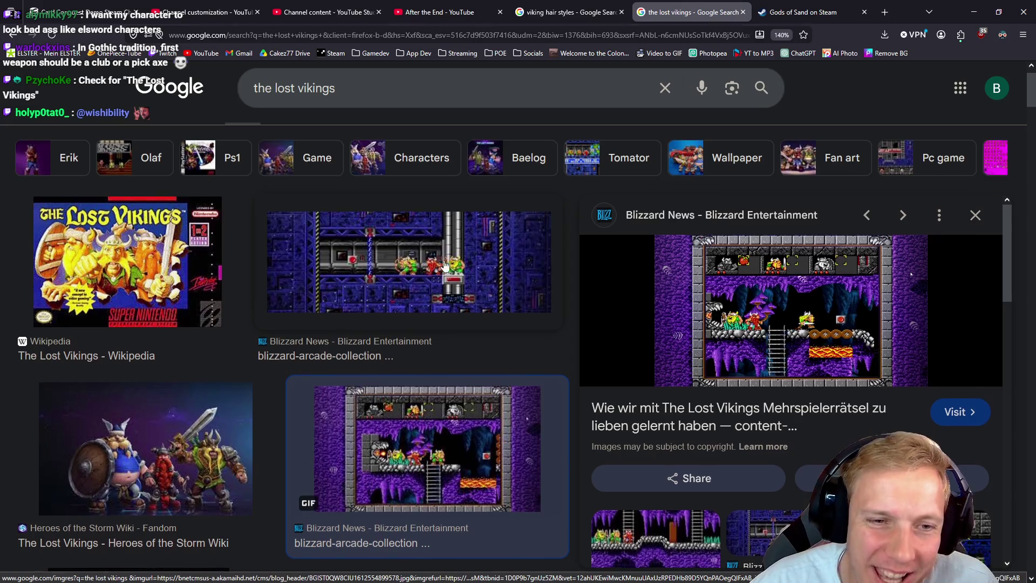
{"action": "scroll", "coordinate": [446, 339], "scroll_direction": "down", "scroll_amount": 3}
{"action": "left_click", "coordinate": [447, 339]}
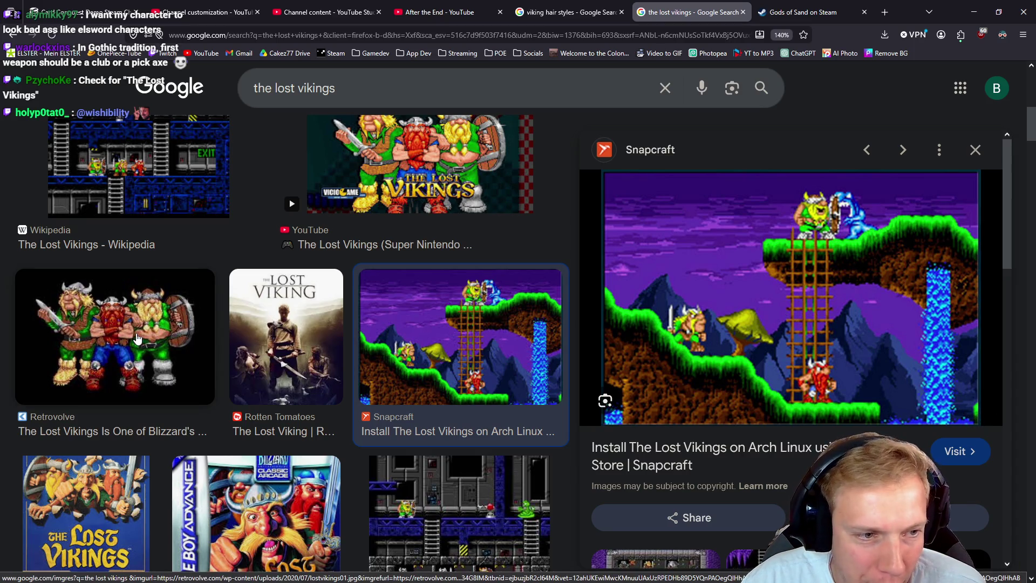
{"action": "scroll", "coordinate": [459, 324], "scroll_direction": "down", "scroll_amount": 5}
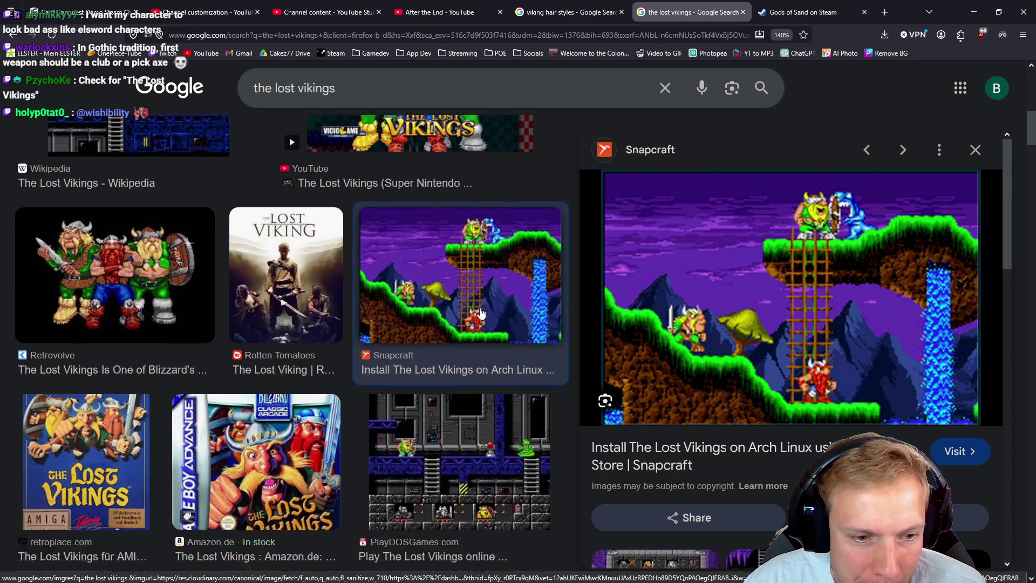
{"action": "scroll", "coordinate": [475, 306], "scroll_direction": "down", "scroll_amount": 2}
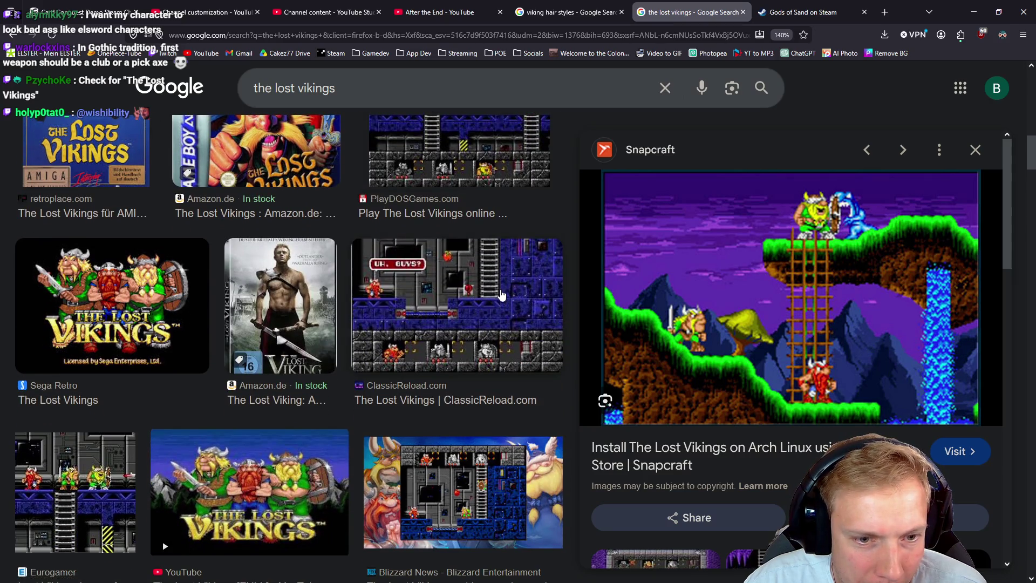
{"action": "scroll", "coordinate": [499, 294], "scroll_direction": "down", "scroll_amount": 4}
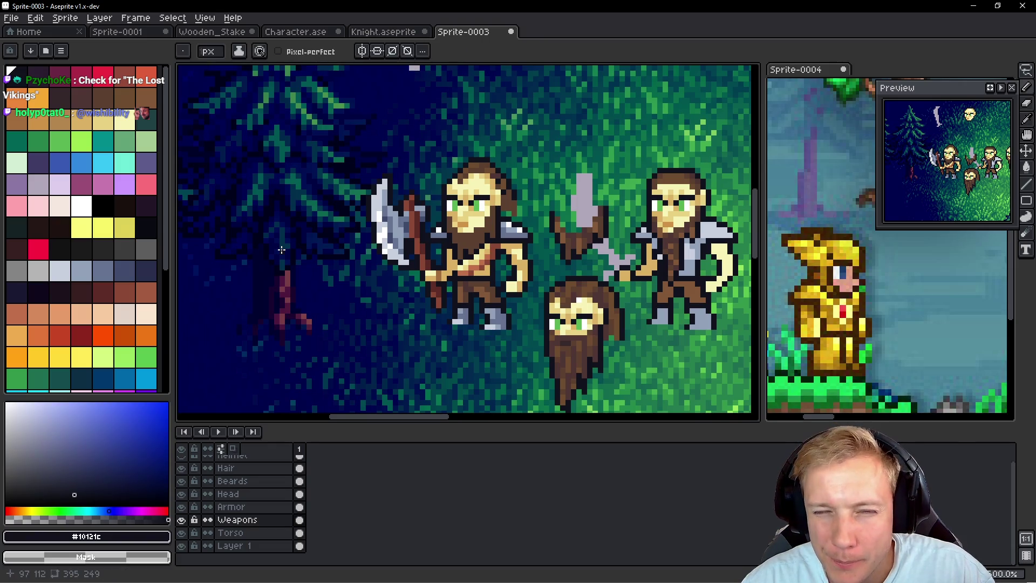
{"action": "key", "text": "alt+Tab"}
{"action": "key", "text": "alt+Tab"}
{"action": "key", "text": "alt+Tab"}
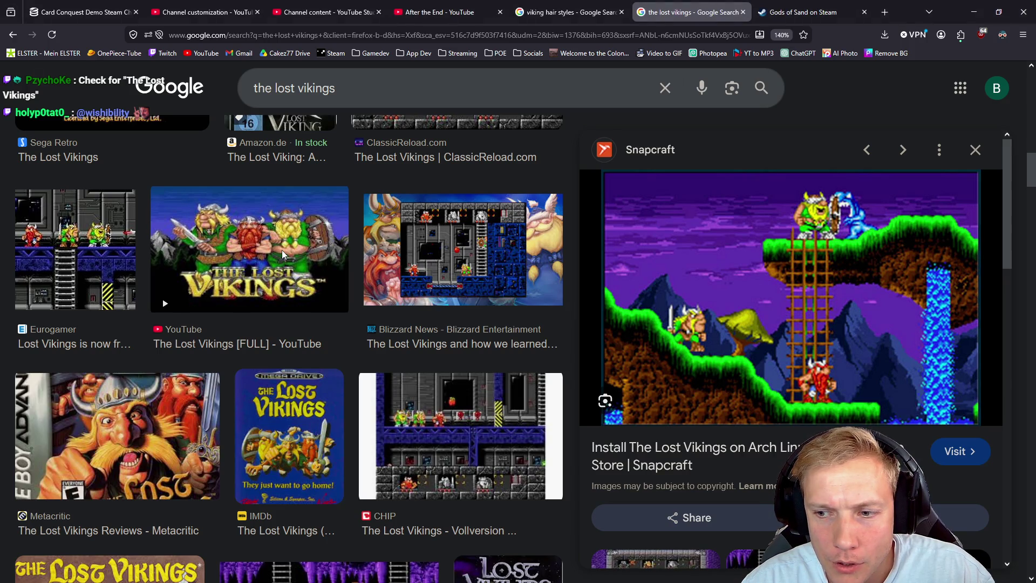
{"action": "key", "text": "alt+Tab"}
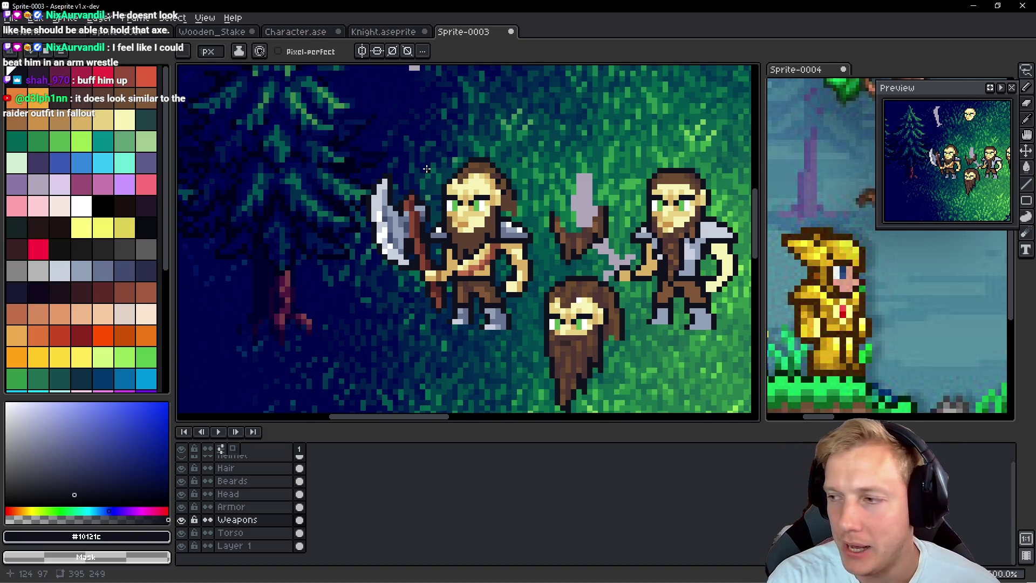
{"action": "scroll", "coordinate": [509, 173], "scroll_direction": "down", "scroll_amount": 2}
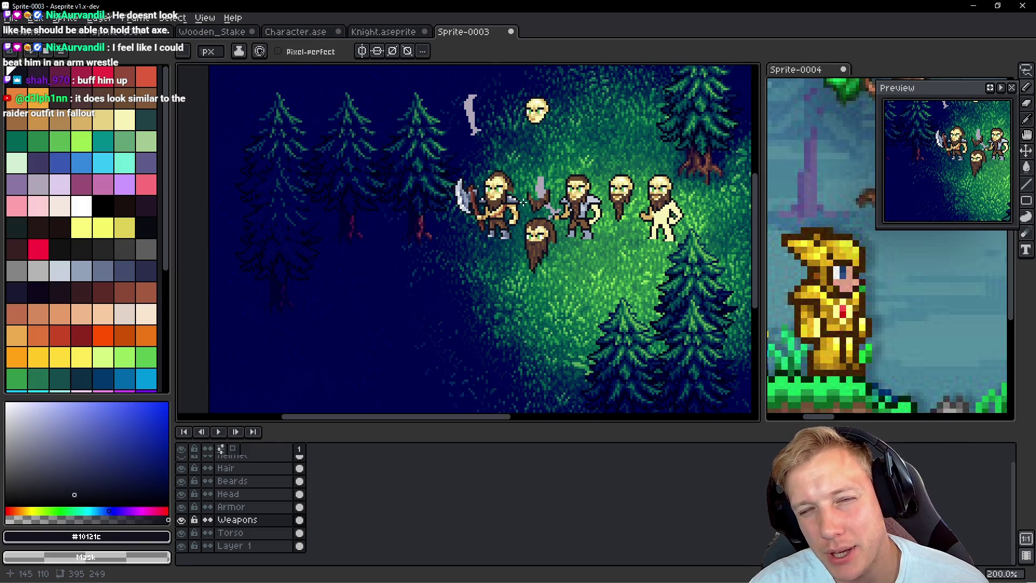
{"action": "scroll", "coordinate": [522, 203], "scroll_direction": "up", "scroll_amount": 4}
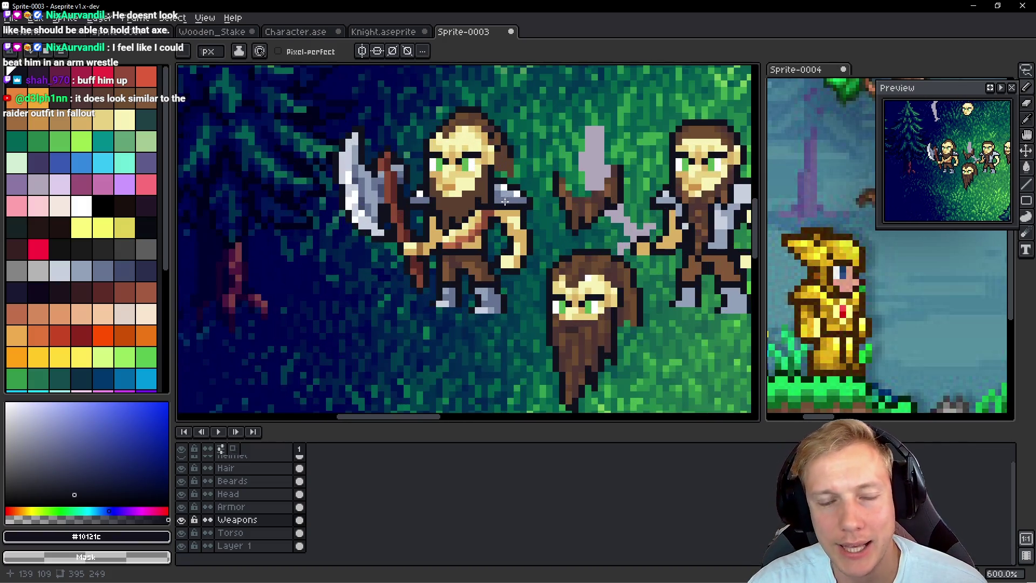
{"action": "scroll", "coordinate": [514, 208], "scroll_direction": "down", "scroll_amount": 4}
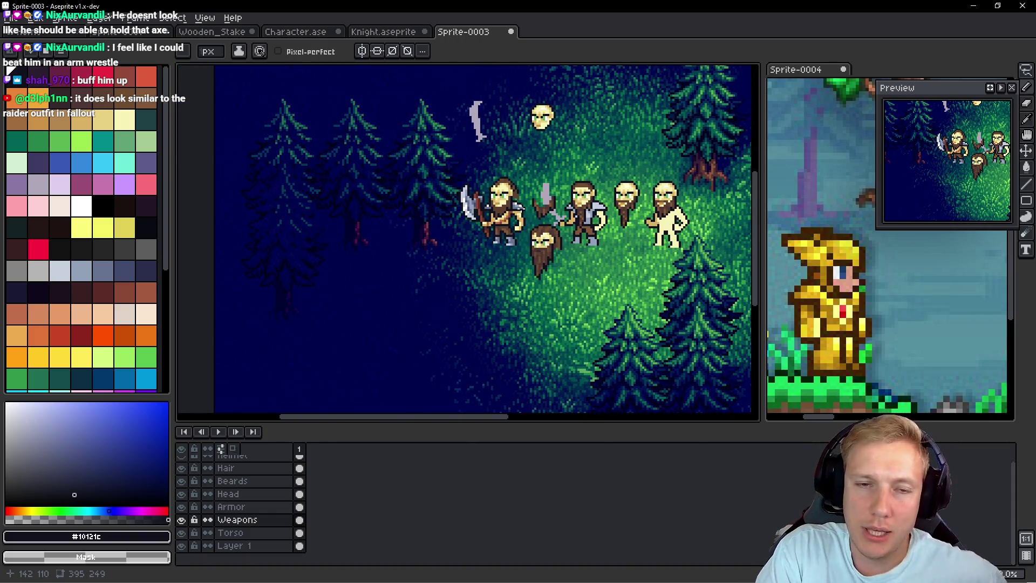
{"action": "scroll", "coordinate": [463, 217], "scroll_direction": "up", "scroll_amount": 2}
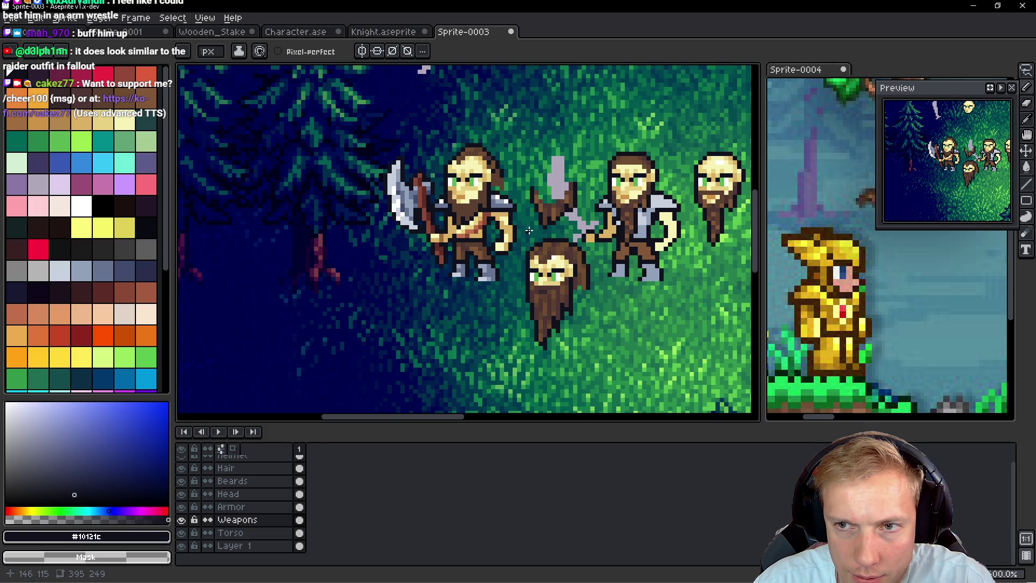
{"action": "scroll", "coordinate": [529, 230], "scroll_direction": "down", "scroll_amount": 3}
{"action": "scroll", "coordinate": [521, 219], "scroll_direction": "up", "scroll_amount": 1}
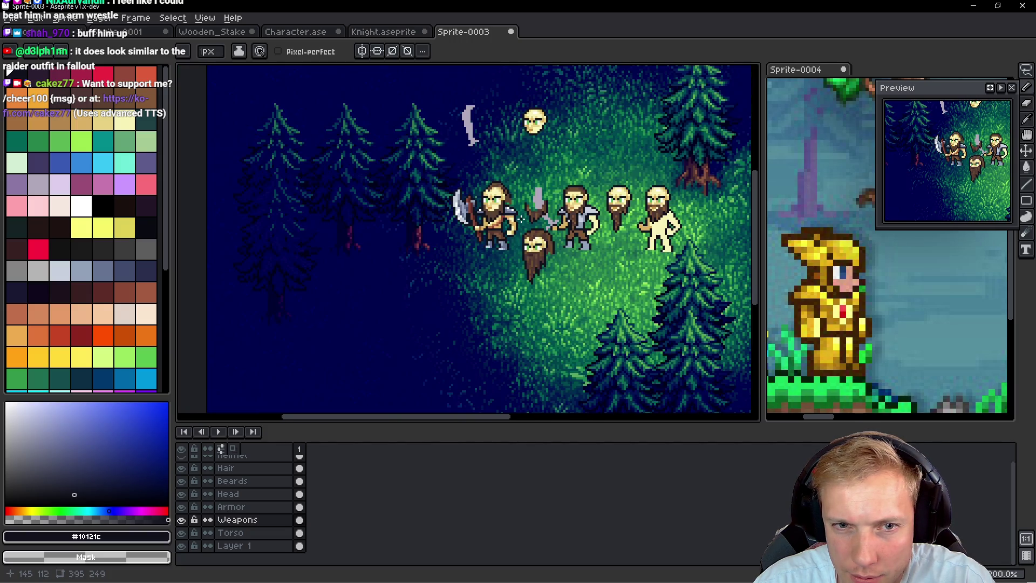
{"action": "scroll", "coordinate": [521, 218], "scroll_direction": "up", "scroll_amount": 1}
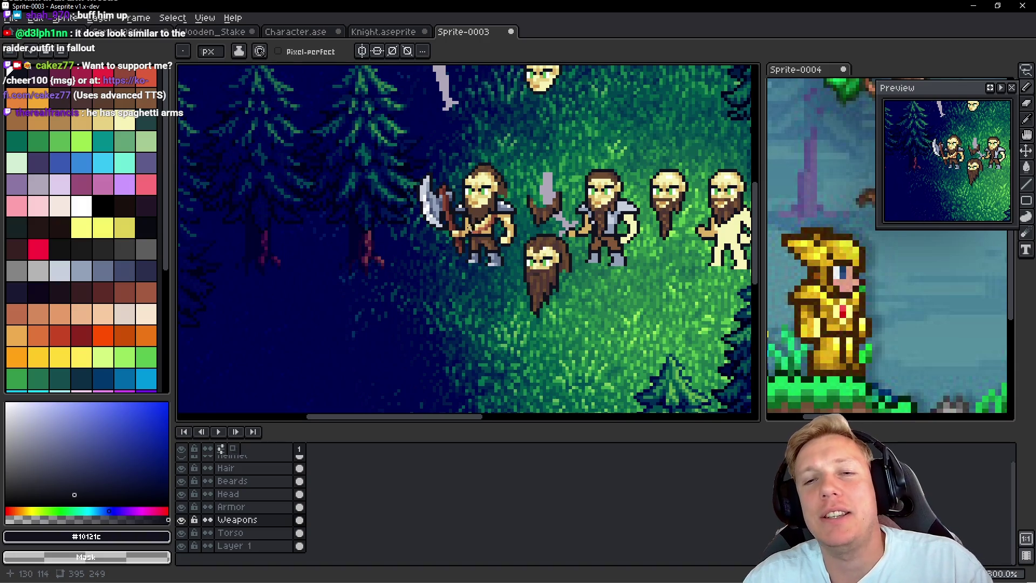
{"action": "scroll", "coordinate": [475, 230], "scroll_direction": "up", "scroll_amount": 2}
{"action": "scroll", "coordinate": [504, 231], "scroll_direction": "up", "scroll_amount": 2}
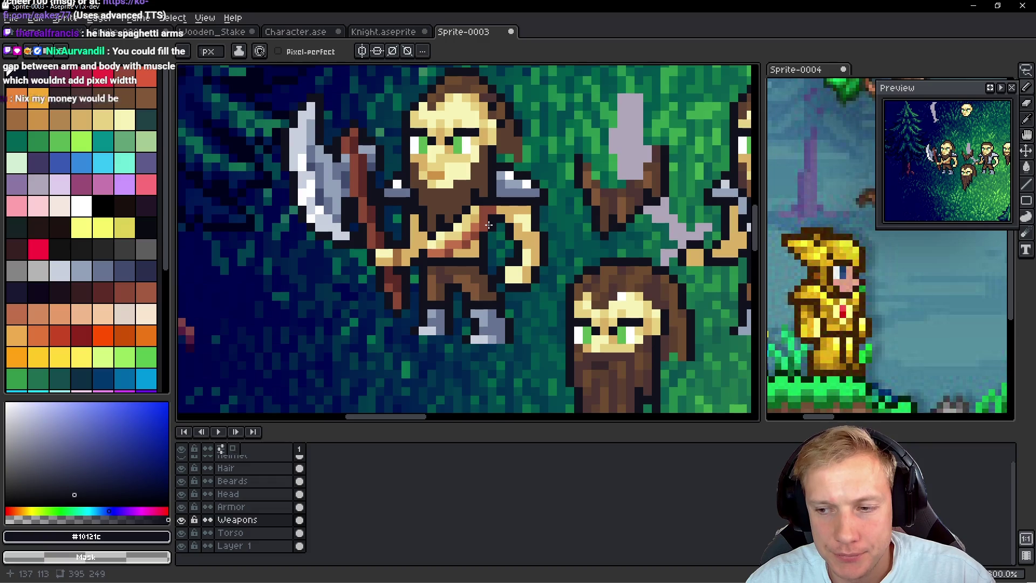
{"action": "scroll", "coordinate": [488, 225], "scroll_direction": "up", "scroll_amount": 2}
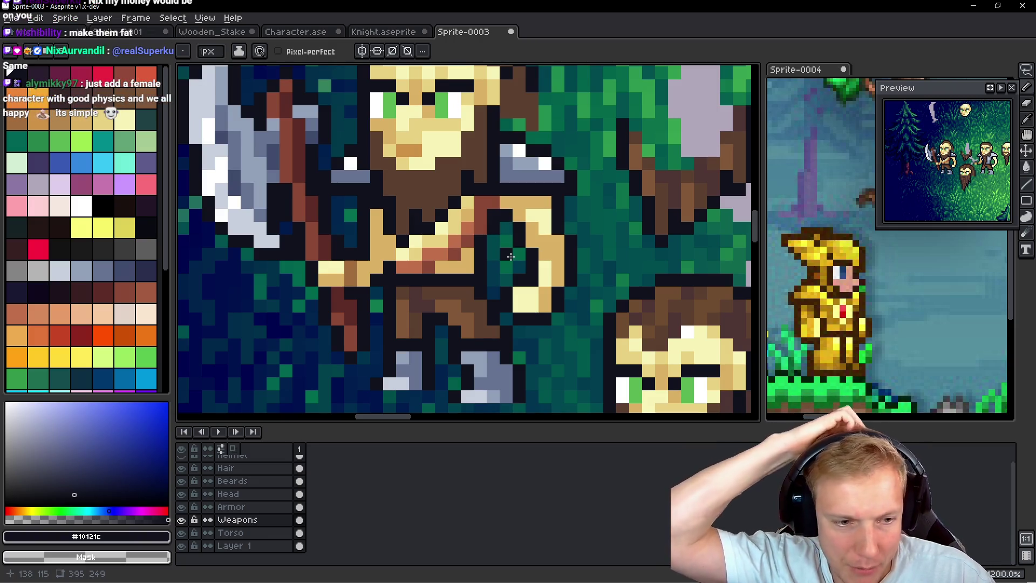
{"action": "key", "text": "Down"}
{"action": "key", "text": "alt"}
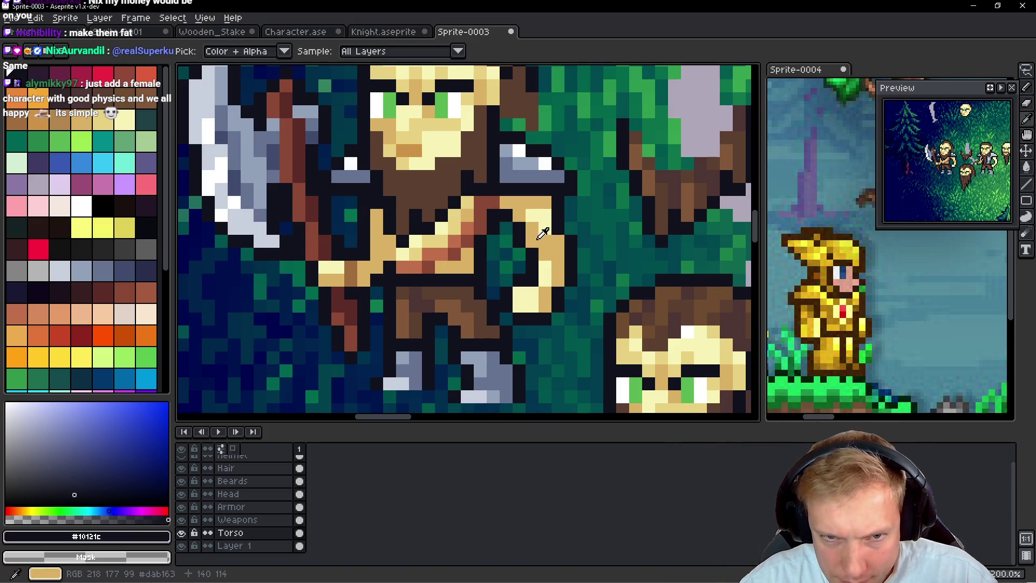
Step: Sample colours from the fighter's arm, ending on pale yellow highlight #F7F3B7
{"action": "left_click", "coordinate": [539, 238], "text": "alt"}
{"action": "left_click", "coordinate": [515, 232], "text": "alt"}
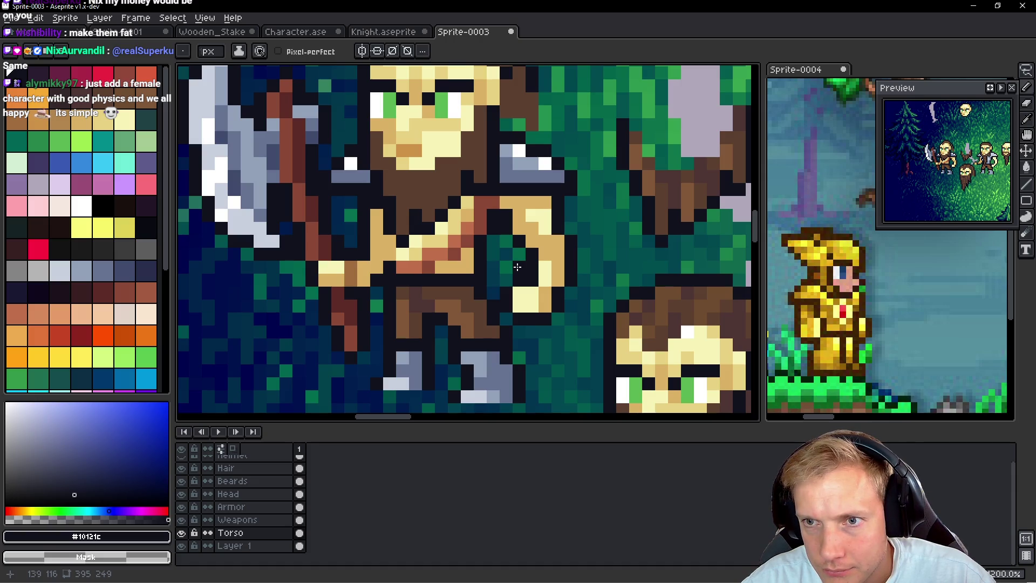
{"action": "left_click", "coordinate": [531, 232], "text": "alt"}
{"action": "left_click", "coordinate": [522, 239], "text": "alt"}
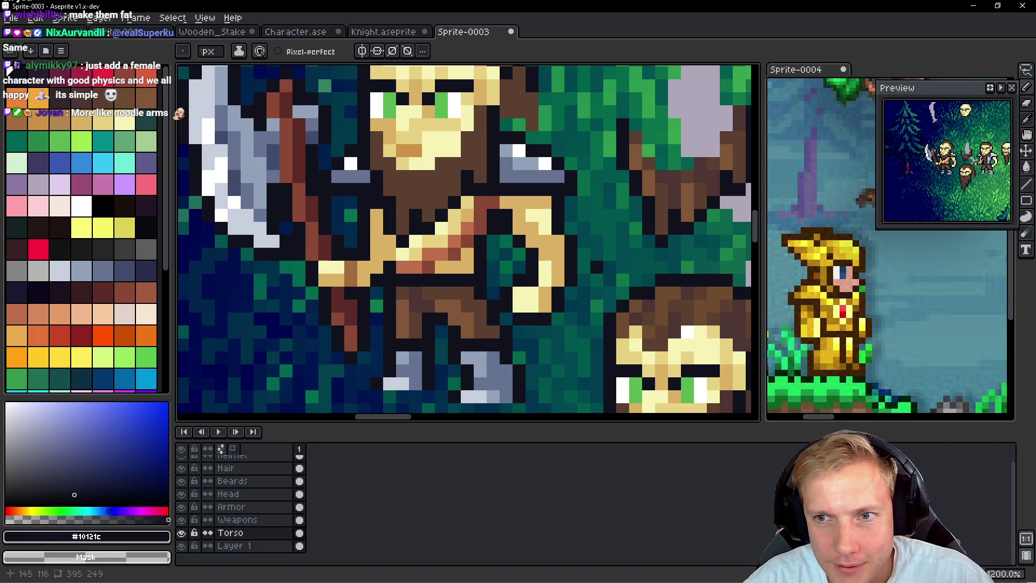
{"action": "scroll", "coordinate": [589, 265], "scroll_direction": "up", "scroll_amount": 2}
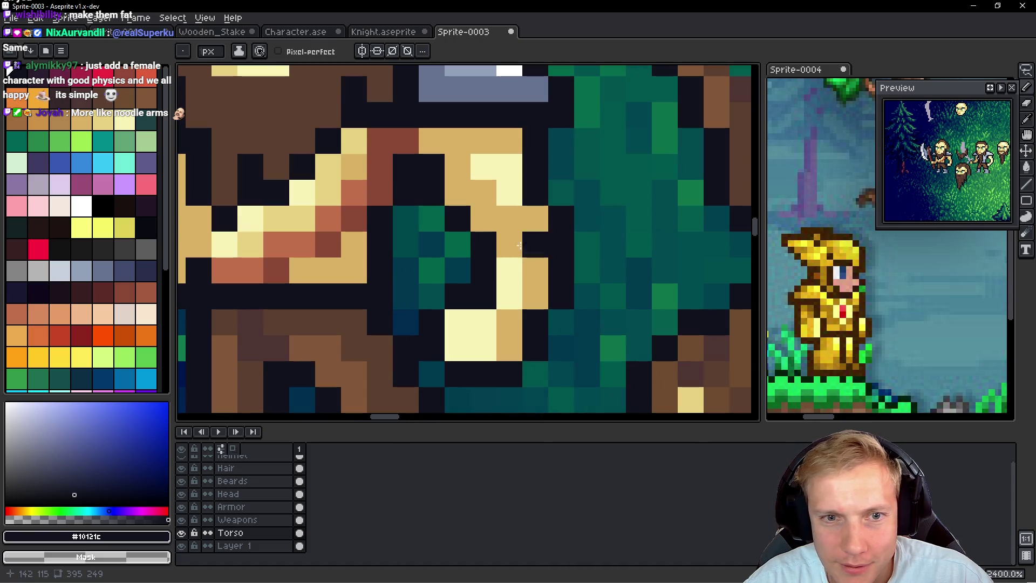
{"action": "left_click", "coordinate": [495, 189], "text": "alt"}
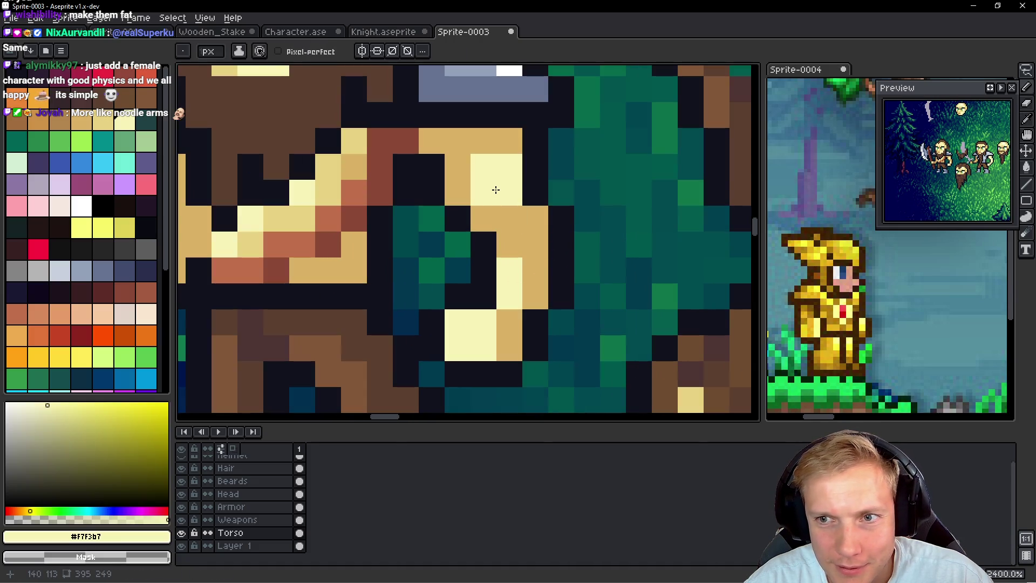
Step: Add pale highlight pixels along the arm, undoing misplaced ones
{"action": "left_click", "coordinate": [487, 216]}
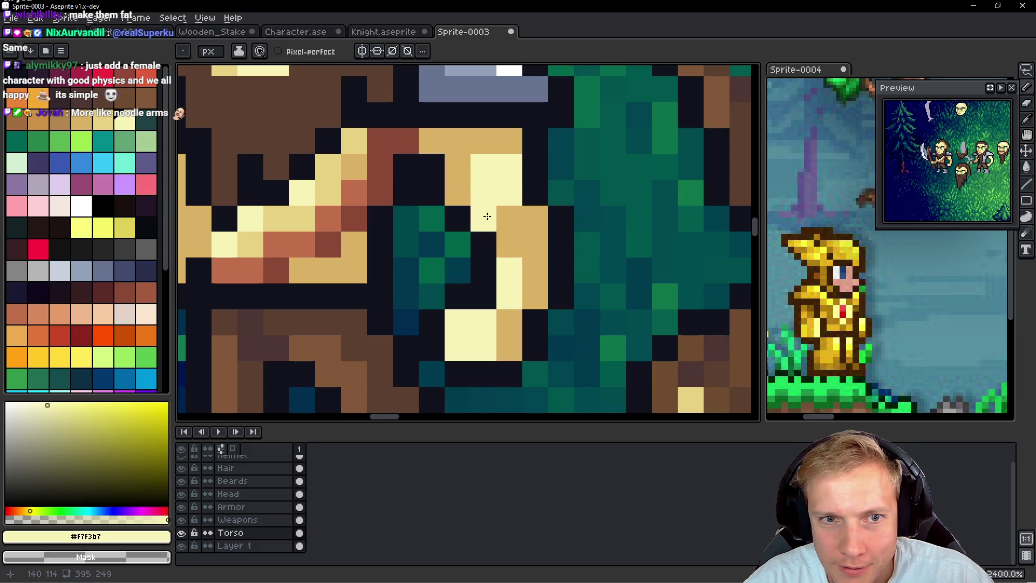
{"action": "left_click", "coordinate": [467, 176]}
{"action": "key", "text": "ctrl+z"}
{"action": "left_click", "coordinate": [572, 270]}
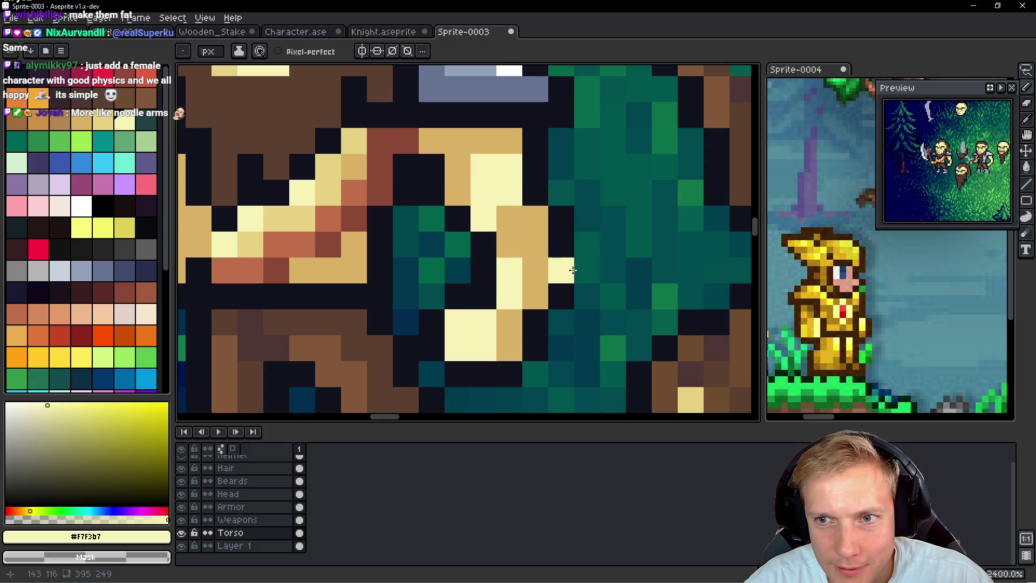
{"action": "key", "text": "ctrl+z"}
{"action": "left_click", "coordinate": [585, 294]}
{"action": "key", "text": "ctrl+z"}
Step: Retry and settle the remaining pale pixels on and beside the arm's outer edge
{"action": "left_click", "coordinate": [520, 233]}
{"action": "key", "text": "ctrl+z"}
{"action": "left_click", "coordinate": [532, 222]}
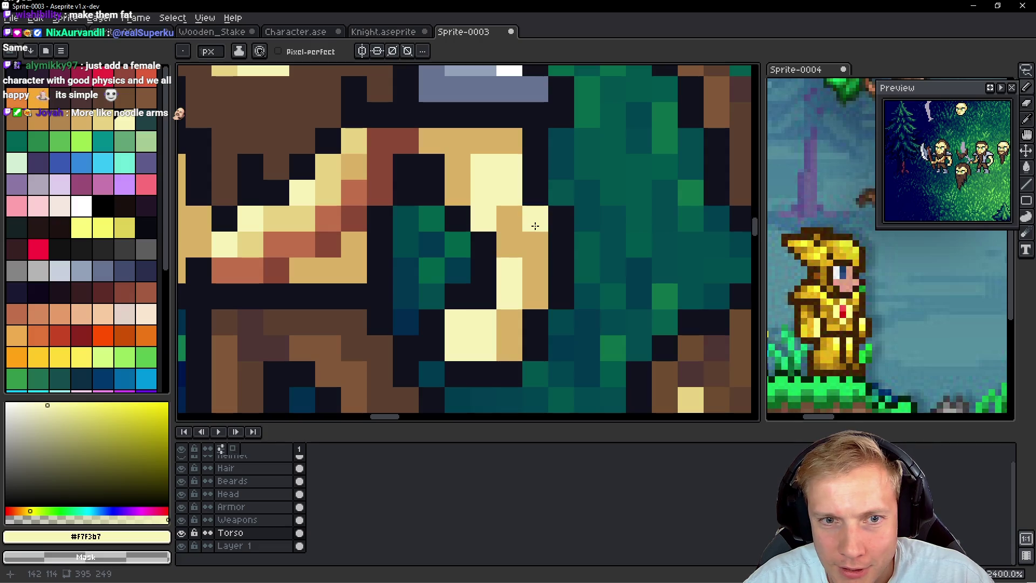
{"action": "left_click", "coordinate": [623, 270]}
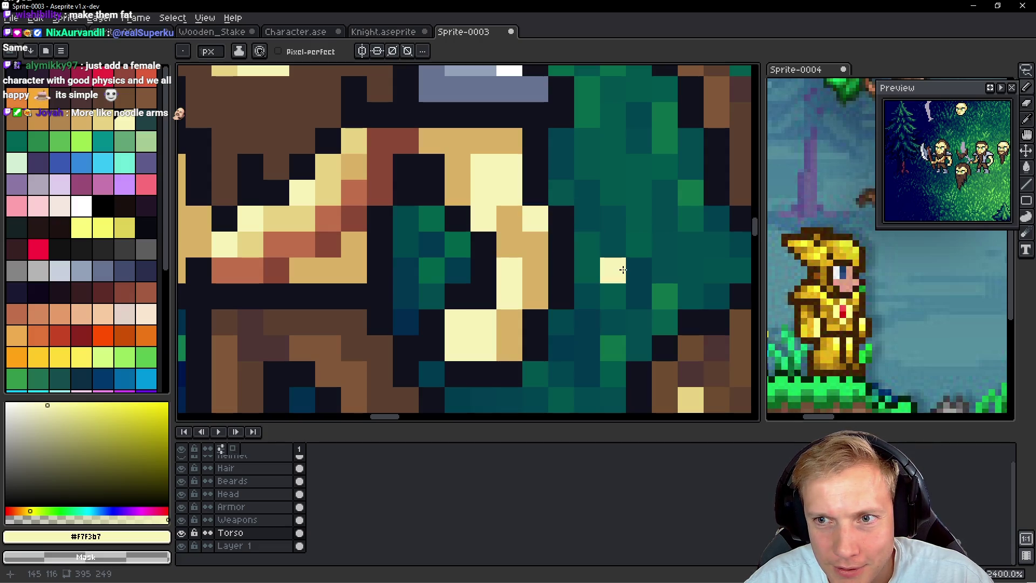
{"action": "key", "text": "ctrl+z"}
{"action": "left_click", "coordinate": [618, 246]}
{"action": "key", "text": "ctrl+z"}
{"action": "left_click", "coordinate": [595, 237]}
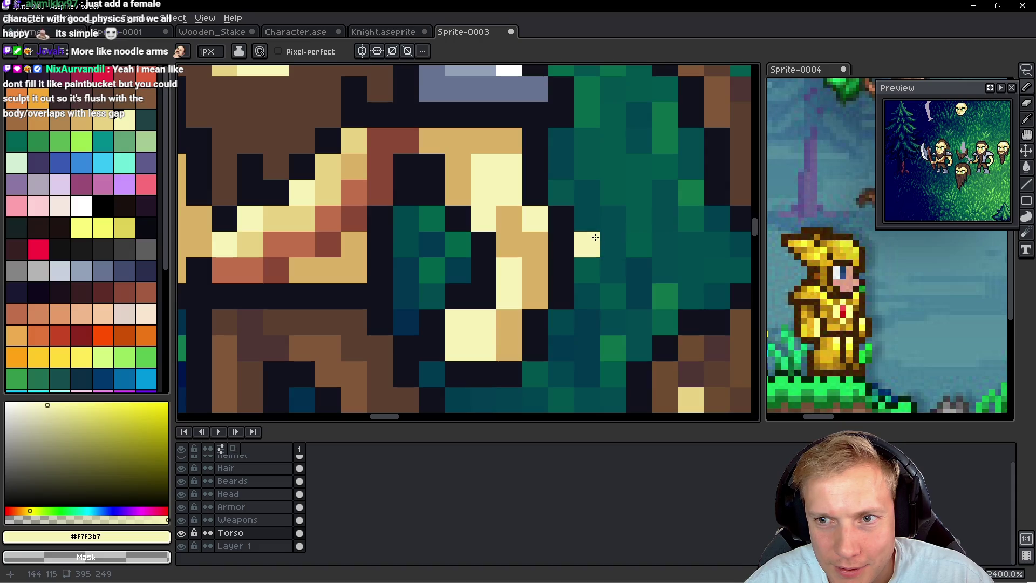
{"action": "scroll", "coordinate": [588, 247], "scroll_direction": "down", "scroll_amount": 5}
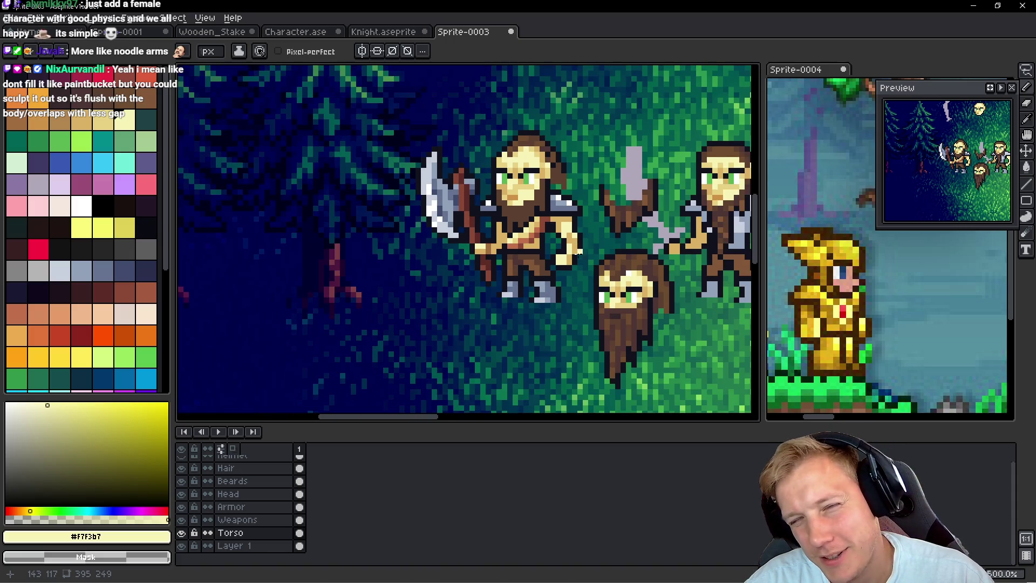
Step: Zoom in and out to inspect the axe fighter's arm
{"action": "scroll", "coordinate": [578, 256], "scroll_direction": "up", "scroll_amount": 3}
{"action": "scroll", "coordinate": [581, 256], "scroll_direction": "down", "scroll_amount": 2}
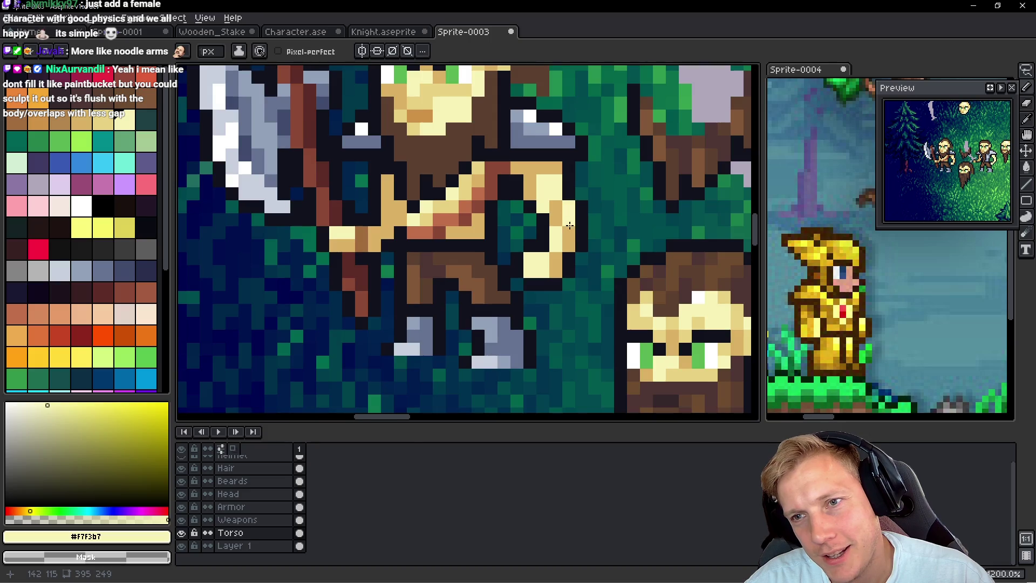
{"action": "scroll", "coordinate": [569, 224], "scroll_direction": "up", "scroll_amount": 3}
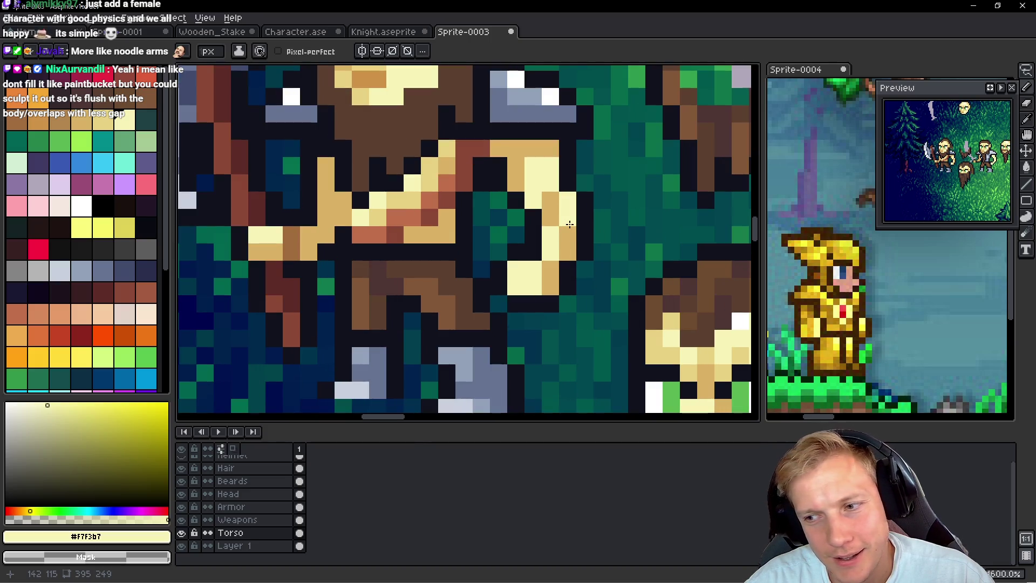
{"action": "scroll", "coordinate": [570, 224], "scroll_direction": "down", "scroll_amount": 6}
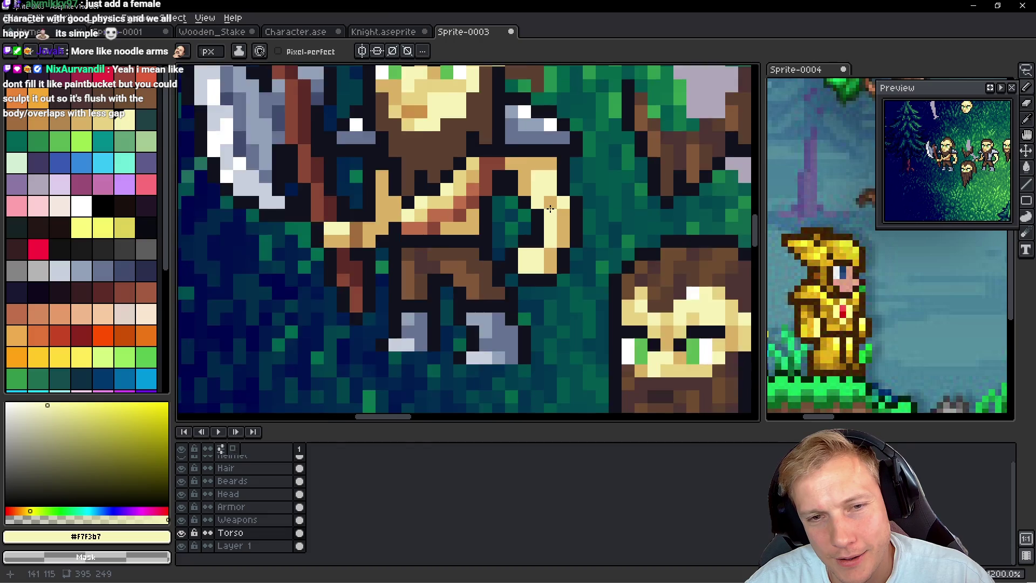
{"action": "scroll", "coordinate": [567, 216], "scroll_direction": "up", "scroll_amount": 4}
{"action": "scroll", "coordinate": [568, 215], "scroll_direction": "up", "scroll_amount": 1}
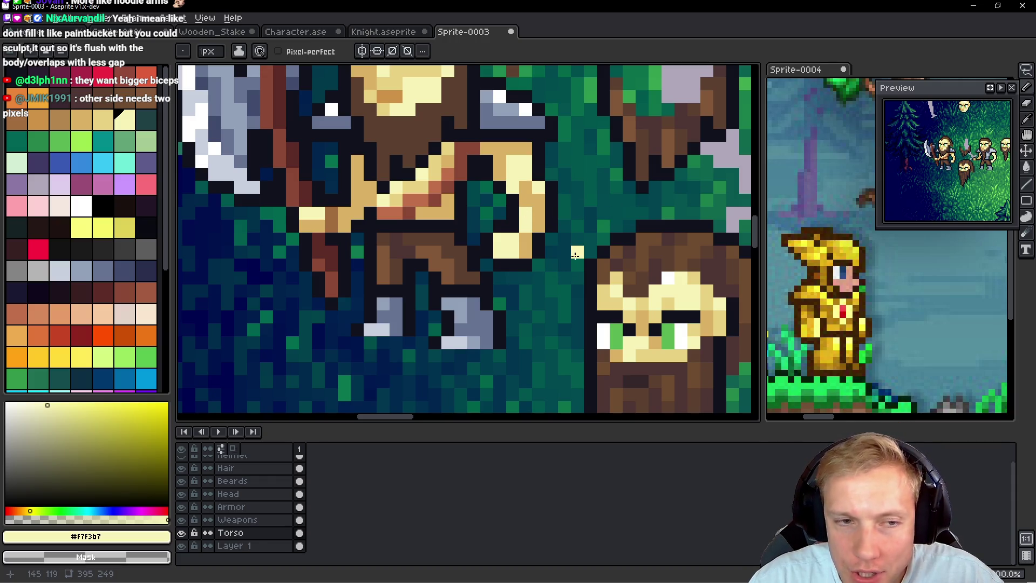
{"action": "scroll", "coordinate": [576, 255], "scroll_direction": "down", "scroll_amount": 3}
{"action": "scroll", "coordinate": [527, 211], "scroll_direction": "up", "scroll_amount": 2}
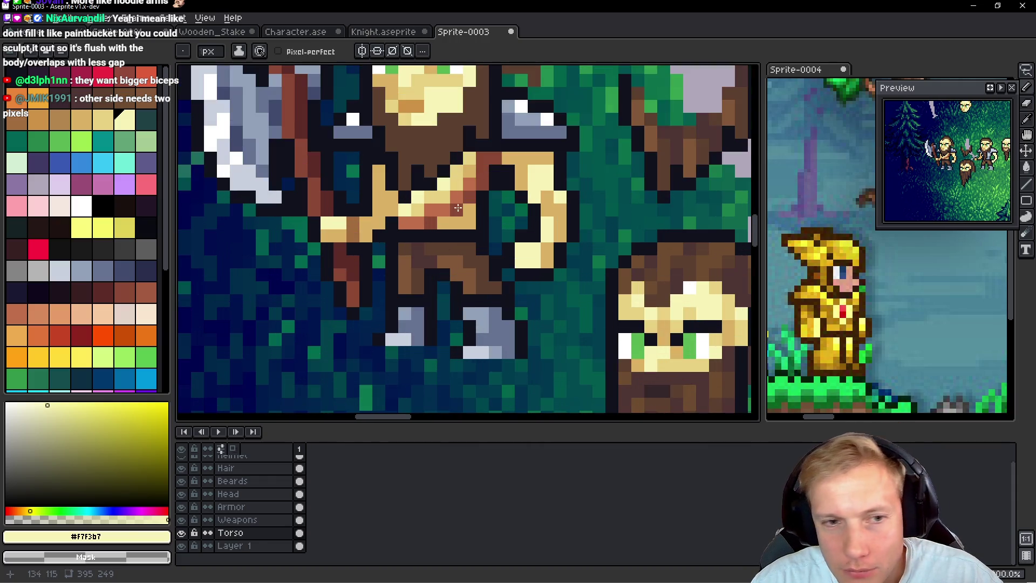
Step: Sample tan #dab163 from the torso, then near-black #10121c from the outline
{"action": "left_click", "coordinate": [366, 162], "text": "alt"}
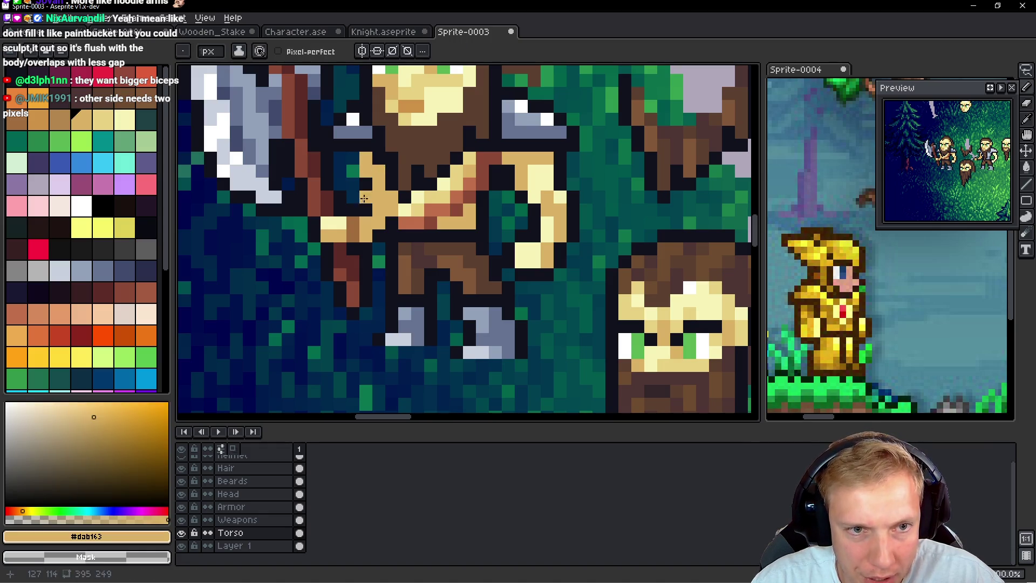
{"action": "left_click", "coordinate": [366, 197], "text": "alt"}
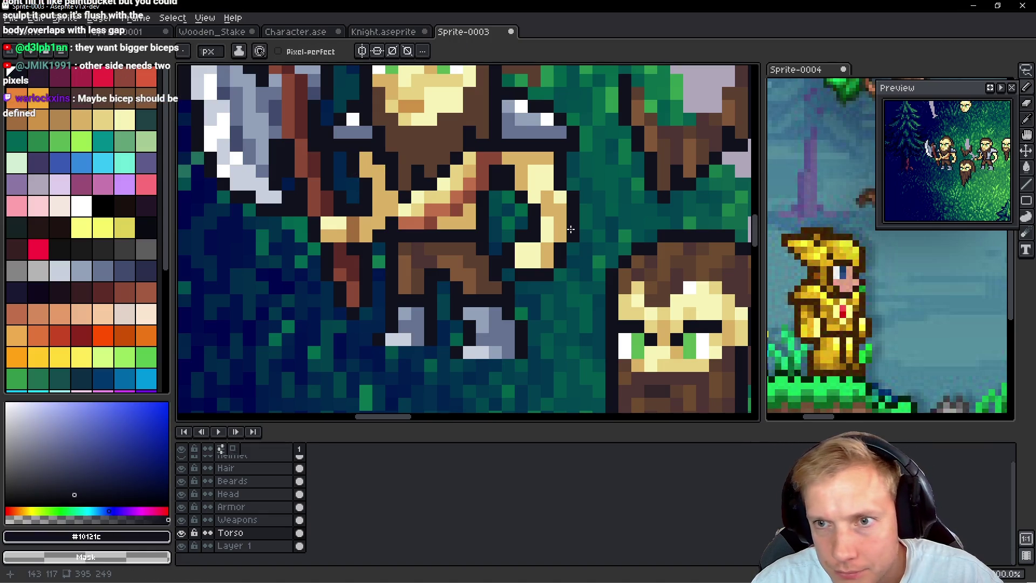
{"action": "left_click_drag", "start_coordinate": [586, 229], "coordinate": [578, 227]}
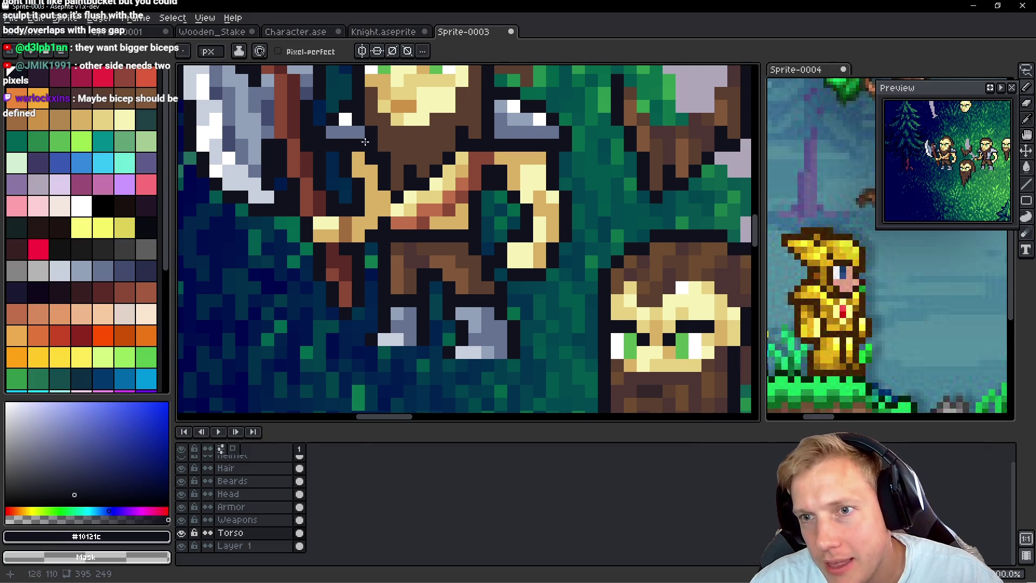
{"action": "scroll", "coordinate": [525, 214], "scroll_direction": "down", "scroll_amount": 1}
{"action": "scroll", "coordinate": [466, 208], "scroll_direction": "up", "scroll_amount": 2}
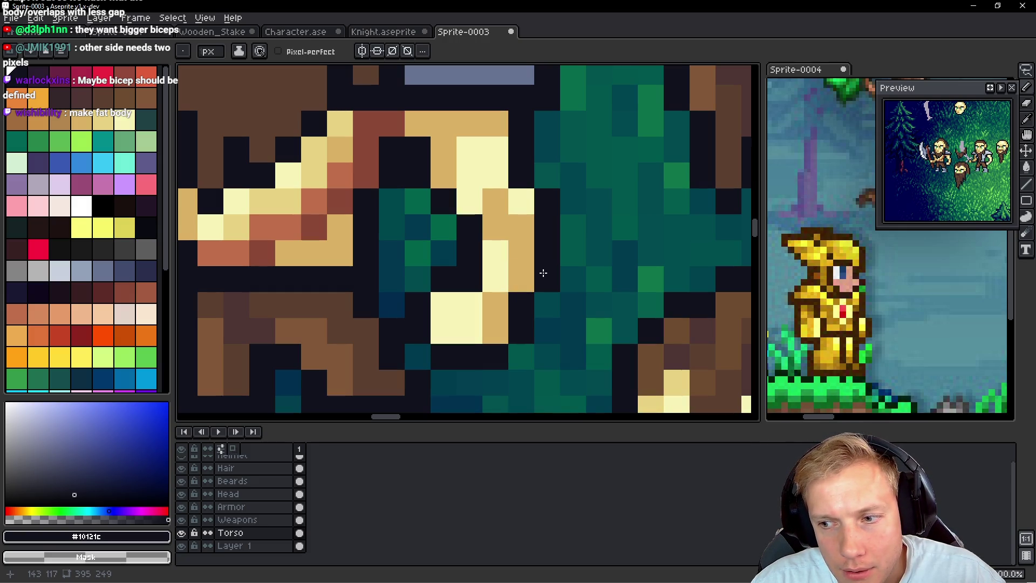
{"action": "scroll", "coordinate": [543, 273], "scroll_direction": "down", "scroll_amount": 3}
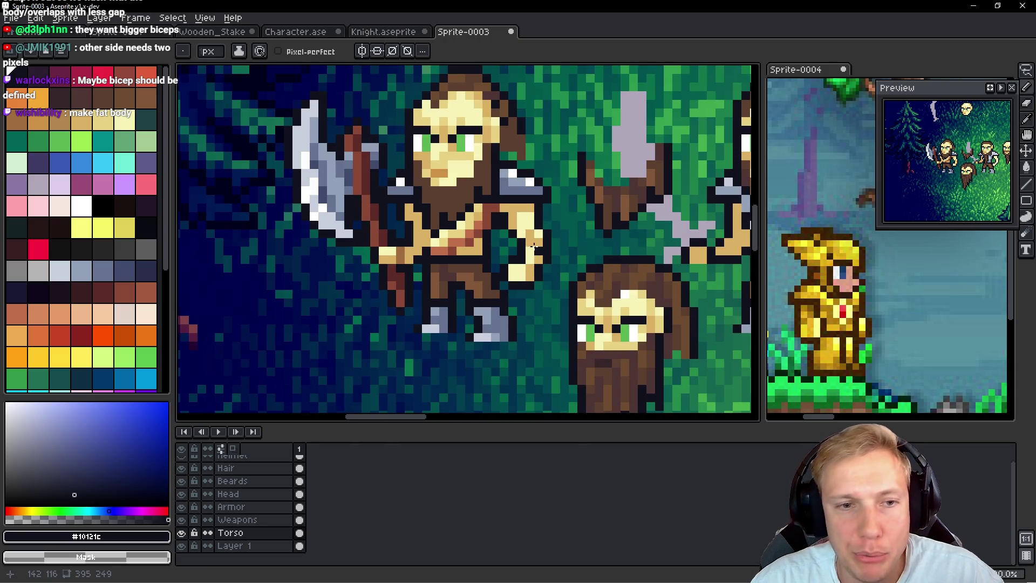
{"action": "scroll", "coordinate": [485, 256], "scroll_direction": "up", "scroll_amount": 2}
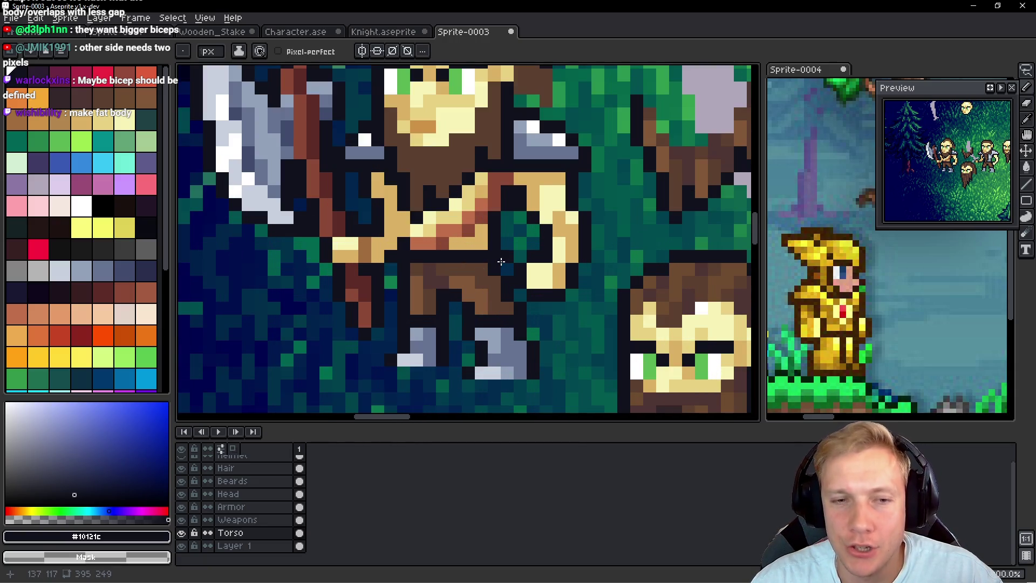
{"action": "scroll", "coordinate": [494, 259], "scroll_direction": "down", "scroll_amount": 3}
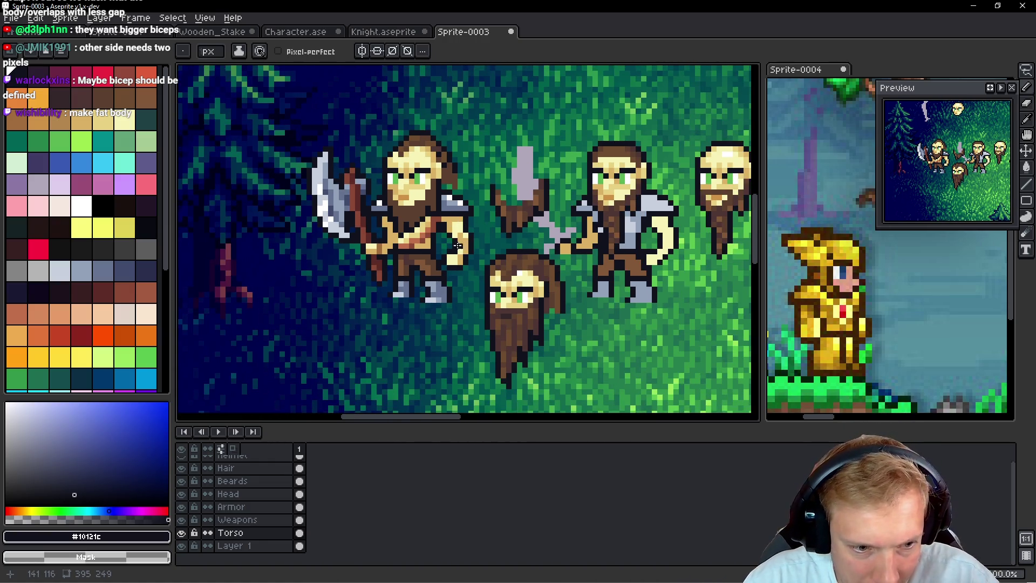
Step: Draw a freehand selection around the axe fighter, redrawing it once
{"action": "key", "text": "q"}
{"action": "mouse_move", "coordinate": [476, 197]}
{"action": "left_mouse_down"}
{"action": "mouse_move", "coordinate": [305, 213]}
{"action": "mouse_move", "coordinate": [440, 356]}
{"action": "mouse_move", "coordinate": [488, 226]}
{"action": "mouse_move", "coordinate": [471, 164]}
{"action": "mouse_move", "coordinate": [276, 170]}
{"action": "mouse_move", "coordinate": [399, 345]}
{"action": "mouse_move", "coordinate": [469, 283]}
{"action": "mouse_move", "coordinate": [473, 181]}
{"action": "left_mouse_up"}
{"action": "key", "text": "ctrl+d"}
{"action": "mouse_move", "coordinate": [572, 195]}
{"action": "left_mouse_down"}
{"action": "mouse_move", "coordinate": [243, 211]}
{"action": "mouse_move", "coordinate": [197, 254]}
{"action": "mouse_move", "coordinate": [296, 249]}
{"action": "left_mouse_up"}
Step: Lasso the loose beard on the Beards and Head layers and lift it up
{"action": "scroll", "coordinate": [474, 189], "scroll_direction": "down", "scroll_amount": 3}
{"action": "scroll", "coordinate": [474, 189], "scroll_direction": "left", "scroll_amount": 5}
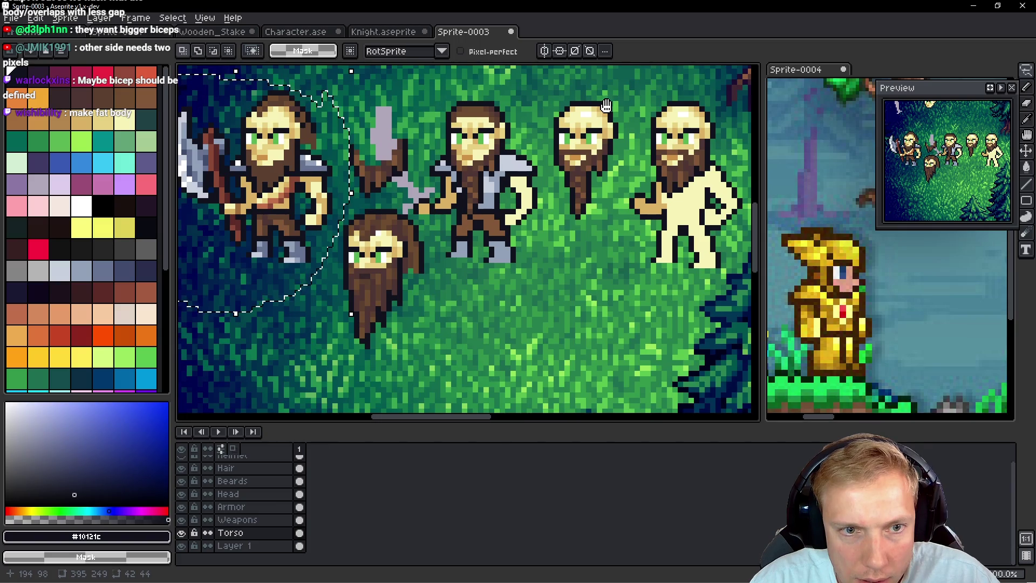
{"action": "mouse_move", "coordinate": [455, 300]}
{"action": "left_mouse_down"}
{"action": "mouse_move", "coordinate": [451, 265]}
{"action": "mouse_move", "coordinate": [410, 207]}
{"action": "mouse_move", "coordinate": [353, 218]}
{"action": "mouse_move", "coordinate": [330, 263]}
{"action": "mouse_move", "coordinate": [474, 318]}
{"action": "left_mouse_up"}
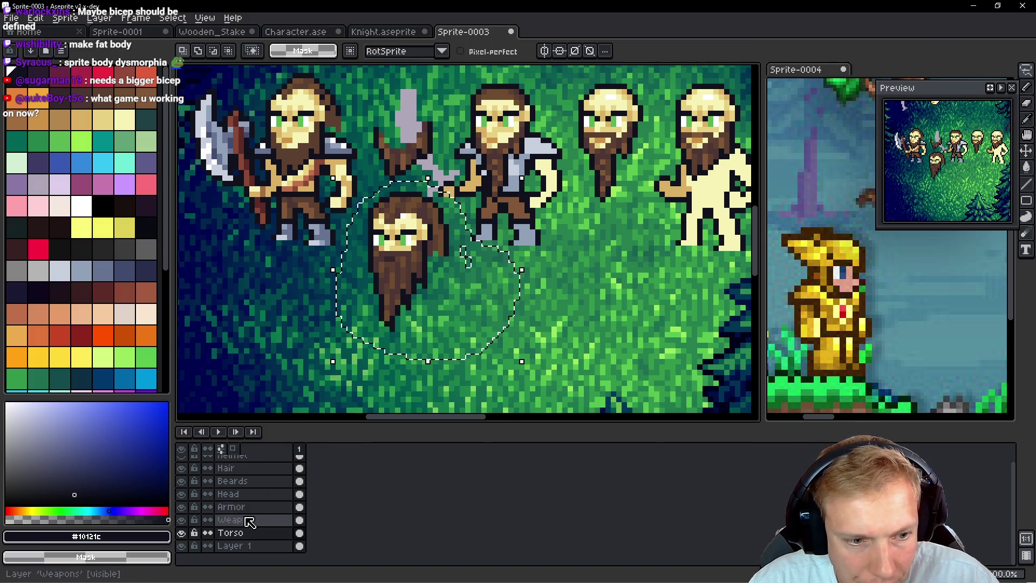
{"action": "left_click_drag", "start_coordinate": [267, 494], "coordinate": [267, 481]}
{"action": "scroll", "coordinate": [404, 302], "scroll_direction": "right", "scroll_amount": 2}
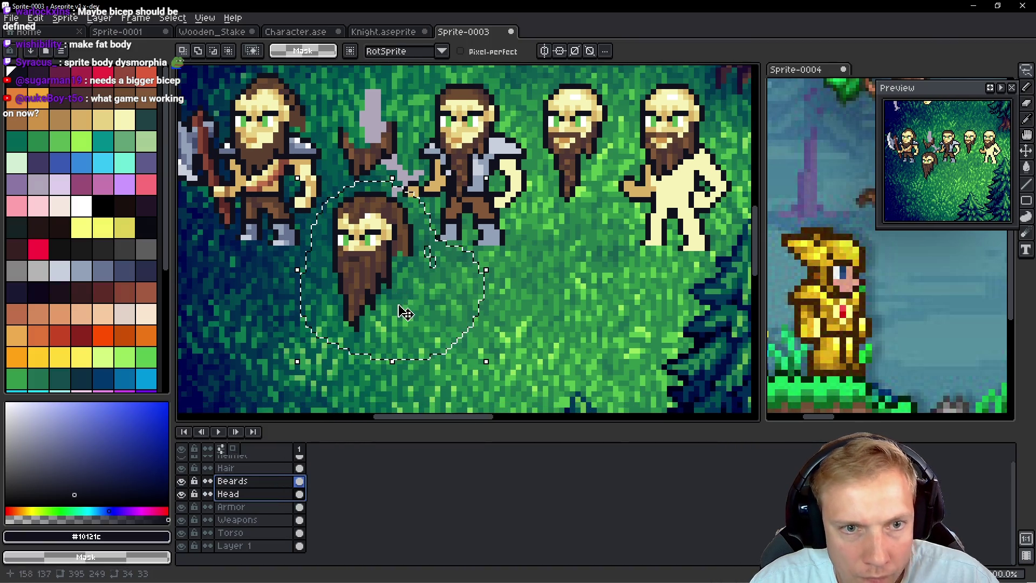
{"action": "mouse_move", "coordinate": [561, 339]}
{"action": "left_mouse_down"}
{"action": "mouse_move", "coordinate": [571, 243]}
{"action": "mouse_move", "coordinate": [589, 245]}
{"action": "mouse_move", "coordinate": [454, 390]}
{"action": "left_mouse_up"}
{"action": "left_click_drag", "start_coordinate": [444, 139], "coordinate": [509, 163]}
{"action": "mouse_move", "coordinate": [595, 227]}
{"action": "left_mouse_down"}
{"action": "mouse_move", "coordinate": [681, 181]}
{"action": "mouse_move", "coordinate": [655, 162]}
{"action": "mouse_move", "coordinate": [635, 204]}
{"action": "mouse_move", "coordinate": [608, 216]}
{"action": "left_mouse_up"}
{"action": "mouse_move", "coordinate": [426, 356]}
{"action": "left_mouse_down"}
{"action": "mouse_move", "coordinate": [556, 69]}
{"action": "mouse_move", "coordinate": [617, 178]}
{"action": "mouse_move", "coordinate": [536, 151]}
{"action": "mouse_move", "coordinate": [564, 130]}
{"action": "left_mouse_up"}
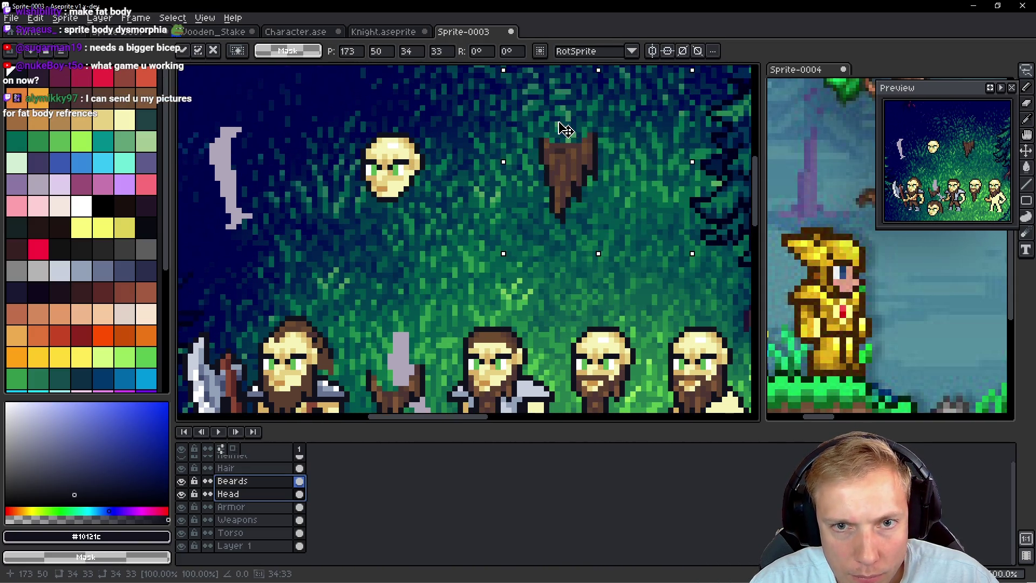
{"action": "left_click", "coordinate": [446, 126]}
Step: Move the axe fighter on the Armor–Torso layers higher in the clearing, then deselect
{"action": "mouse_move", "coordinate": [363, 350]}
{"action": "left_mouse_down"}
{"action": "mouse_move", "coordinate": [379, 260]}
{"action": "mouse_move", "coordinate": [457, 212]}
{"action": "mouse_move", "coordinate": [260, 291]}
{"action": "mouse_move", "coordinate": [434, 356]}
{"action": "mouse_move", "coordinate": [456, 323]}
{"action": "left_mouse_up"}
{"action": "key", "text": "space"}
{"action": "key", "text": "v"}
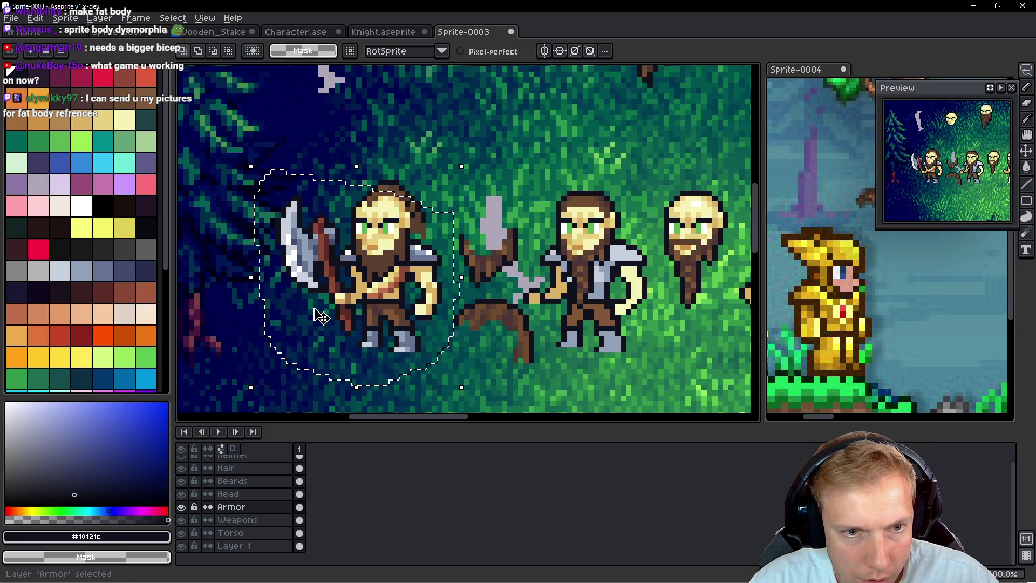
{"action": "left_click_drag", "start_coordinate": [270, 507], "coordinate": [269, 534]}
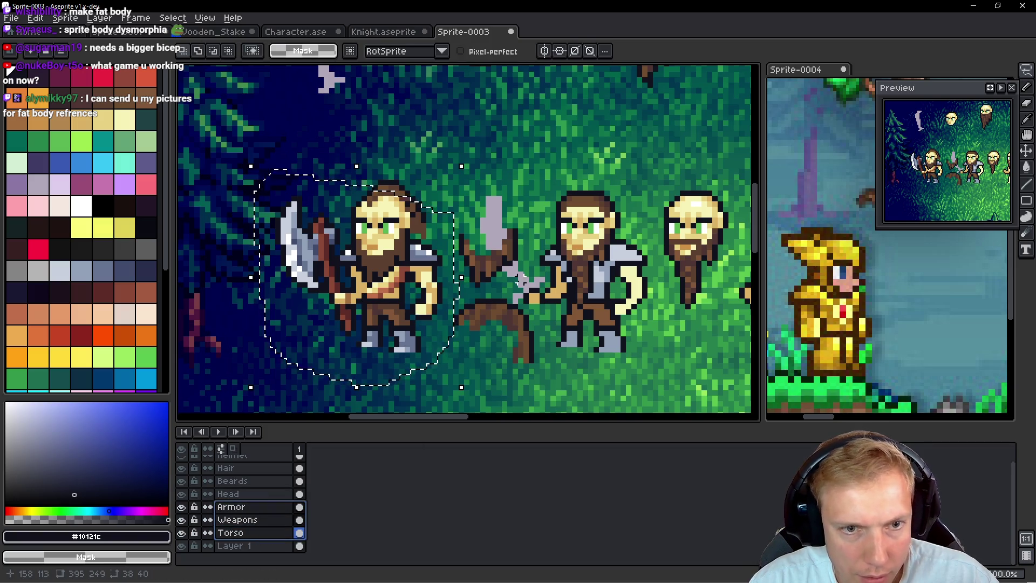
{"action": "mouse_move", "coordinate": [377, 275]}
{"action": "left_mouse_down"}
{"action": "mouse_move", "coordinate": [399, 70]}
{"action": "mouse_move", "coordinate": [415, 189]}
{"action": "mouse_move", "coordinate": [411, 179]}
{"action": "left_mouse_up"}
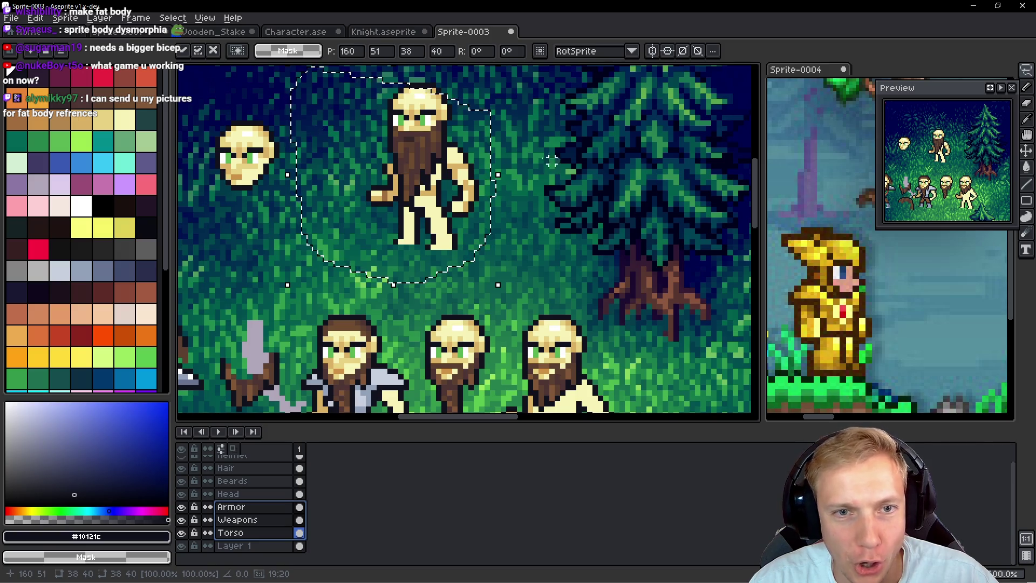
{"action": "left_click", "coordinate": [536, 139]}
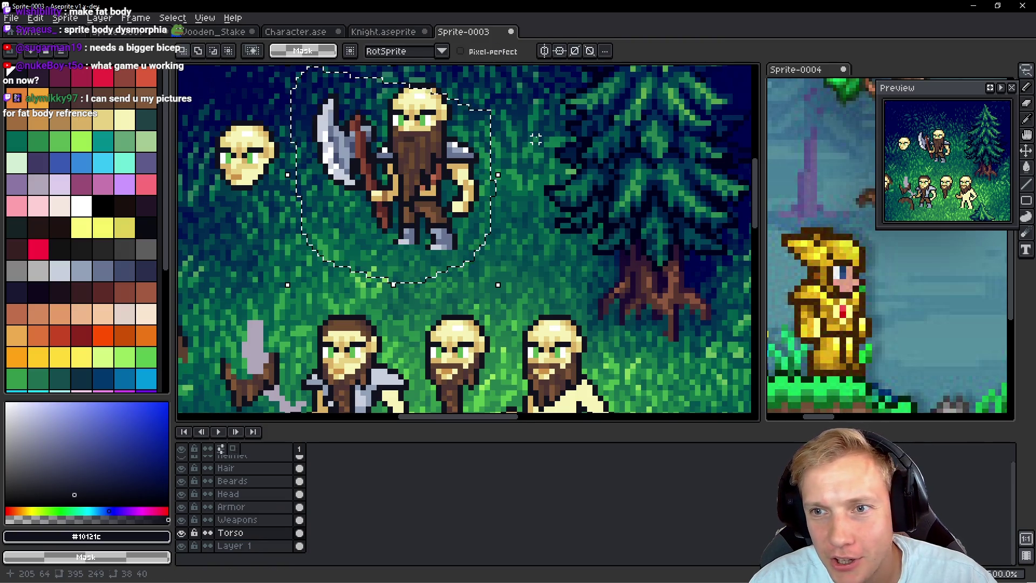
{"action": "key", "text": "ctrl+d"}
Step: Select the Hair layer and pan the view over the warriors
{"action": "scroll", "coordinate": [503, 145], "scroll_direction": "down", "scroll_amount": 1}
{"action": "scroll", "coordinate": [492, 144], "scroll_direction": "down", "scroll_amount": 1}
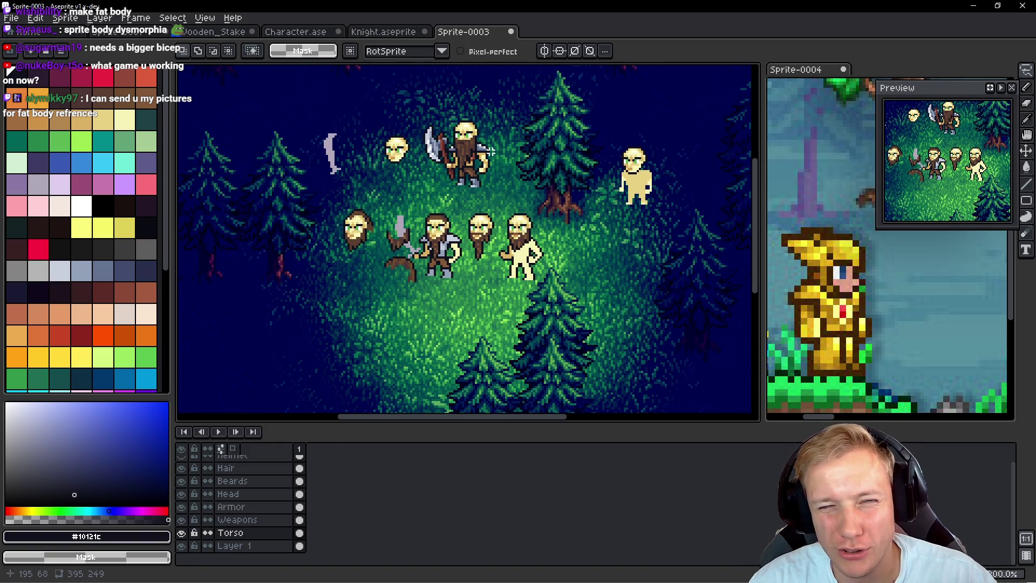
{"action": "scroll", "coordinate": [499, 140], "scroll_direction": "up", "scroll_amount": 2}
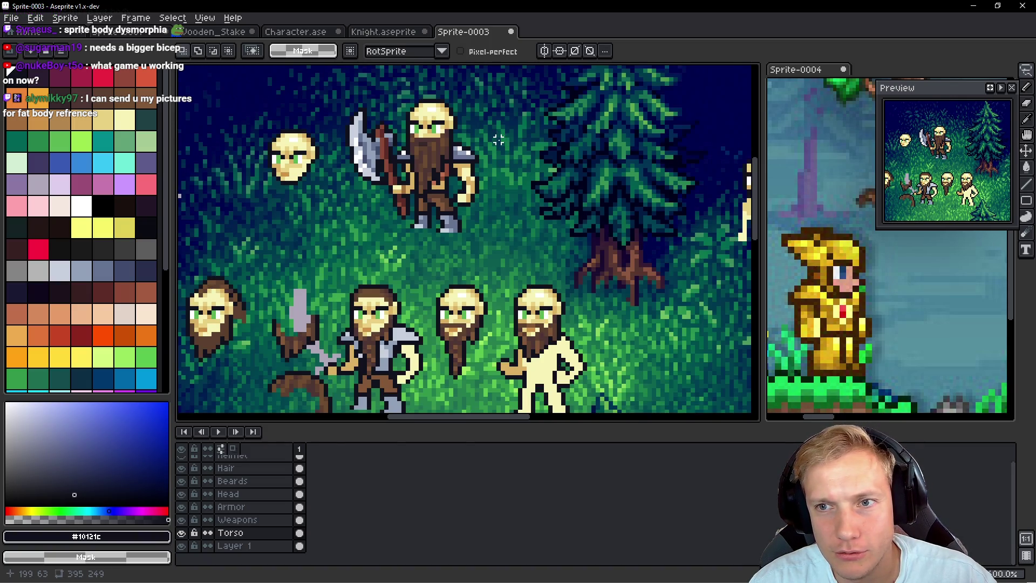
{"action": "scroll", "coordinate": [498, 140], "scroll_direction": "down", "scroll_amount": 1}
{"action": "key", "text": "h"}
{"action": "key", "text": "Up"}
{"action": "key", "text": "Up"}
{"action": "key", "text": "Up"}
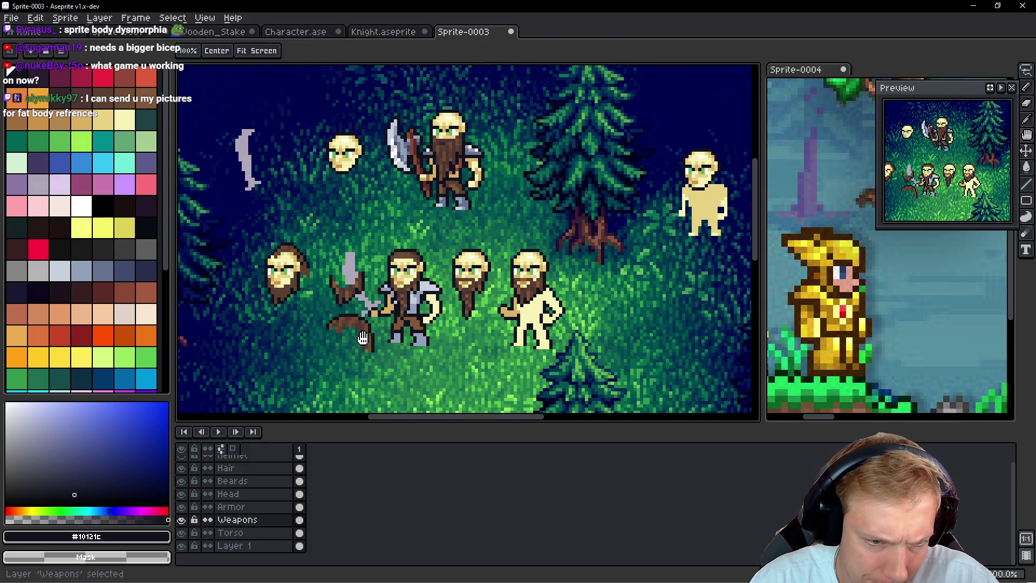
{"action": "key", "text": "Up"}
{"action": "scroll", "coordinate": [385, 347], "scroll_direction": "up", "scroll_amount": 1}
{"action": "mouse_move", "coordinate": [385, 346]}
{"action": "left_mouse_down"}
{"action": "mouse_move", "coordinate": [437, 288]}
{"action": "mouse_move", "coordinate": [334, 254]}
{"action": "mouse_move", "coordinate": [432, 283]}
{"action": "mouse_move", "coordinate": [376, 356]}
{"action": "mouse_move", "coordinate": [510, 221]}
{"action": "mouse_move", "coordinate": [515, 260]}
{"action": "left_mouse_up"}
Step: Drop the axe warrior's repositioned hair into place
{"action": "key", "text": "v"}
{"action": "scroll", "coordinate": [475, 251], "scroll_direction": "down", "scroll_amount": 1}
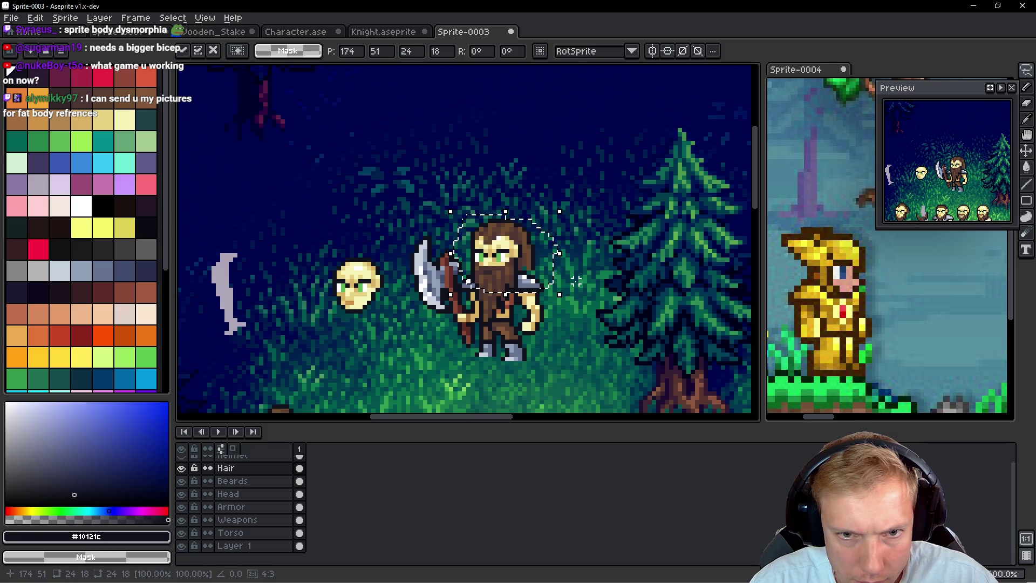
{"action": "key", "text": "Return"}
{"action": "scroll", "coordinate": [560, 268], "scroll_direction": "down", "scroll_amount": 1}
{"action": "scroll", "coordinate": [564, 270], "scroll_direction": "up", "scroll_amount": 3}
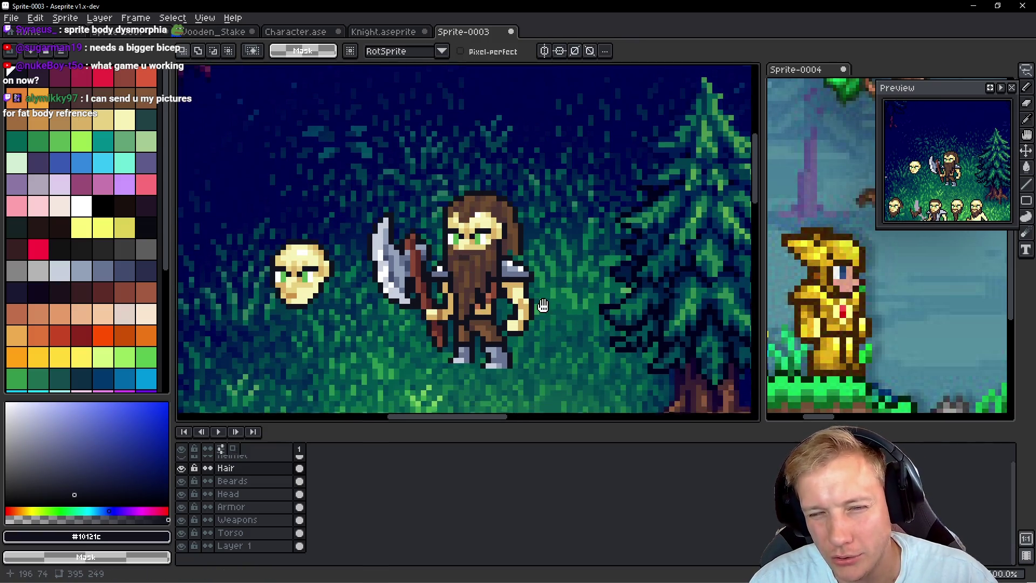
Step: Step down the layer stack to the Torso layer and arm the Pencil tool
{"action": "left_click", "coordinate": [538, 242], "text": "ctrl"}
{"action": "key", "text": "alt+Down"}
{"action": "key", "text": "alt+Down"}
{"action": "key", "text": "alt+Down"}
{"action": "key", "text": "alt+Down"}
{"action": "scroll", "coordinate": [534, 302], "scroll_direction": "up", "scroll_amount": 2}
{"action": "key", "text": "b"}
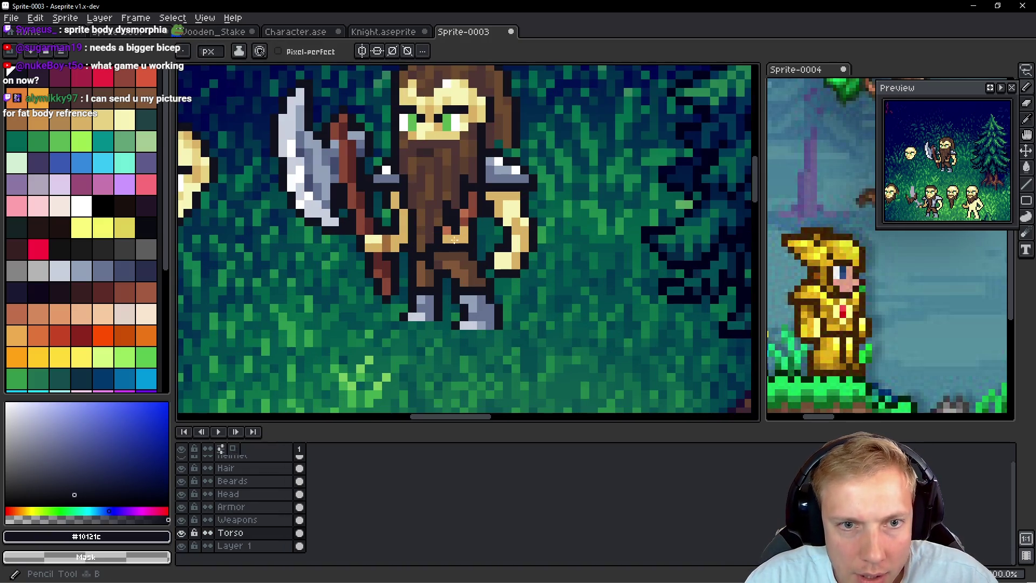
Step: Hide the Beards and Armor layers and paint pale #F7F3B7 skin over the torso and legs
{"action": "left_click", "coordinate": [182, 481]}
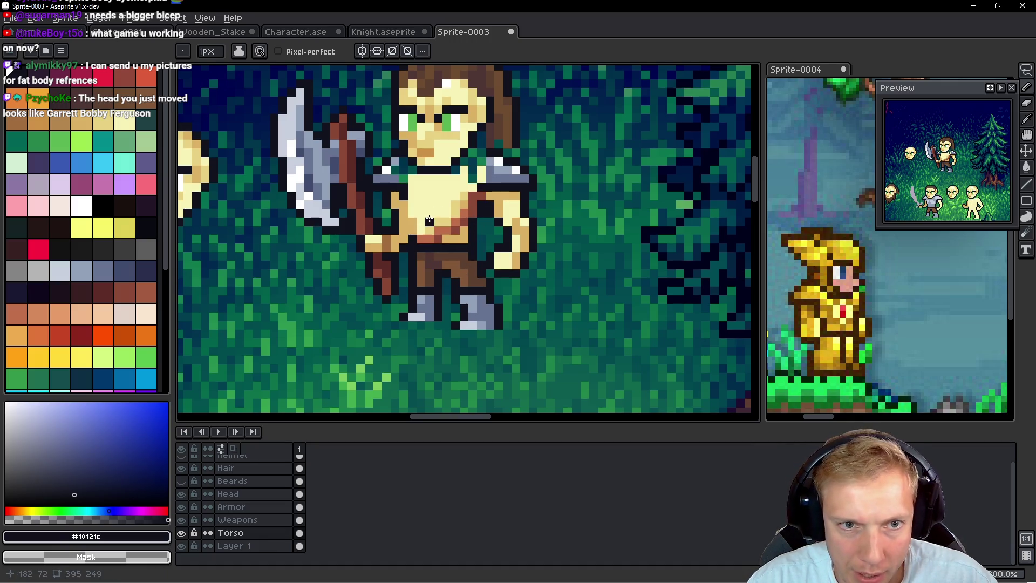
{"action": "left_click", "coordinate": [447, 208], "text": "alt"}
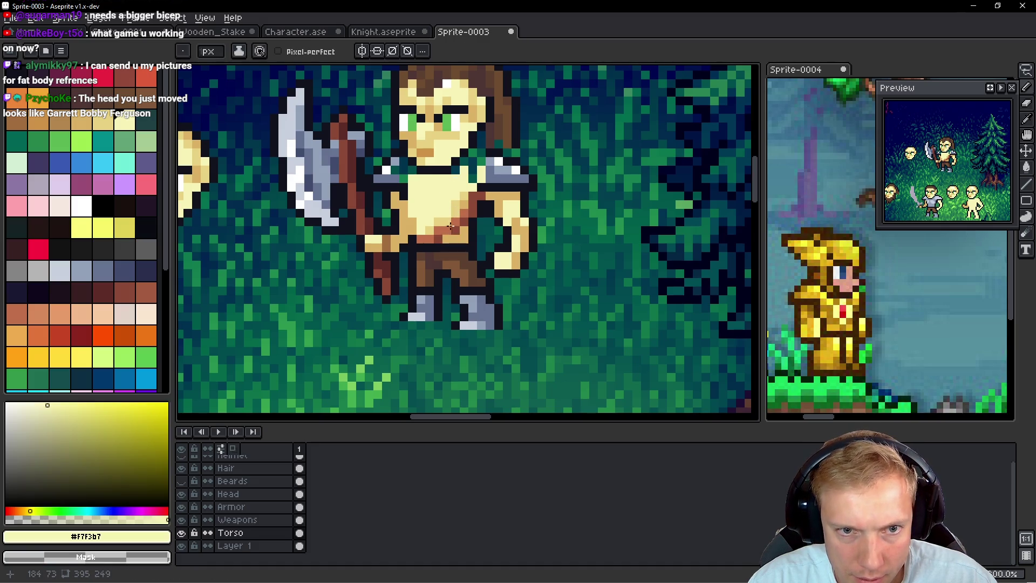
{"action": "left_click", "coordinate": [181, 506]}
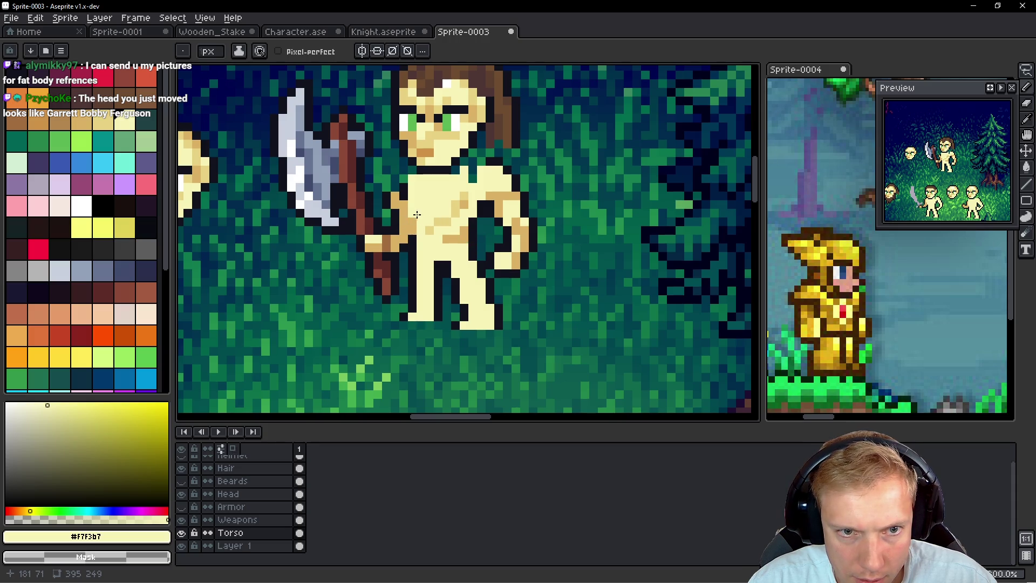
{"action": "left_click_drag", "start_coordinate": [420, 208], "coordinate": [411, 217]}
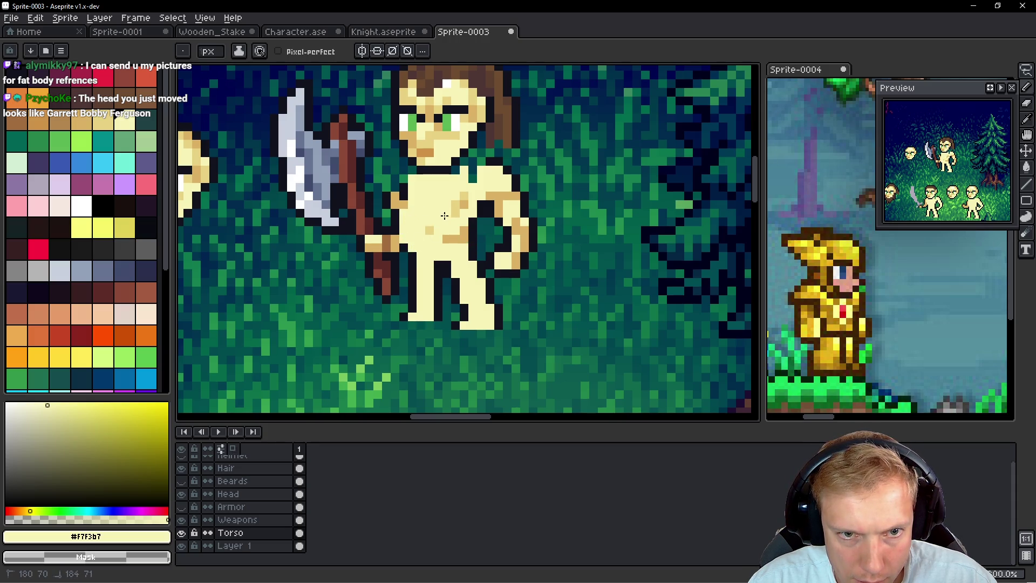
{"action": "left_click_drag", "start_coordinate": [475, 238], "coordinate": [489, 232]}
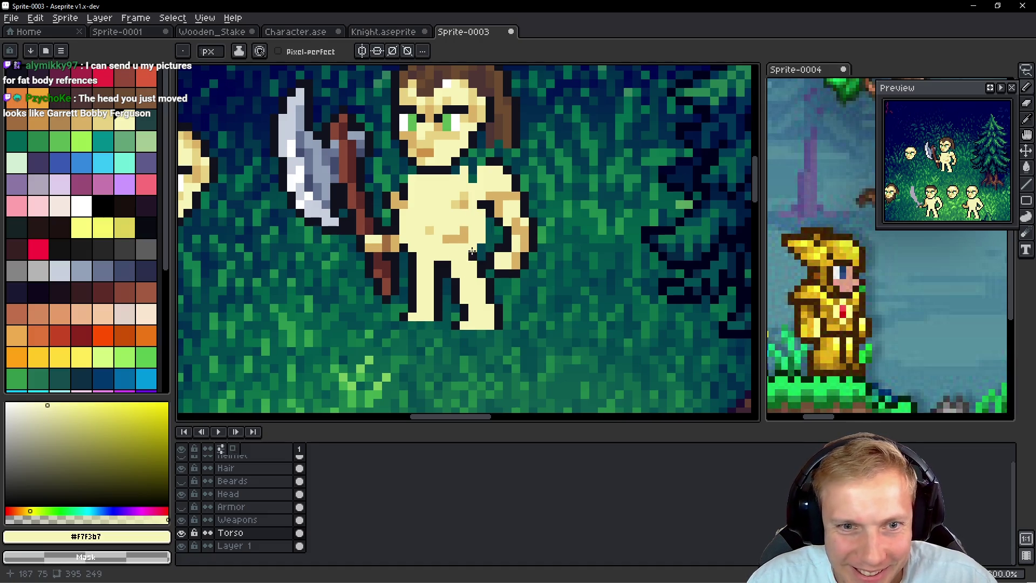
{"action": "left_click_drag", "start_coordinate": [405, 247], "coordinate": [413, 257]}
{"action": "left_click_drag", "start_coordinate": [414, 308], "coordinate": [402, 314]}
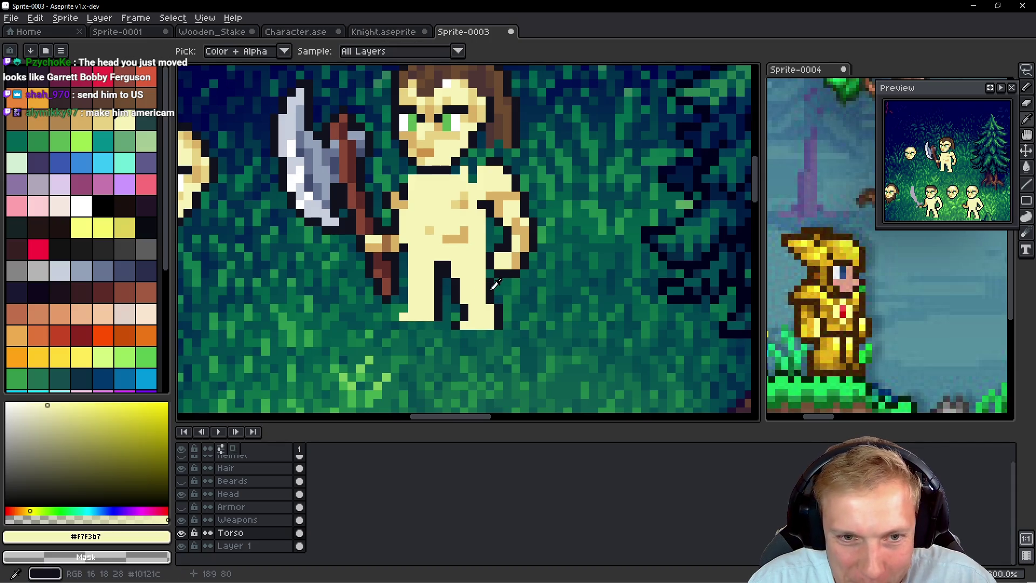
Step: Outline the figure's left edge in near-black #10121C
{"action": "left_click", "coordinate": [491, 277], "text": "alt"}
{"action": "left_click_drag", "start_coordinate": [403, 255], "coordinate": [403, 277]}
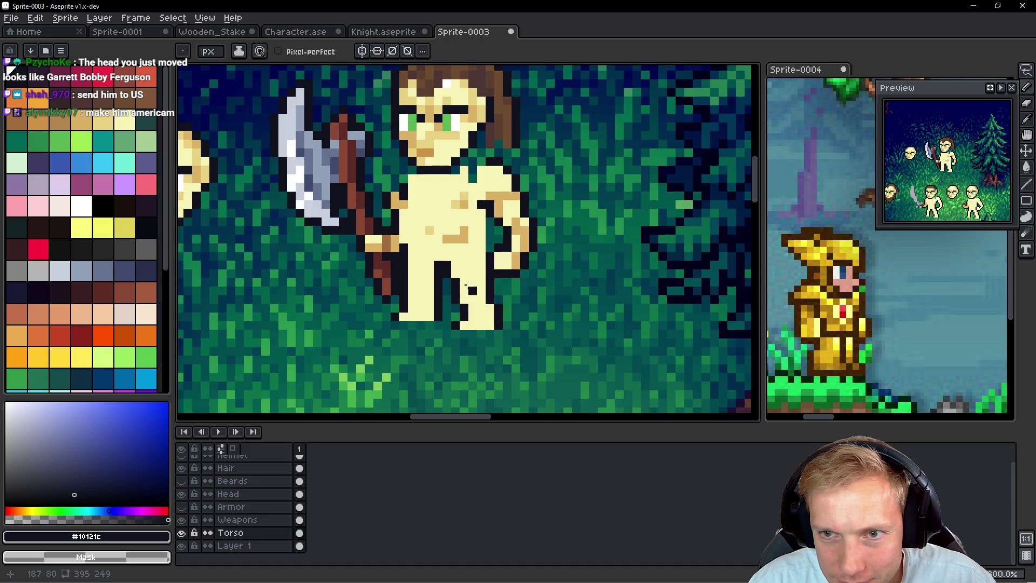
{"action": "scroll", "coordinate": [485, 245], "scroll_direction": "down", "scroll_amount": 2}
{"action": "scroll", "coordinate": [485, 245], "scroll_direction": "up", "scroll_amount": 2}
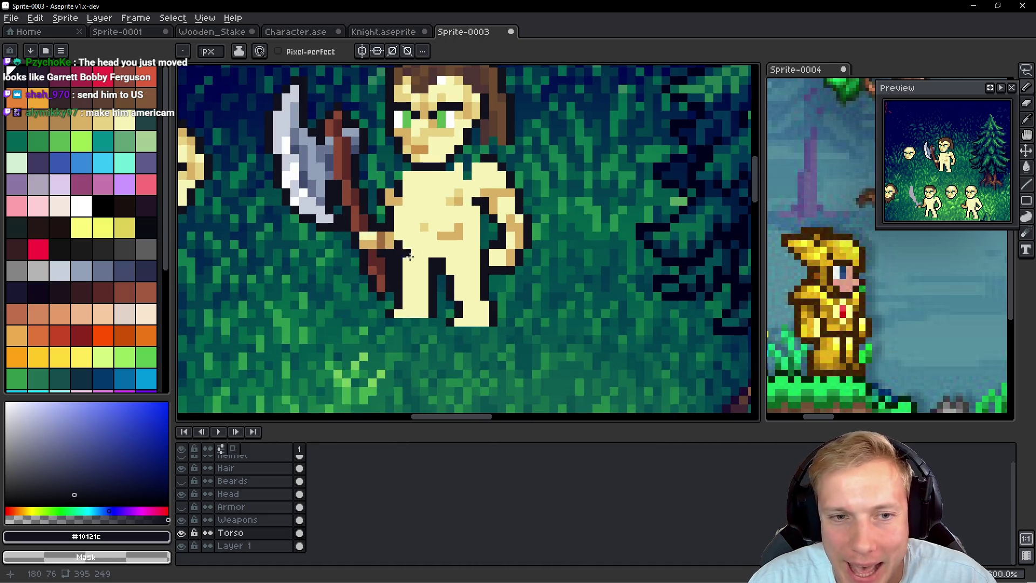
Step: Pencil tan #E8D282 shading rows across the warrior's bare belly
{"action": "scroll", "coordinate": [409, 256], "scroll_direction": "up", "scroll_amount": 1}
{"action": "key", "text": "alt"}
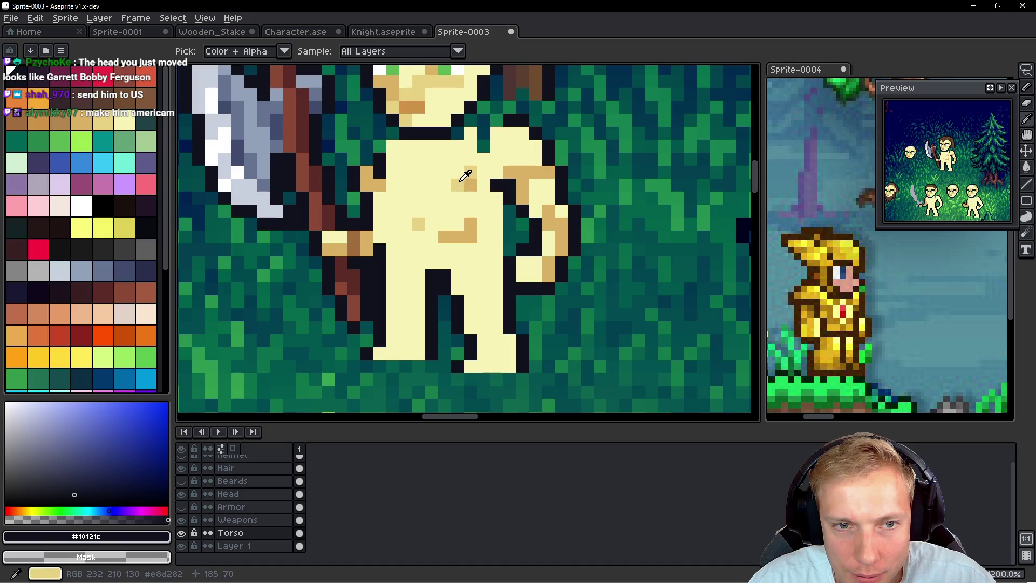
{"action": "left_click", "coordinate": [465, 175]}
{"action": "left_click_drag", "start_coordinate": [469, 232], "coordinate": [419, 249]}
{"action": "left_click", "coordinate": [450, 227], "text": "alt"}
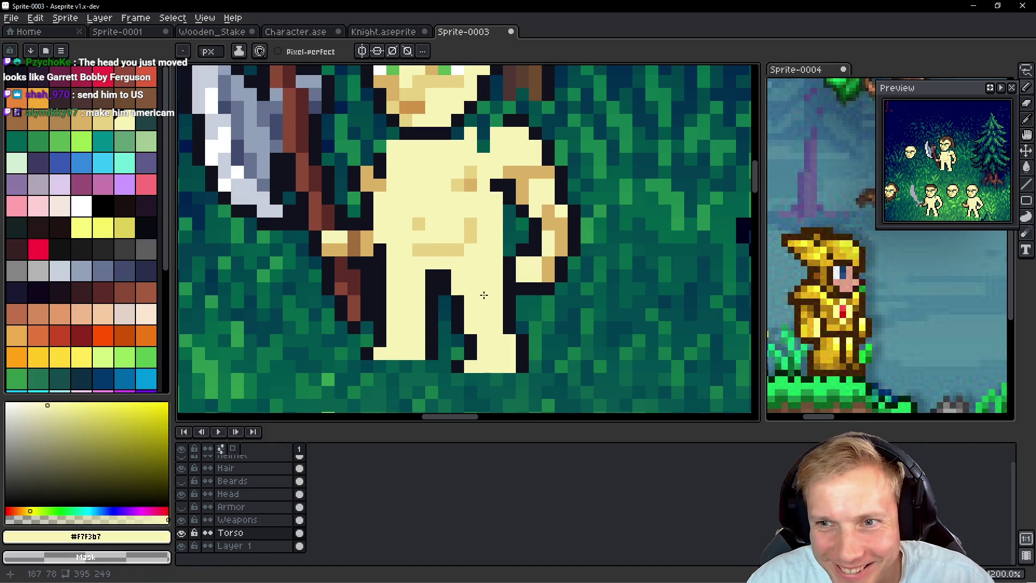
{"action": "left_click", "coordinate": [458, 232], "text": "alt"}
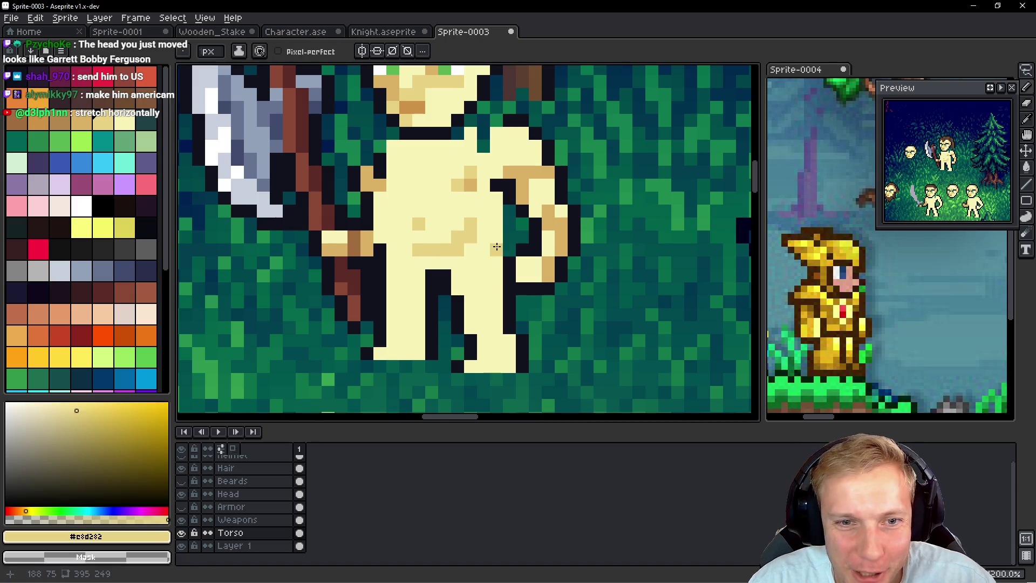
{"action": "left_click", "coordinate": [405, 250]}
{"action": "left_click", "coordinate": [392, 249]}
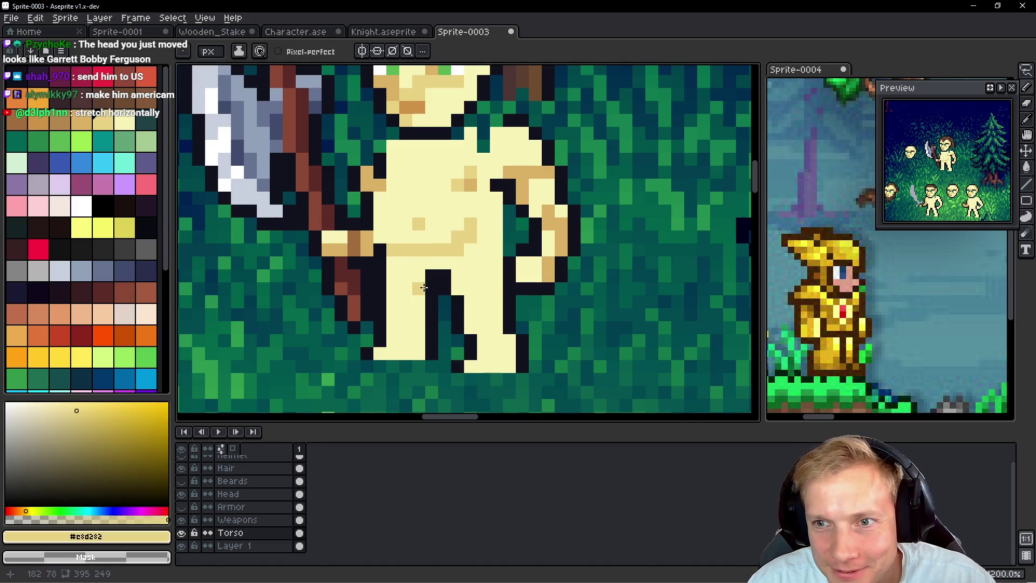
{"action": "left_click_drag", "start_coordinate": [392, 263], "coordinate": [461, 263]}
{"action": "left_click", "coordinate": [483, 250]}
{"action": "left_click", "coordinate": [470, 250]}
{"action": "left_click", "coordinate": [483, 237]}
Step: Restore one shading row to cream skin and turn the Armor layer back on
{"action": "left_click", "coordinate": [410, 238], "text": "alt"}
{"action": "left_click_drag", "start_coordinate": [396, 248], "coordinate": [448, 249]}
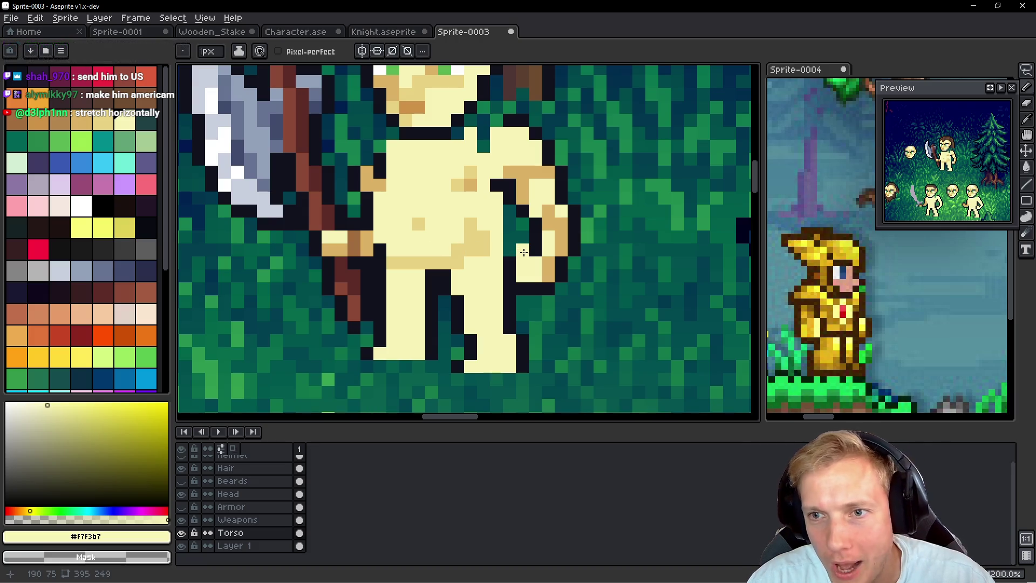
{"action": "scroll", "coordinate": [540, 230], "scroll_direction": "down", "scroll_amount": 3}
{"action": "scroll", "coordinate": [539, 230], "scroll_direction": "up", "scroll_amount": 4}
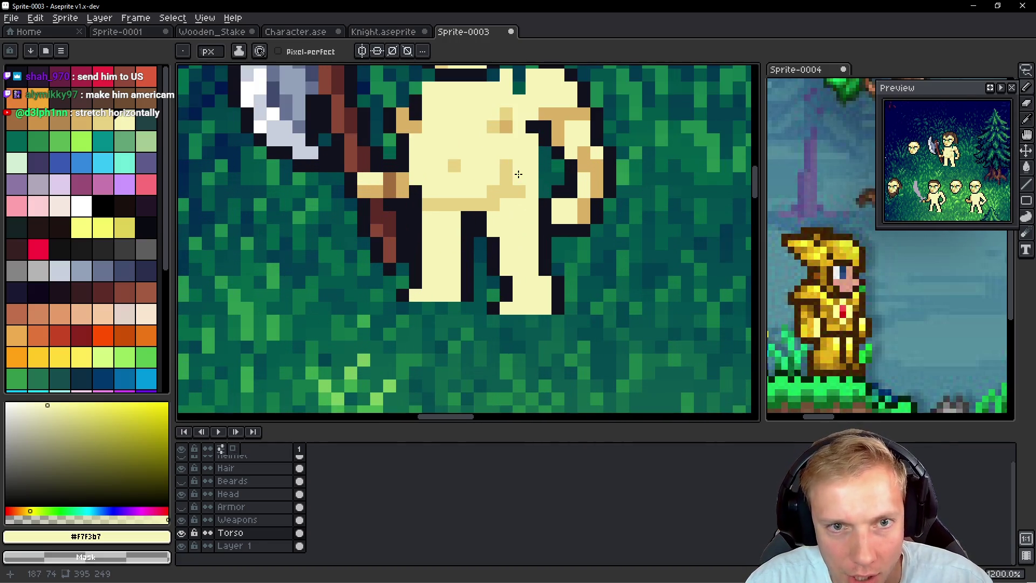
{"action": "left_click_drag", "start_coordinate": [498, 177], "coordinate": [490, 220]}
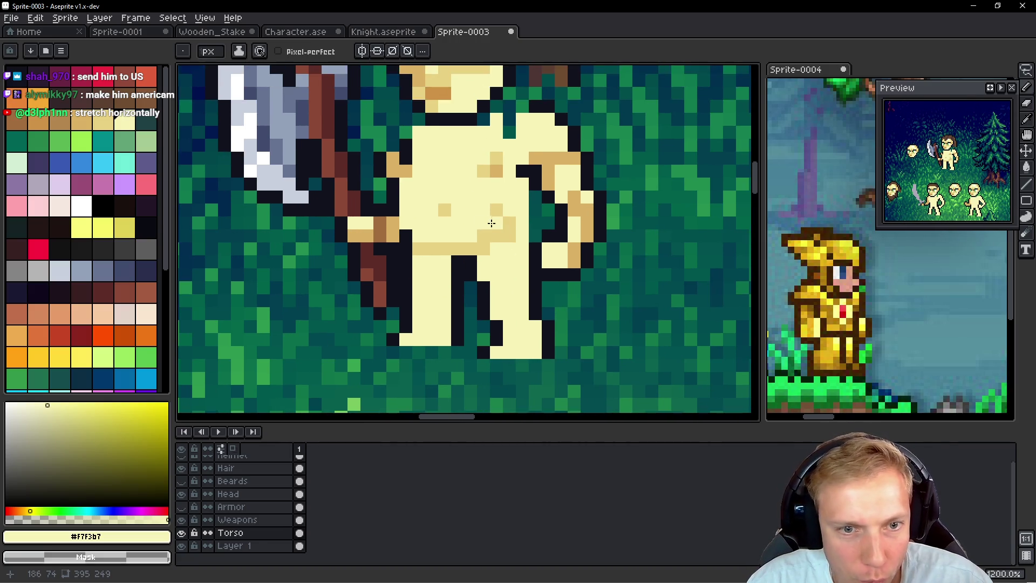
{"action": "left_click", "coordinate": [181, 506]}
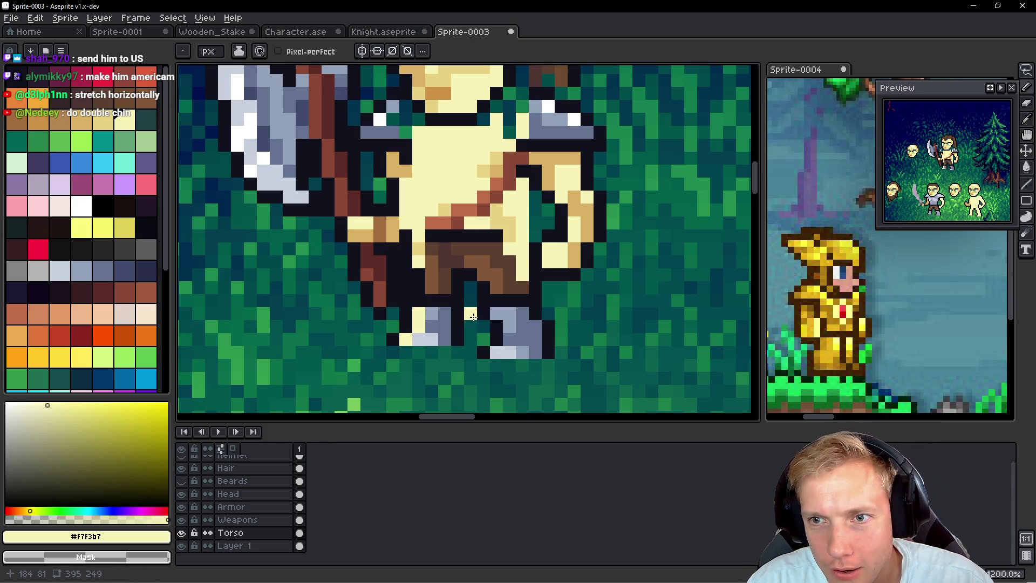
Step: Compare beard and armor on and off, leaving armor shown, then select the Armor layer
{"action": "left_click", "coordinate": [182, 481]}
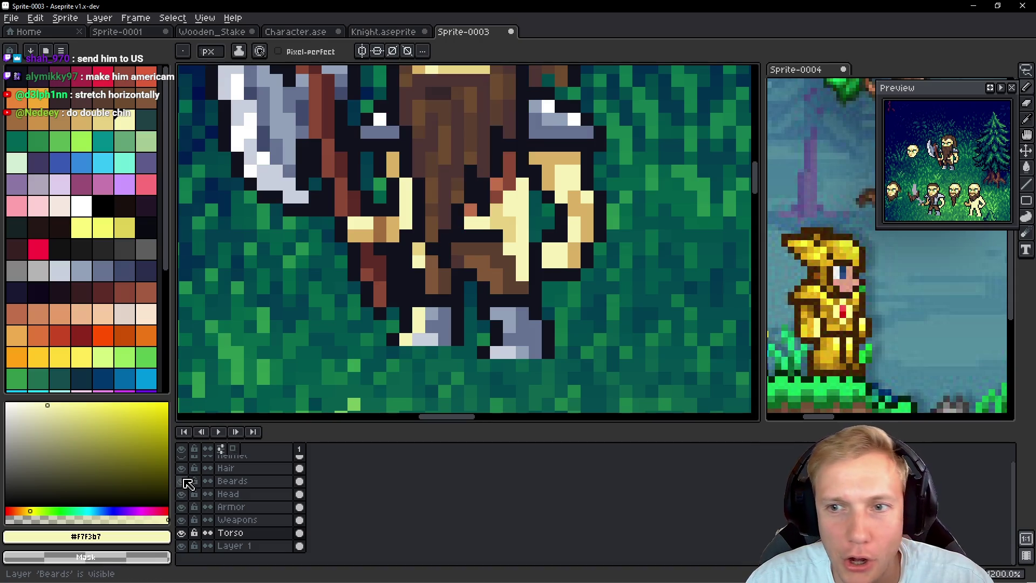
{"action": "left_click", "coordinate": [181, 480]}
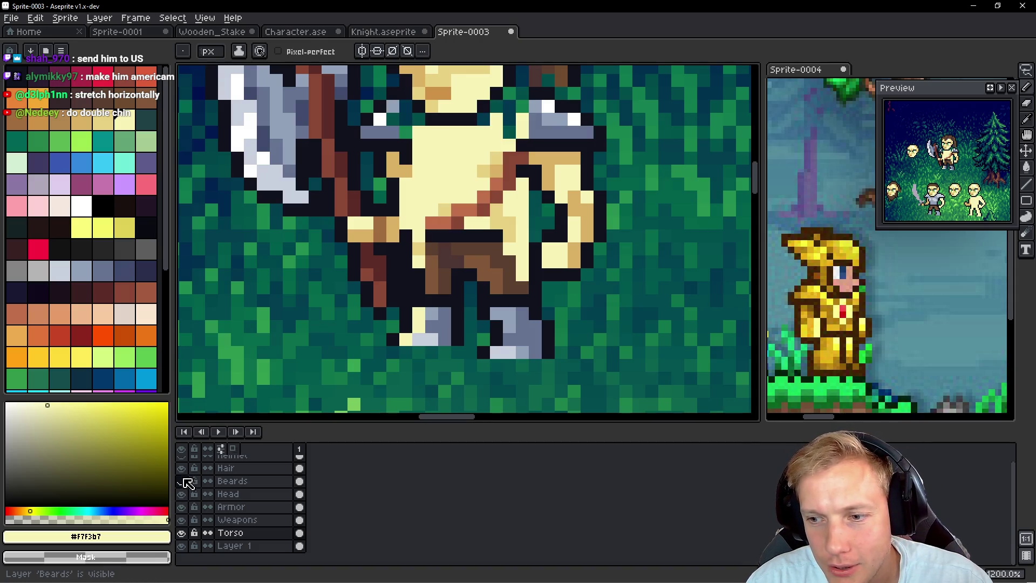
{"action": "left_click_drag", "start_coordinate": [427, 230], "coordinate": [394, 288]}
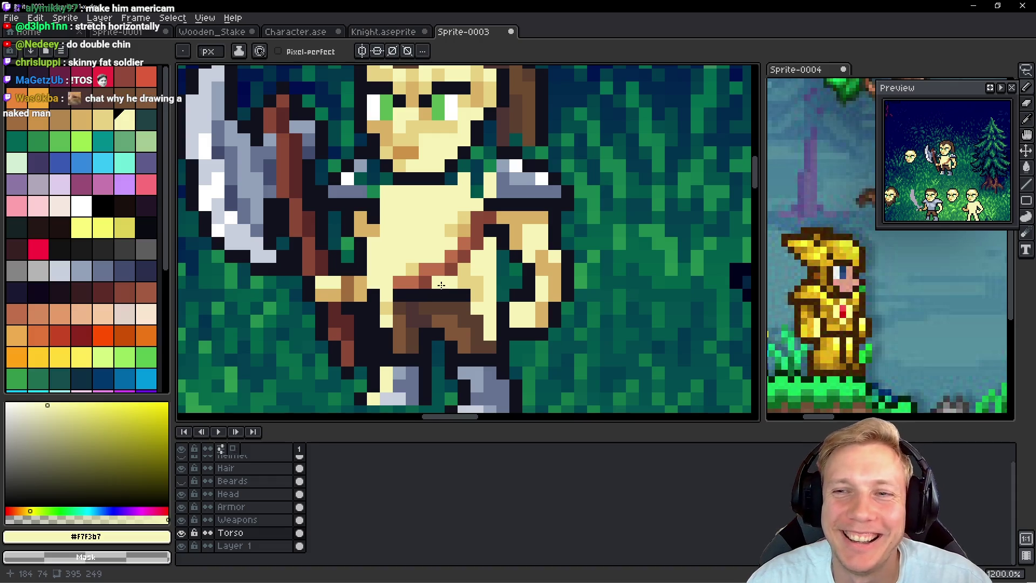
{"action": "left_click", "coordinate": [182, 508]}
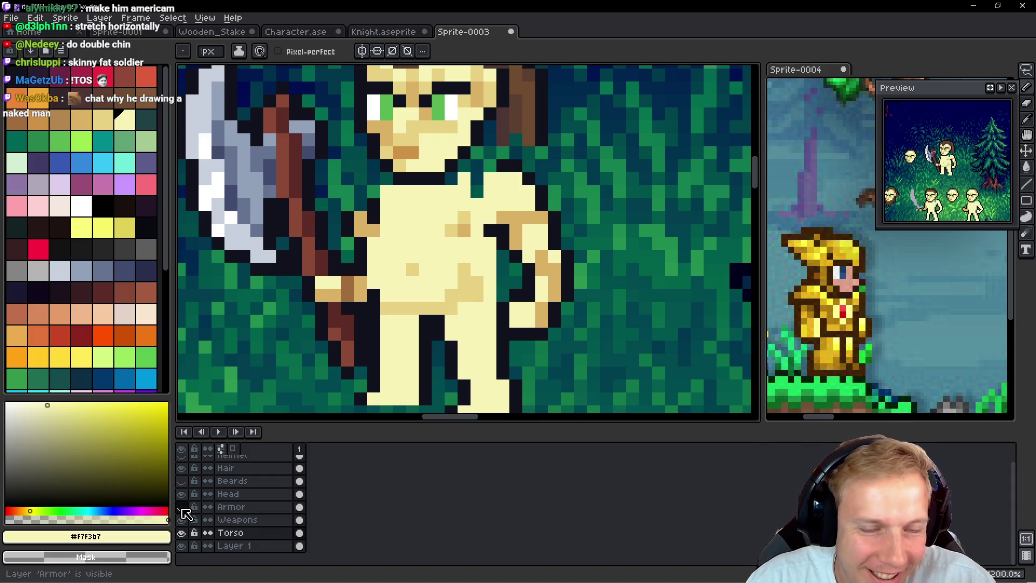
{"action": "scroll", "coordinate": [461, 276], "scroll_direction": "down", "scroll_amount": 3}
{"action": "scroll", "coordinate": [456, 279], "scroll_direction": "up", "scroll_amount": 3}
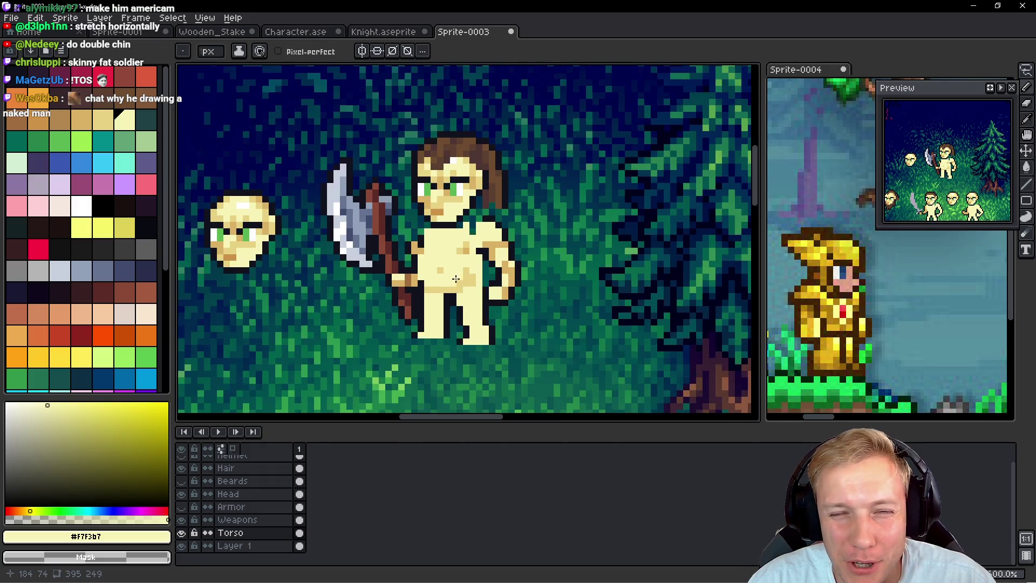
{"action": "left_click_drag", "start_coordinate": [437, 307], "coordinate": [448, 255]}
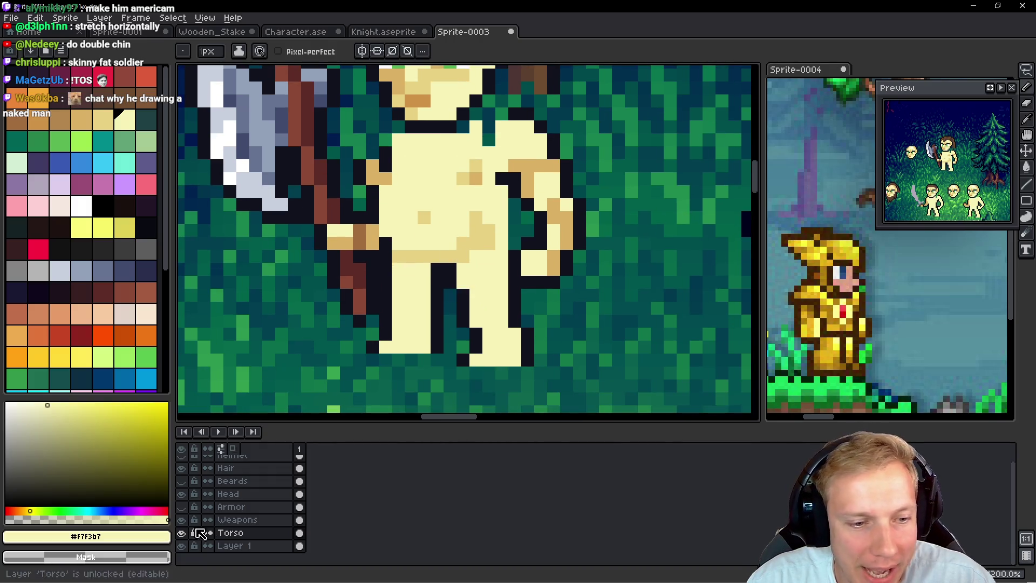
{"action": "left_click", "coordinate": [181, 506]}
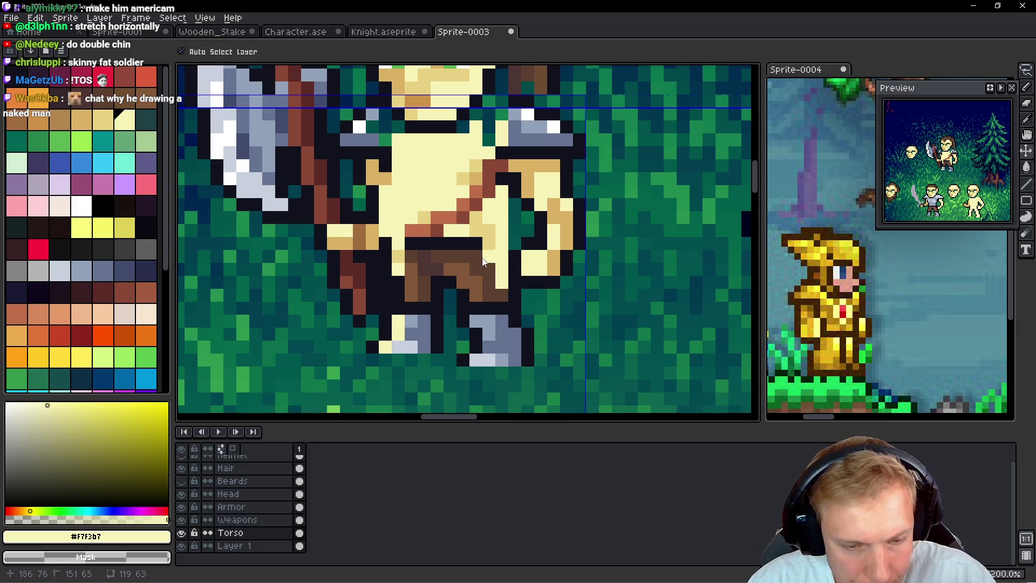
{"action": "left_click", "coordinate": [450, 284], "text": "ctrl"}
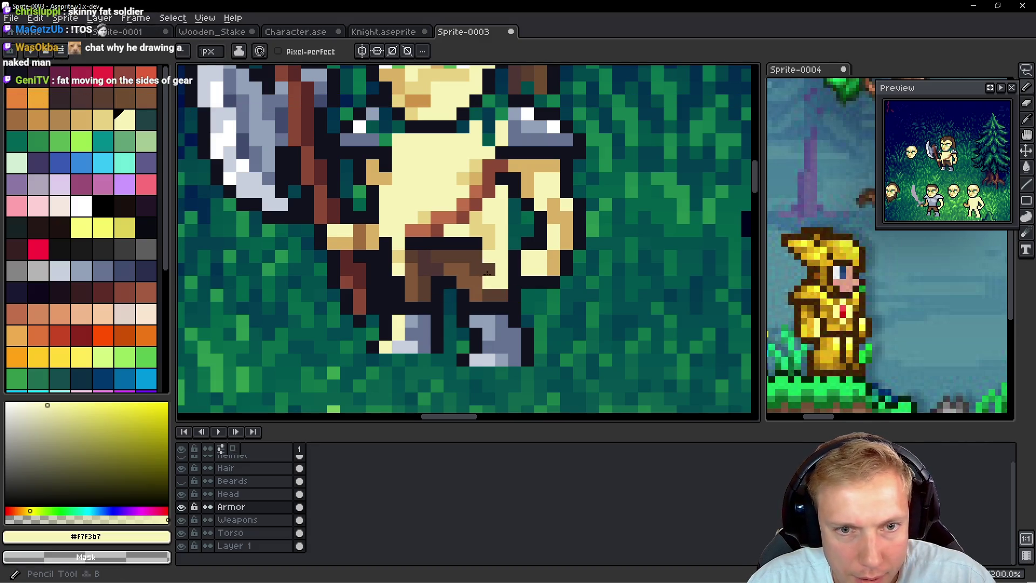
Step: Paint brown beside the pants and extend the grey-blue boot up the leg
{"action": "left_click", "coordinate": [502, 293], "text": "alt"}
{"action": "mouse_move", "coordinate": [485, 266]}
{"action": "left_mouse_down"}
{"action": "mouse_move", "coordinate": [496, 273]}
{"action": "mouse_move", "coordinate": [438, 277]}
{"action": "mouse_move", "coordinate": [396, 294]}
{"action": "mouse_move", "coordinate": [381, 283]}
{"action": "left_mouse_up"}
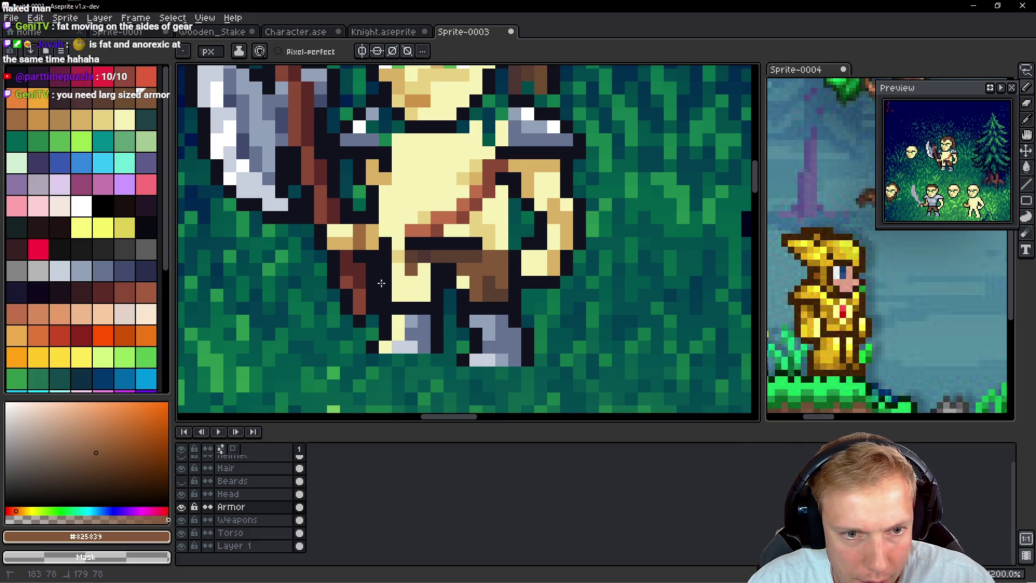
{"action": "left_click", "coordinate": [415, 324], "text": "alt"}
{"action": "left_click", "coordinate": [398, 329]}
{"action": "left_click_drag", "start_coordinate": [411, 347], "coordinate": [432, 331]}
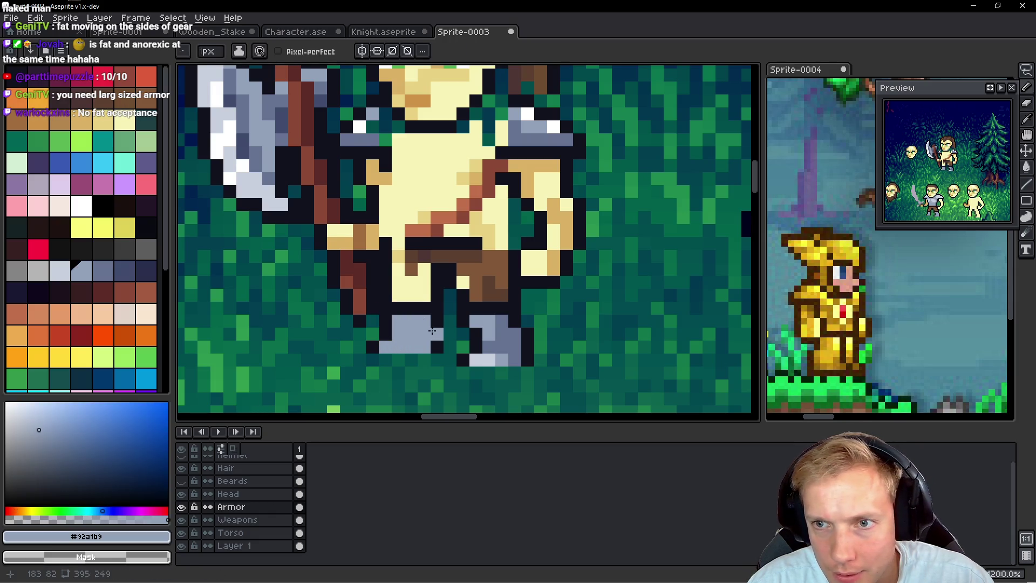
Step: Add dark brown near the belt and restore stray torso rows to cream skin
{"action": "left_click", "coordinate": [440, 251], "text": "alt"}
{"action": "mouse_move", "coordinate": [423, 258]}
{"action": "left_mouse_down"}
{"action": "mouse_move", "coordinate": [404, 293]}
{"action": "mouse_move", "coordinate": [413, 267]}
{"action": "left_mouse_up"}
{"action": "left_click", "coordinate": [500, 282], "text": "alt"}
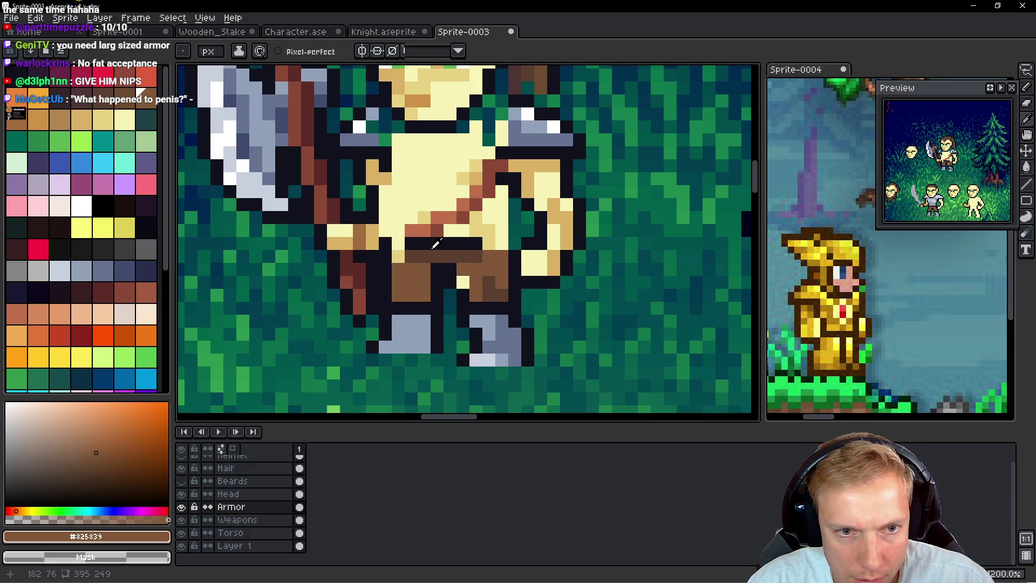
{"action": "left_click", "coordinate": [489, 231], "text": "alt"}
{"action": "left_click_drag", "start_coordinate": [477, 244], "coordinate": [416, 243]}
{"action": "left_click", "coordinate": [416, 243]}
{"action": "left_click", "coordinate": [402, 257], "text": "alt"}
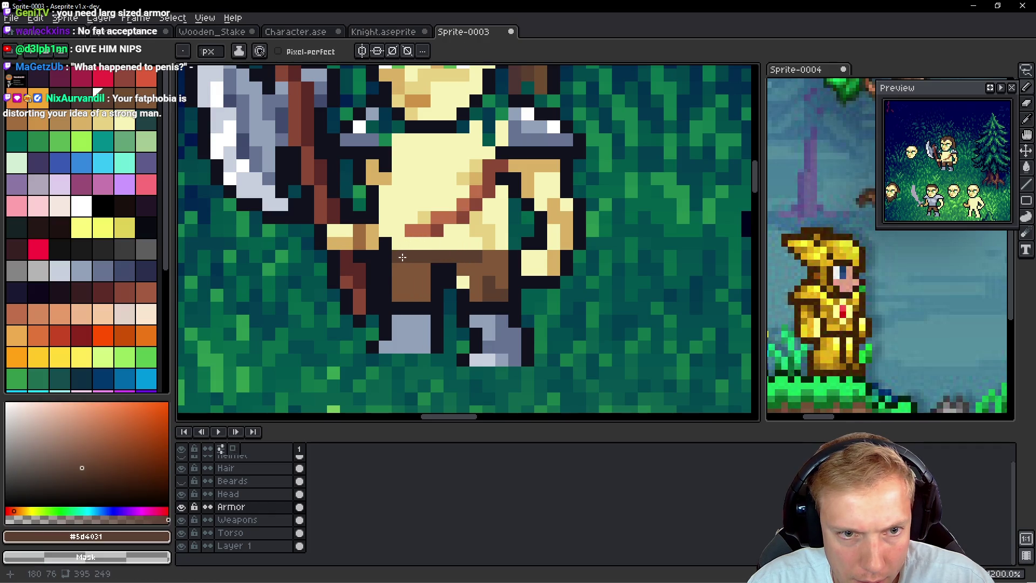
{"action": "left_click_drag", "start_coordinate": [479, 255], "coordinate": [502, 259]}
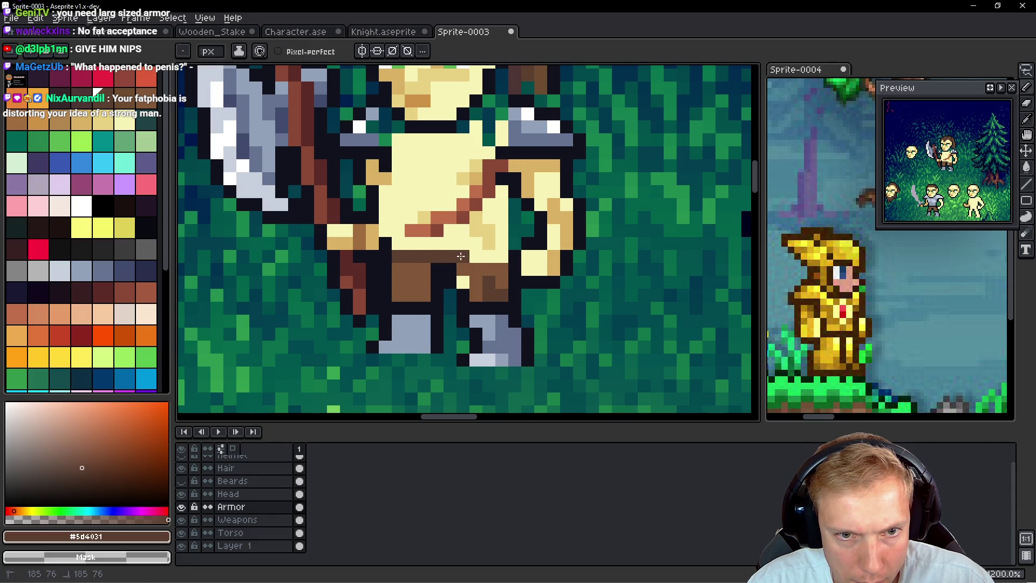
Step: Block in the tunic over the cream torso with dark and medium brown
{"action": "left_click_drag", "start_coordinate": [481, 232], "coordinate": [476, 216]}
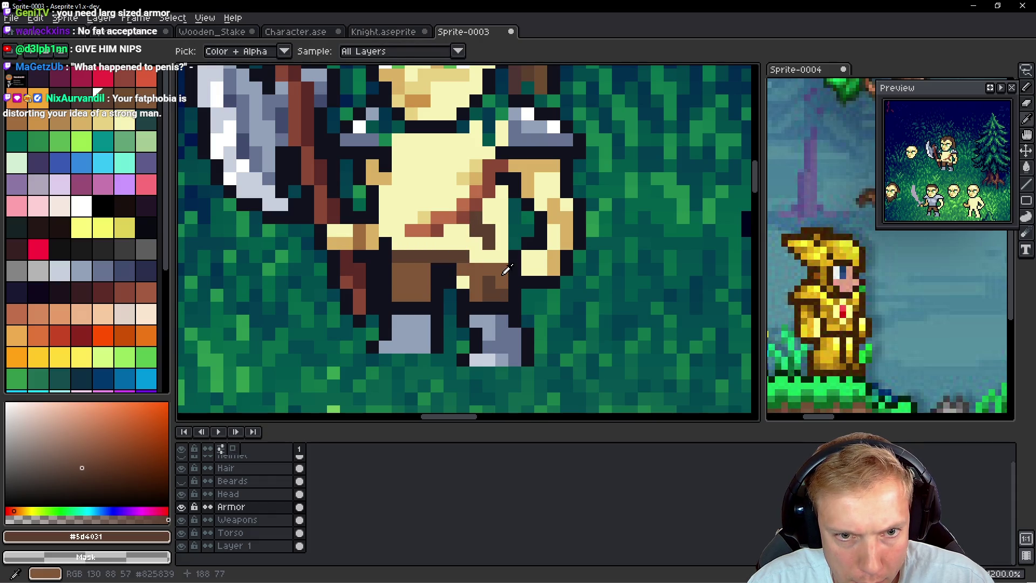
{"action": "left_click", "coordinate": [461, 257], "text": "alt"}
{"action": "left_click", "coordinate": [460, 248], "text": "alt"}
{"action": "mouse_move", "coordinate": [502, 257]}
{"action": "left_mouse_down"}
{"action": "mouse_move", "coordinate": [502, 189]}
{"action": "mouse_move", "coordinate": [490, 224]}
{"action": "mouse_move", "coordinate": [419, 244]}
{"action": "left_mouse_up"}
{"action": "left_click", "coordinate": [467, 265], "text": "alt"}
{"action": "mouse_move", "coordinate": [469, 211]}
{"action": "left_mouse_down"}
{"action": "mouse_move", "coordinate": [477, 188]}
{"action": "mouse_move", "coordinate": [487, 198]}
{"action": "left_mouse_up"}
Step: Shade the tunic darker and extend it in brown up the chest and left edge
{"action": "key", "text": "alt"}
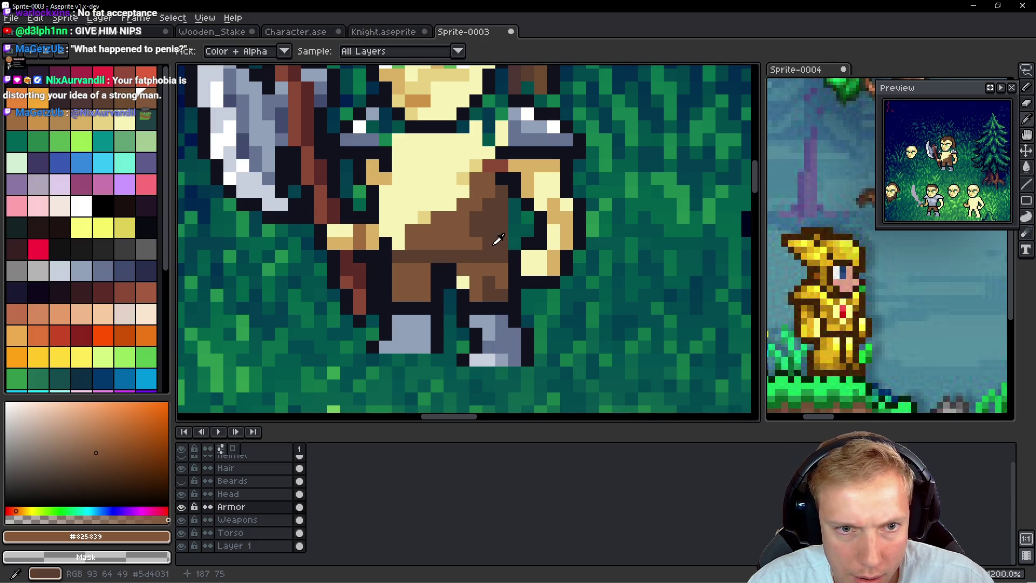
{"action": "left_click", "coordinate": [482, 227], "text": "alt"}
{"action": "left_click", "coordinate": [424, 217]}
{"action": "left_click", "coordinate": [407, 229], "text": "alt"}
{"action": "left_click_drag", "start_coordinate": [408, 238], "coordinate": [399, 212]}
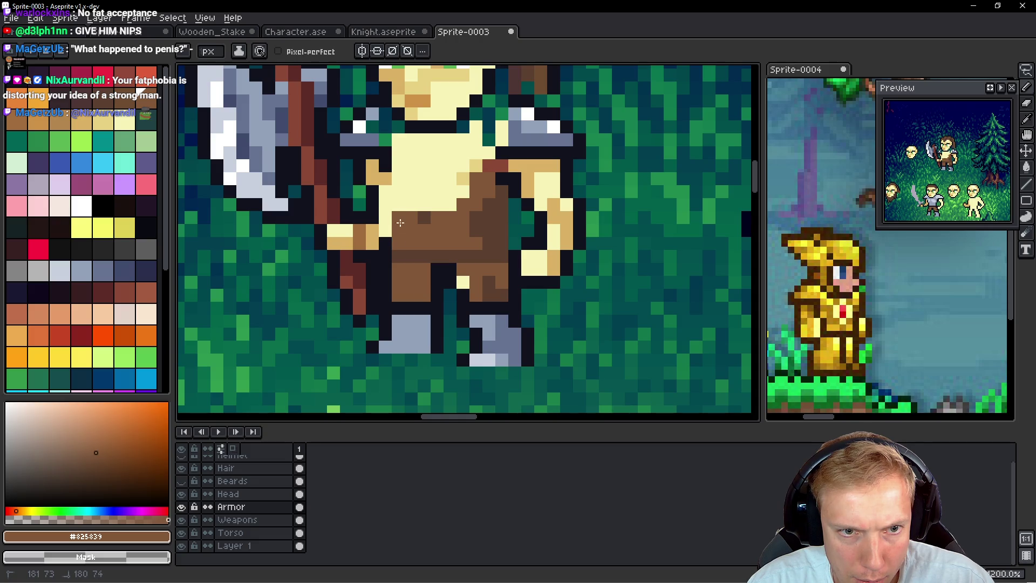
{"action": "mouse_move", "coordinate": [465, 184]}
{"action": "left_mouse_down"}
{"action": "mouse_move", "coordinate": [469, 127]}
{"action": "mouse_move", "coordinate": [476, 178]}
{"action": "mouse_move", "coordinate": [489, 165]}
{"action": "left_mouse_up"}
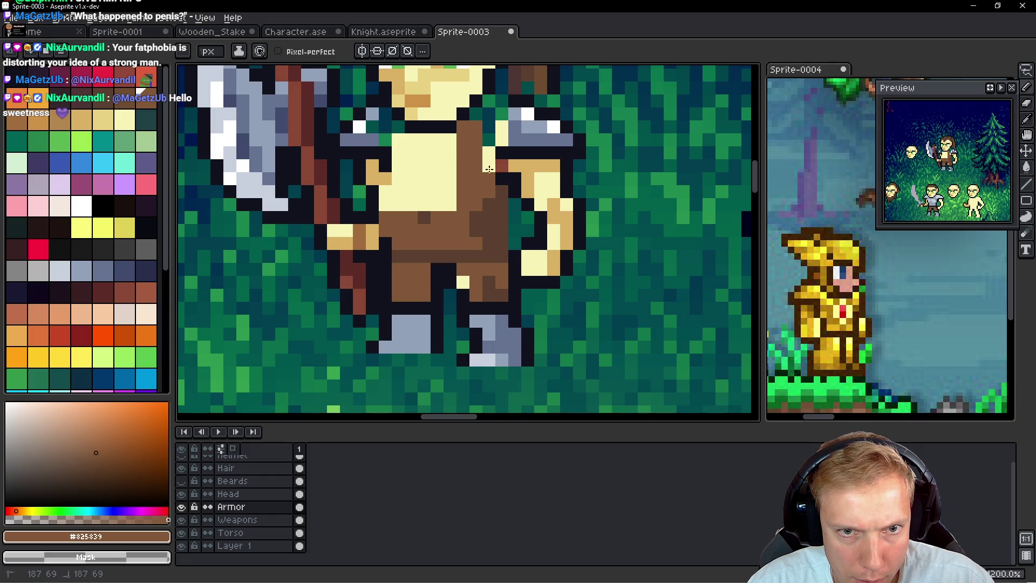
{"action": "right_click", "coordinate": [498, 167]}
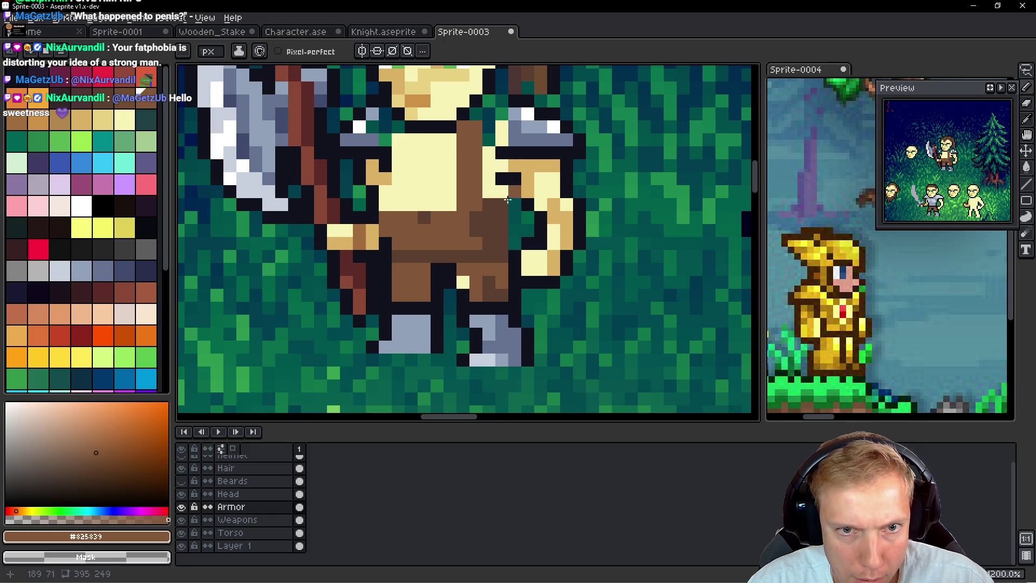
{"action": "scroll", "coordinate": [498, 192], "scroll_direction": "up", "scroll_amount": 2}
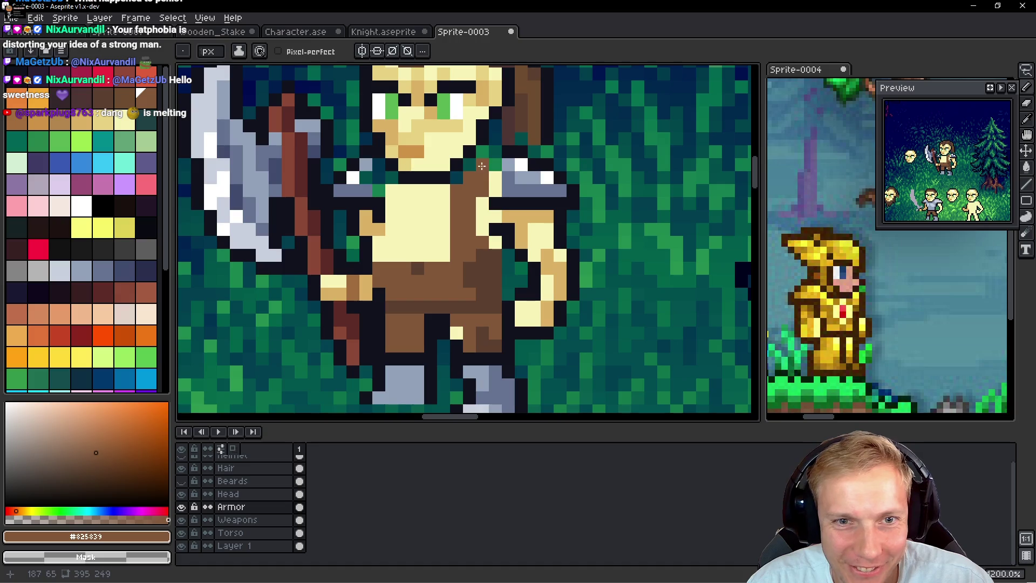
{"action": "scroll", "coordinate": [483, 234], "scroll_direction": "down", "scroll_amount": 1}
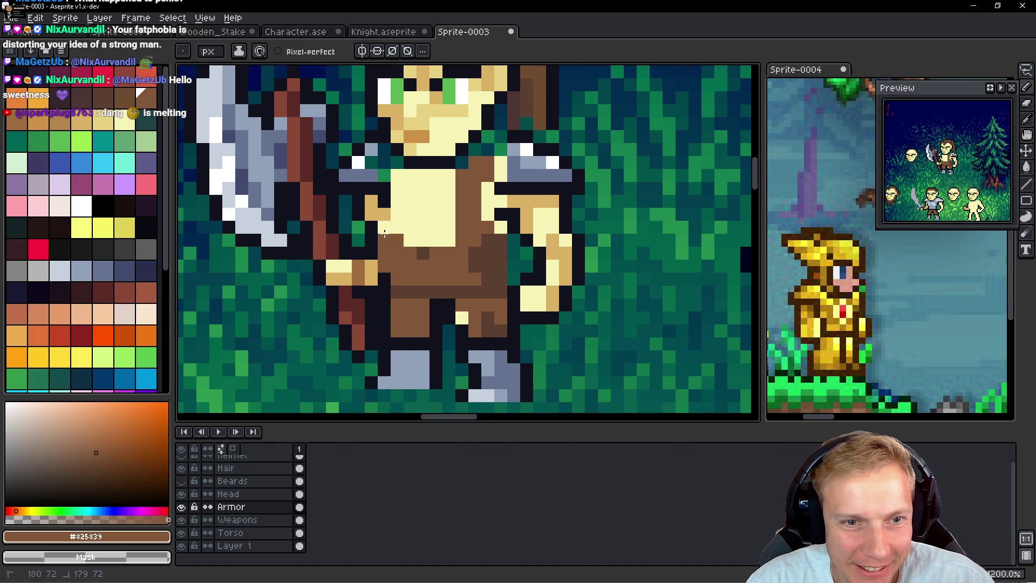
{"action": "left_click", "coordinate": [396, 225]}
{"action": "left_click", "coordinate": [384, 217]}
{"action": "left_click_drag", "start_coordinate": [390, 164], "coordinate": [398, 204]}
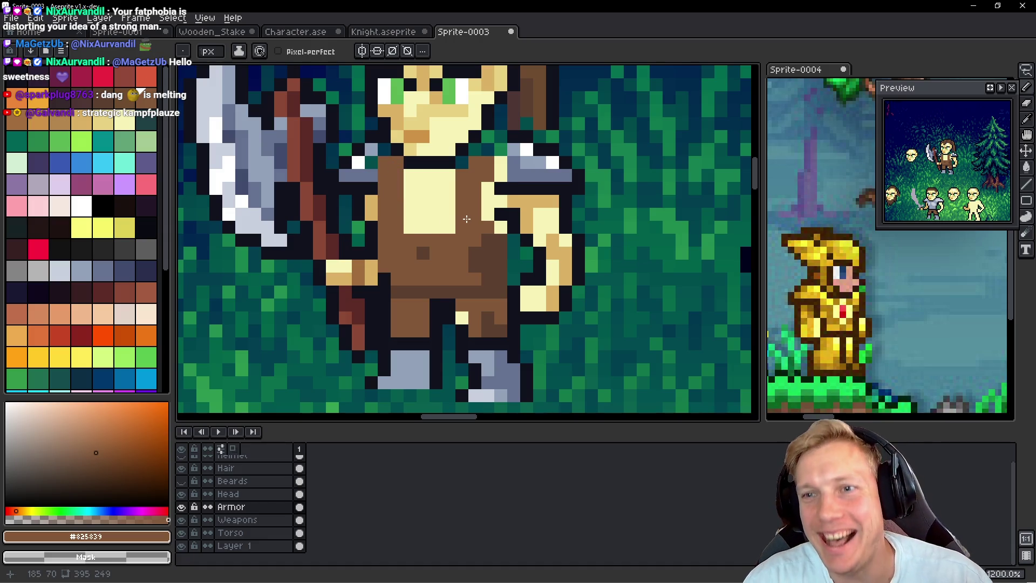
Step: Erase the grey armour from both shoulders
{"action": "scroll", "coordinate": [467, 219], "scroll_direction": "down", "scroll_amount": 6}
{"action": "scroll", "coordinate": [453, 211], "scroll_direction": "up", "scroll_amount": 6}
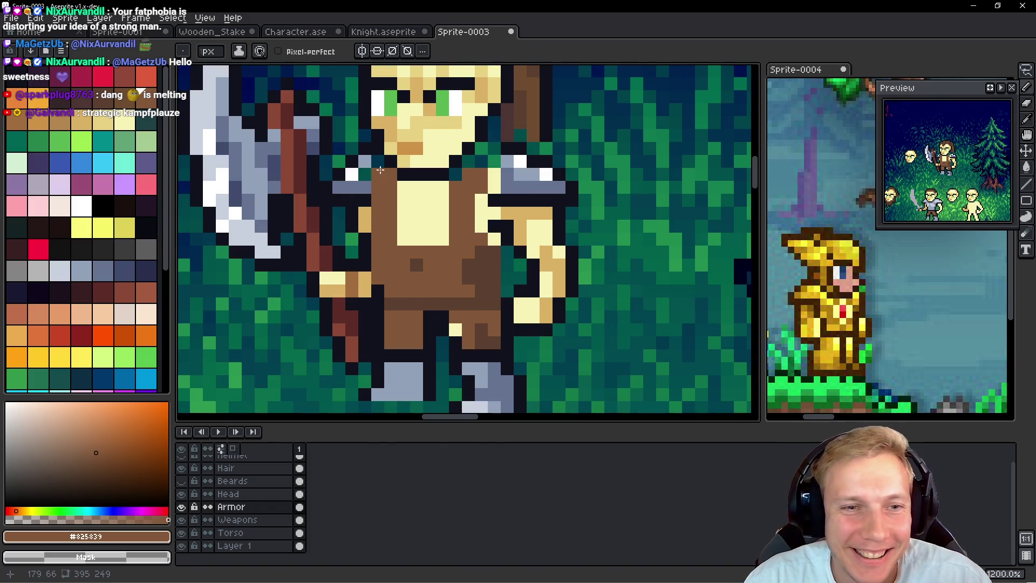
{"action": "scroll", "coordinate": [381, 170], "scroll_direction": "down", "scroll_amount": 6}
{"action": "scroll", "coordinate": [445, 187], "scroll_direction": "up", "scroll_amount": 5}
{"action": "mouse_move", "coordinate": [445, 188]}
{"action": "left_mouse_down"}
{"action": "mouse_move", "coordinate": [458, 201]}
{"action": "mouse_move", "coordinate": [461, 187]}
{"action": "mouse_move", "coordinate": [502, 202]}
{"action": "left_mouse_up"}
{"action": "left_click_drag", "start_coordinate": [390, 181], "coordinate": [391, 200]}
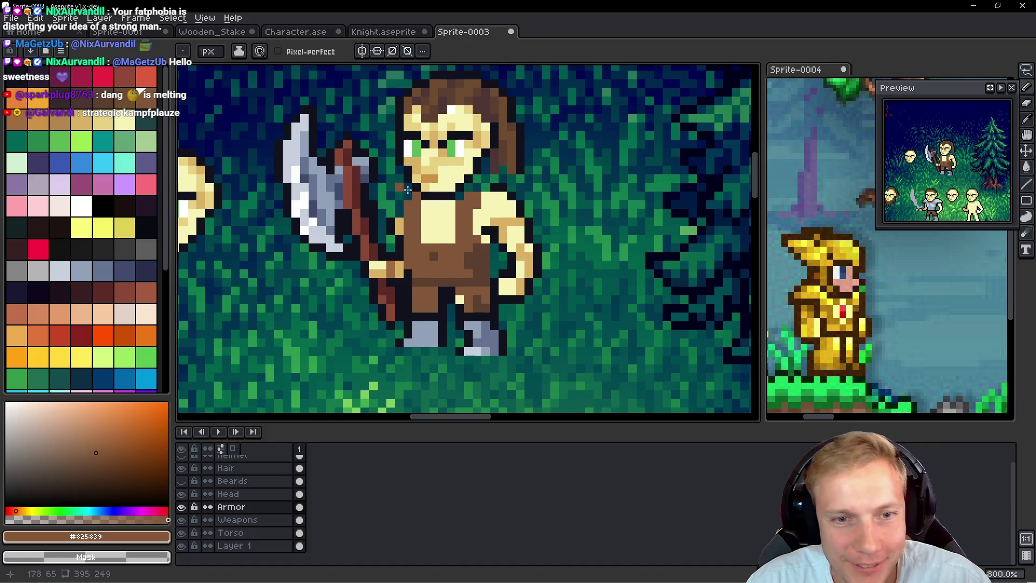
{"action": "scroll", "coordinate": [460, 198], "scroll_direction": "down", "scroll_amount": 4}
{"action": "scroll", "coordinate": [474, 200], "scroll_direction": "up", "scroll_amount": 2}
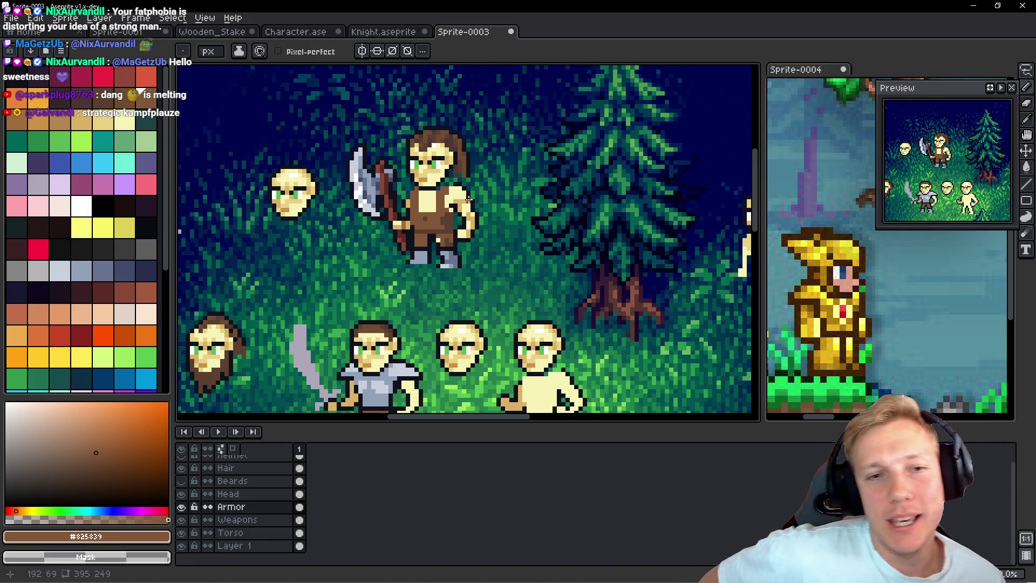
{"action": "left_click", "coordinate": [468, 199], "text": "ctrl"}
{"action": "scroll", "coordinate": [454, 239], "scroll_direction": "up", "scroll_amount": 2}
{"action": "scroll", "coordinate": [454, 239], "scroll_direction": "up", "scroll_amount": 2}
Step: Lasso the right arm and torso side and shift them outward to broaden the body
{"action": "key", "text": "q"}
{"action": "mouse_move", "coordinate": [542, 161]}
{"action": "left_mouse_down"}
{"action": "mouse_move", "coordinate": [458, 132]}
{"action": "mouse_move", "coordinate": [419, 186]}
{"action": "mouse_move", "coordinate": [426, 289]}
{"action": "mouse_move", "coordinate": [542, 162]}
{"action": "left_mouse_up"}
{"action": "left_click_drag", "start_coordinate": [517, 216], "coordinate": [527, 221]}
{"action": "scroll", "coordinate": [532, 221], "scroll_direction": "down", "scroll_amount": 2}
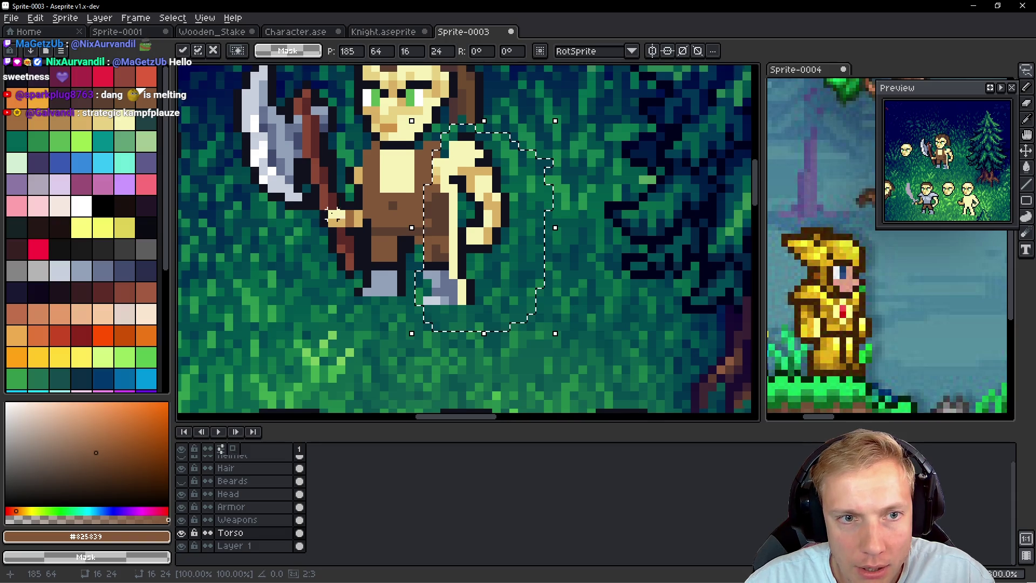
{"action": "scroll", "coordinate": [383, 161], "scroll_direction": "up", "scroll_amount": 2}
{"action": "key", "text": "ctrl+d"}
Step: Lasso the torso's left half and leg and shift them left to widen the torso
{"action": "mouse_move", "coordinate": [398, 143]}
{"action": "left_mouse_down"}
{"action": "mouse_move", "coordinate": [357, 158]}
{"action": "mouse_move", "coordinate": [349, 301]}
{"action": "mouse_move", "coordinate": [427, 276]}
{"action": "mouse_move", "coordinate": [423, 157]}
{"action": "left_mouse_up"}
{"action": "left_click_drag", "start_coordinate": [405, 254], "coordinate": [393, 259]}
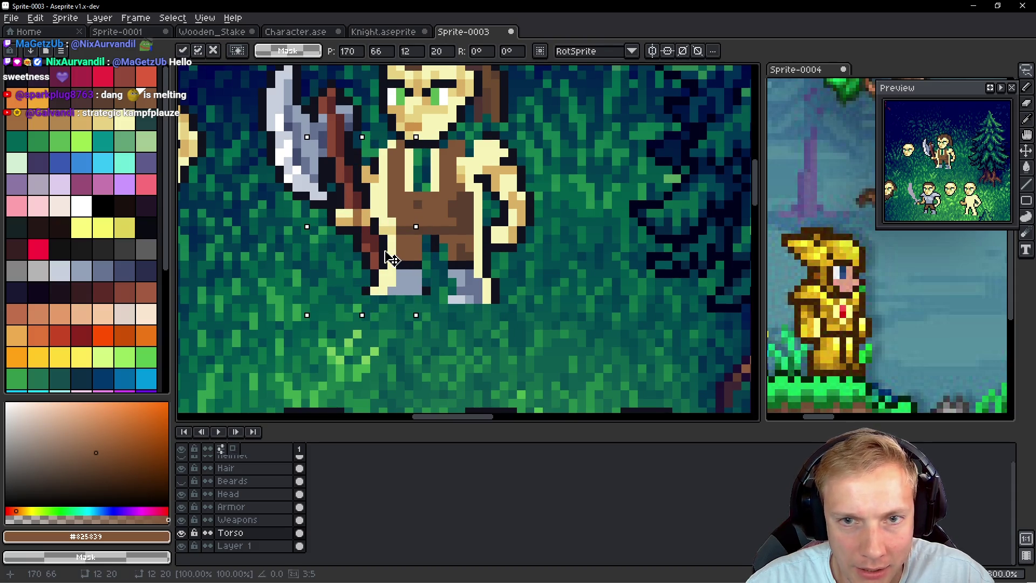
{"action": "left_click", "coordinate": [439, 247]}
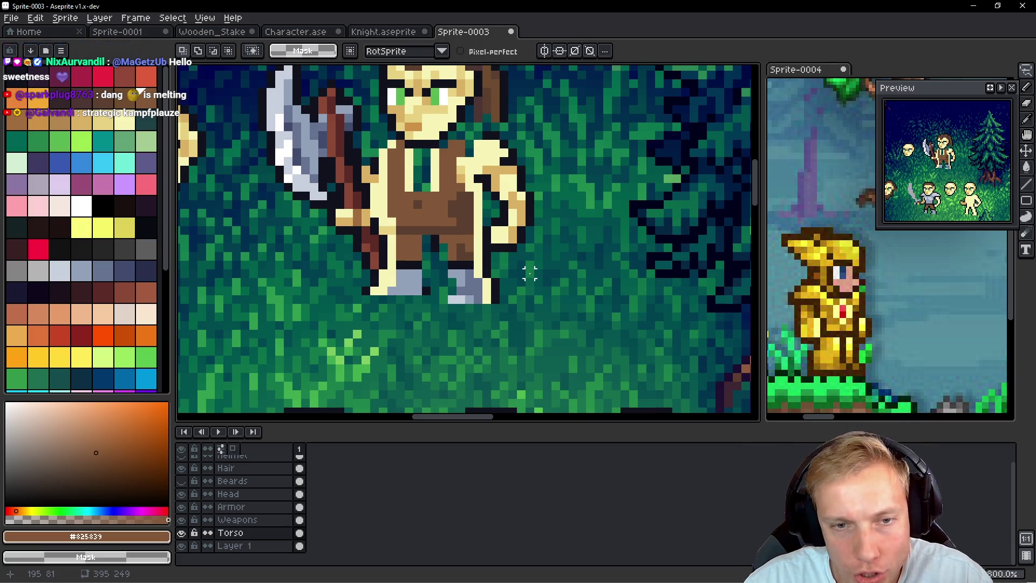
{"action": "mouse_move", "coordinate": [513, 281]}
{"action": "left_mouse_down"}
{"action": "mouse_move", "coordinate": [485, 273]}
{"action": "mouse_move", "coordinate": [367, 313]}
{"action": "mouse_move", "coordinate": [518, 302]}
{"action": "left_mouse_up"}
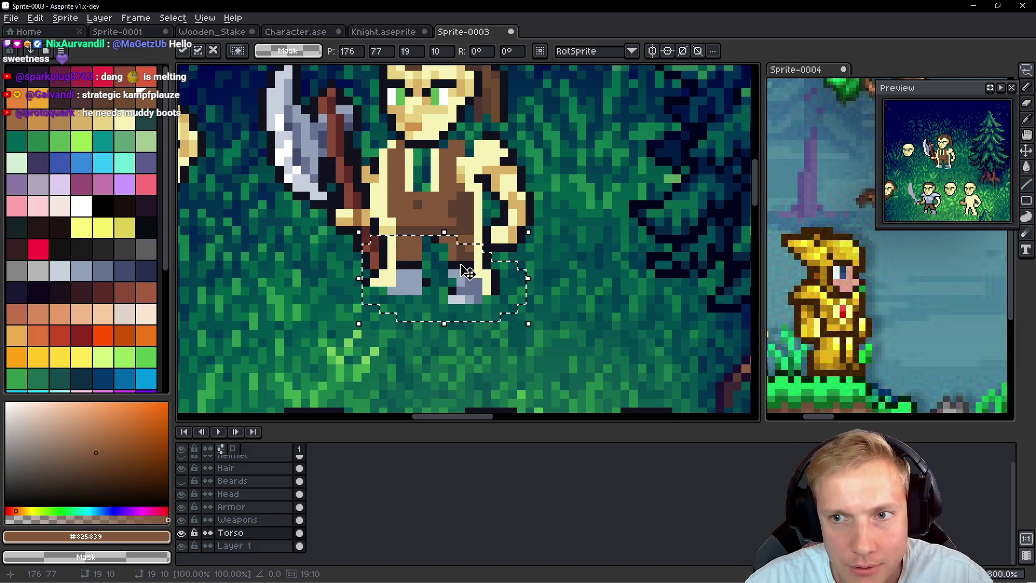
{"action": "key", "text": "ctrl+d"}
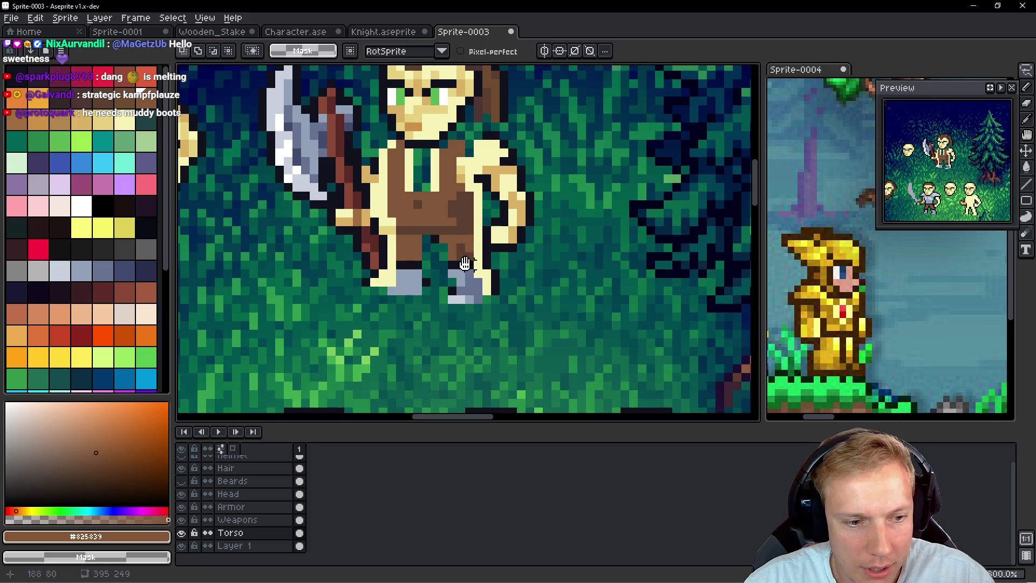
Step: Erase the brown tunic, pants and grey boots from the Armor layer
{"action": "key", "text": "b"}
{"action": "key", "text": "alt+Up"}
{"action": "key", "text": "alt+Up"}
{"action": "mouse_move", "coordinate": [467, 156]}
{"action": "left_mouse_down"}
{"action": "mouse_move", "coordinate": [453, 243]}
{"action": "mouse_move", "coordinate": [462, 286]}
{"action": "mouse_move", "coordinate": [423, 226]}
{"action": "mouse_move", "coordinate": [396, 216]}
{"action": "mouse_move", "coordinate": [397, 149]}
{"action": "mouse_move", "coordinate": [448, 183]}
{"action": "mouse_move", "coordinate": [379, 305]}
{"action": "left_mouse_up"}
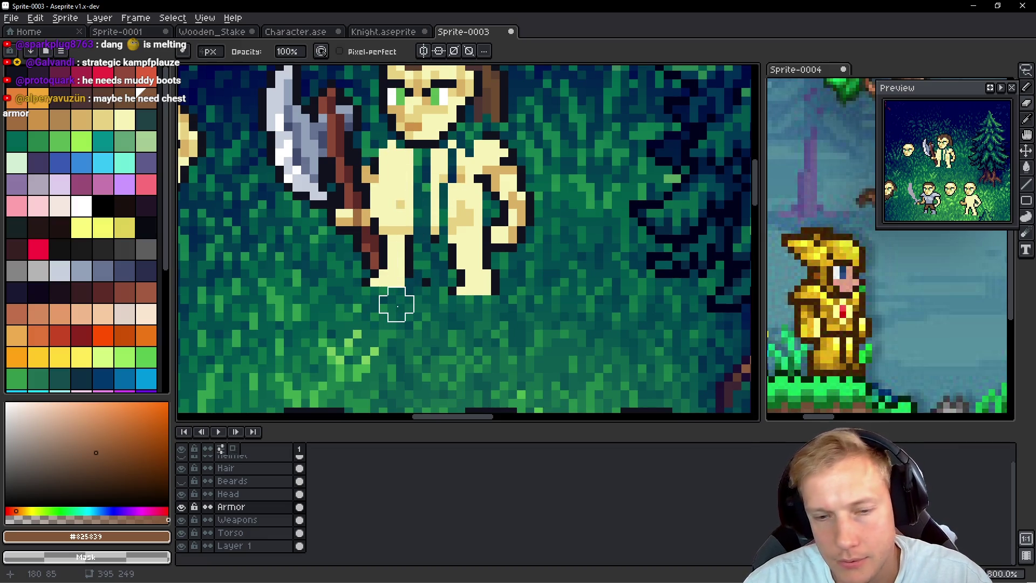
Step: Show the beard and add a dark outline pixel between the legs
{"action": "left_click", "coordinate": [182, 481]}
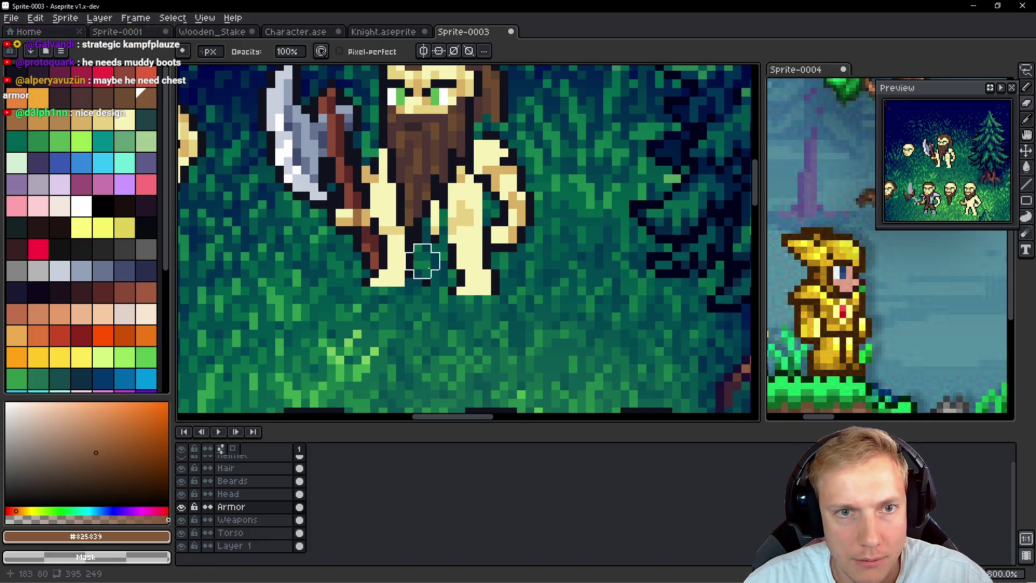
{"action": "scroll", "coordinate": [422, 261], "scroll_direction": "down", "scroll_amount": 4}
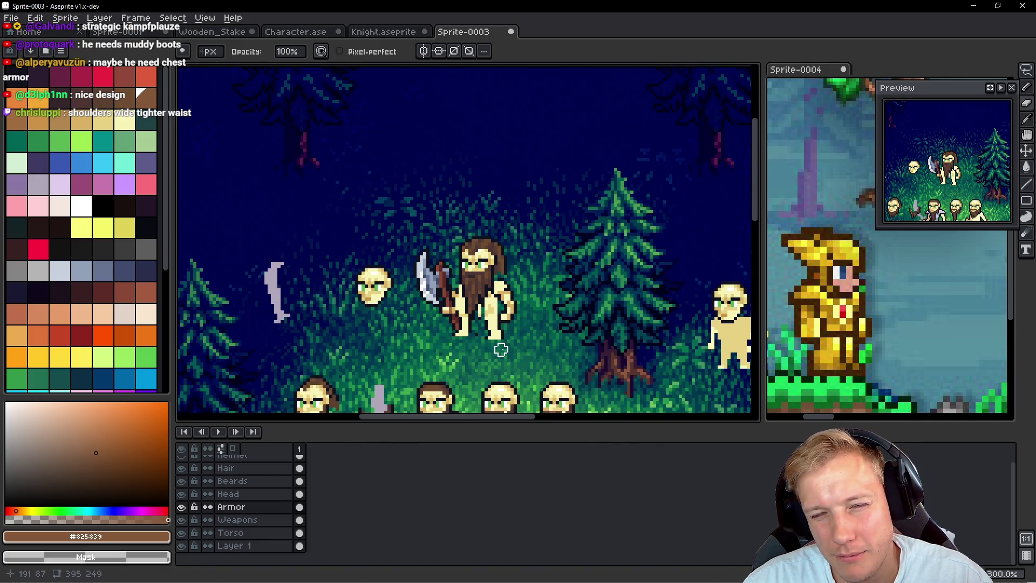
{"action": "scroll", "coordinate": [501, 350], "scroll_direction": "up", "scroll_amount": 7}
{"action": "key", "text": "alt"}
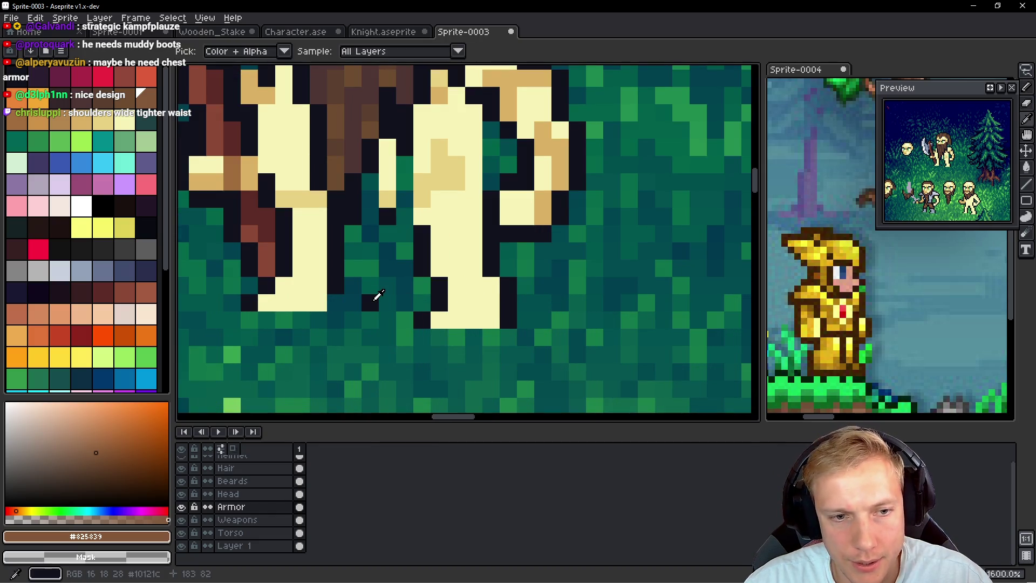
{"action": "left_click", "coordinate": [376, 297], "text": "alt"}
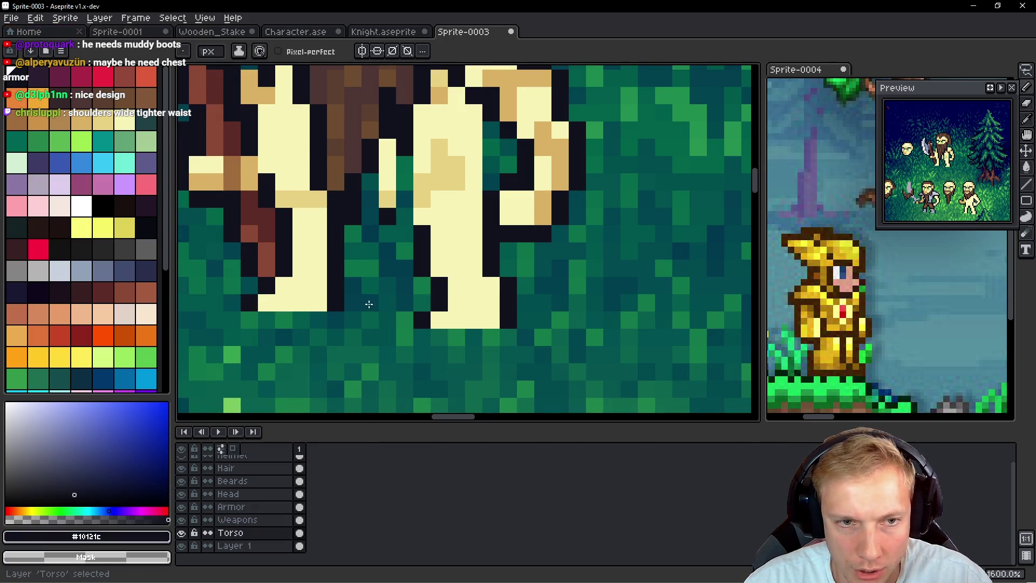
{"action": "left_click", "coordinate": [369, 304]}
Step: Hide the beard again and touch up the neck outline
{"action": "scroll", "coordinate": [387, 279], "scroll_direction": "down", "scroll_amount": 2}
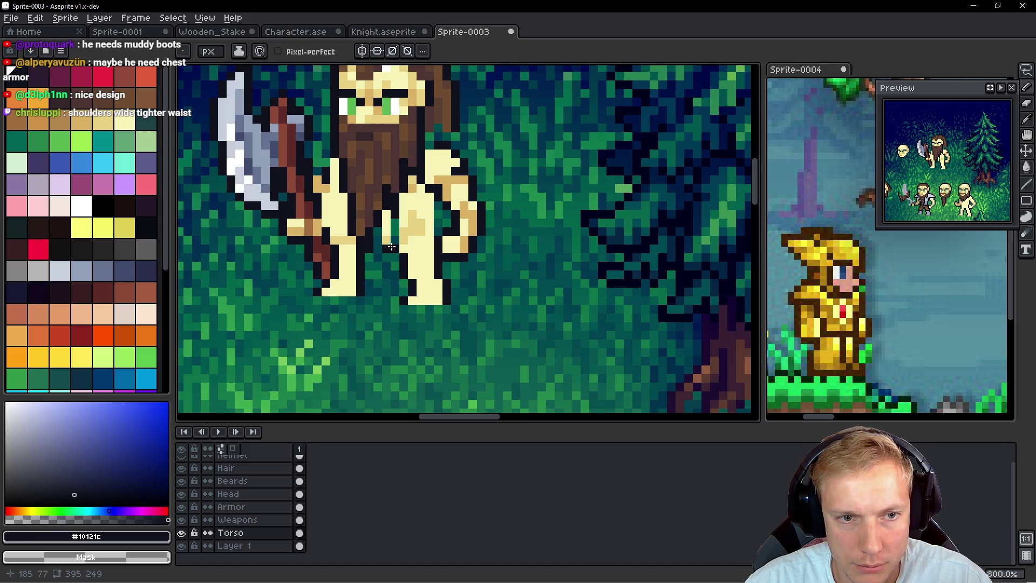
{"action": "scroll", "coordinate": [392, 260], "scroll_direction": "down", "scroll_amount": 4}
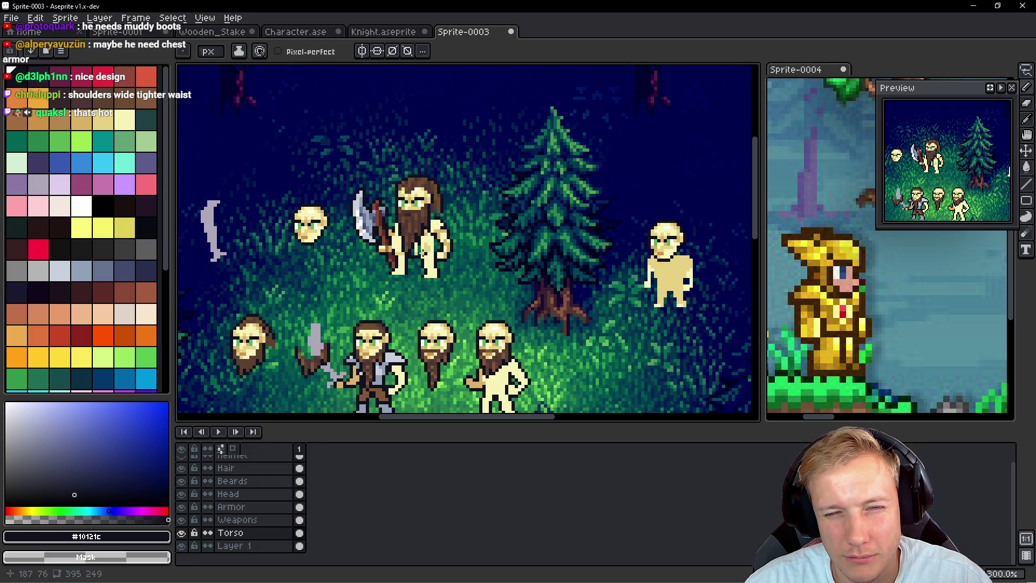
{"action": "scroll", "coordinate": [402, 248], "scroll_direction": "up", "scroll_amount": 4}
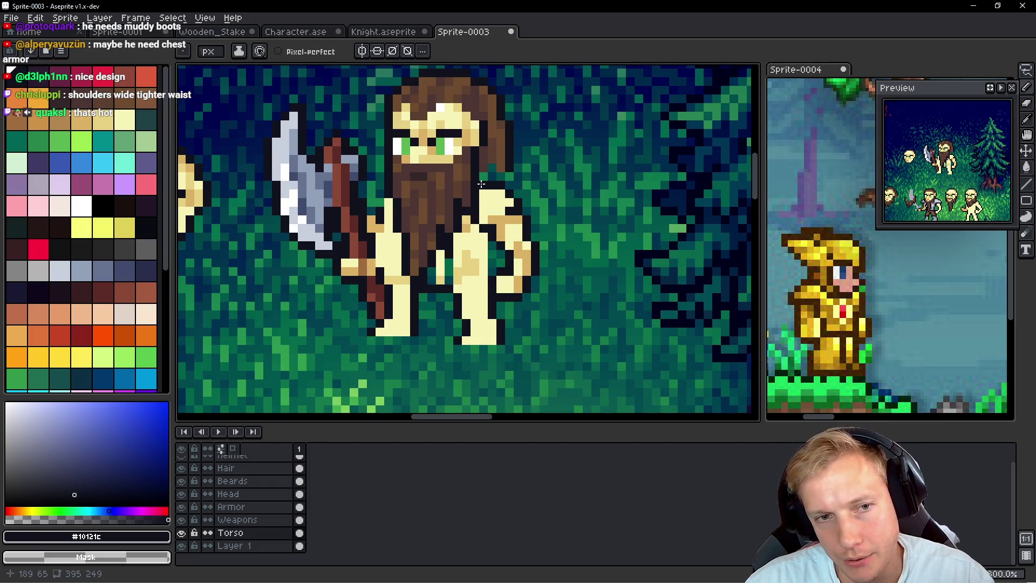
{"action": "left_click", "coordinate": [181, 481]}
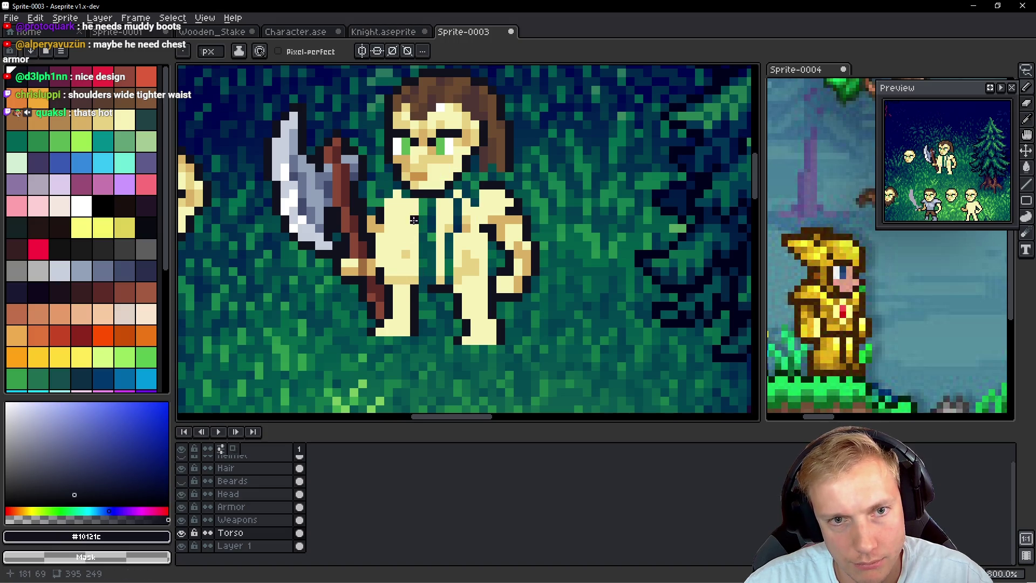
{"action": "left_click_drag", "start_coordinate": [478, 185], "coordinate": [465, 185]}
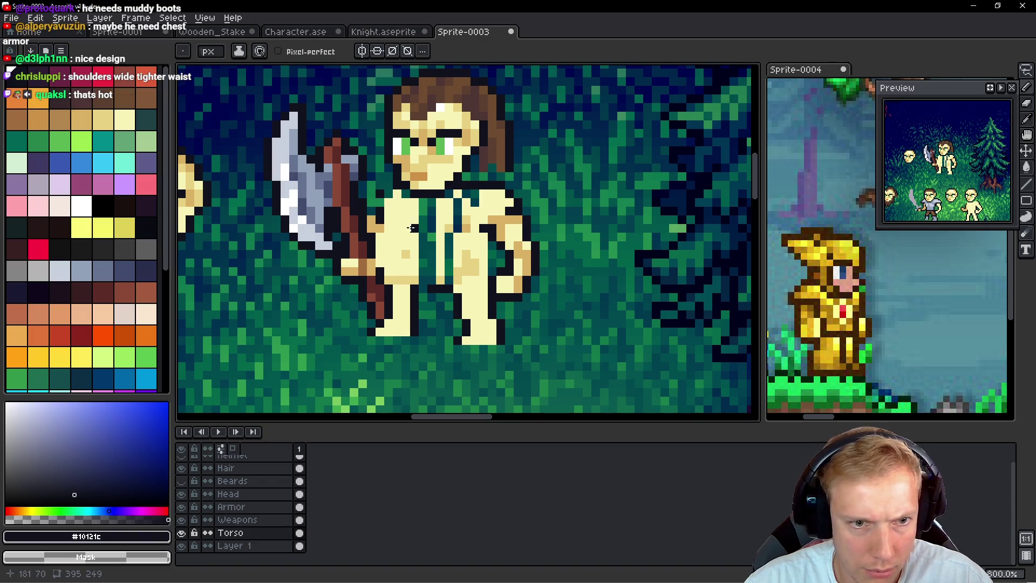
{"action": "left_click", "coordinate": [385, 282], "text": "ctrl"}
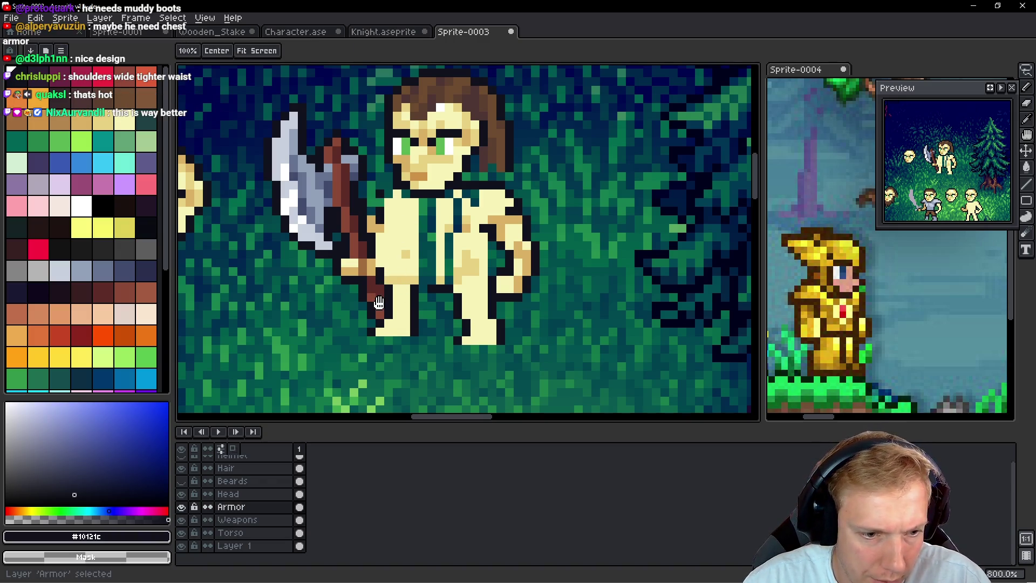
{"action": "left_click", "coordinate": [378, 303], "text": "ctrl"}
{"action": "key", "text": "q"}
{"action": "mouse_move", "coordinate": [351, 93]}
{"action": "left_mouse_down"}
{"action": "mouse_move", "coordinate": [310, 81]}
{"action": "mouse_move", "coordinate": [377, 358]}
{"action": "mouse_move", "coordinate": [399, 108]}
{"action": "left_mouse_up"}
{"action": "mouse_move", "coordinate": [326, 144]}
{"action": "left_mouse_down"}
{"action": "mouse_move", "coordinate": [308, 259]}
{"action": "mouse_move", "coordinate": [319, 241]}
{"action": "left_mouse_up"}
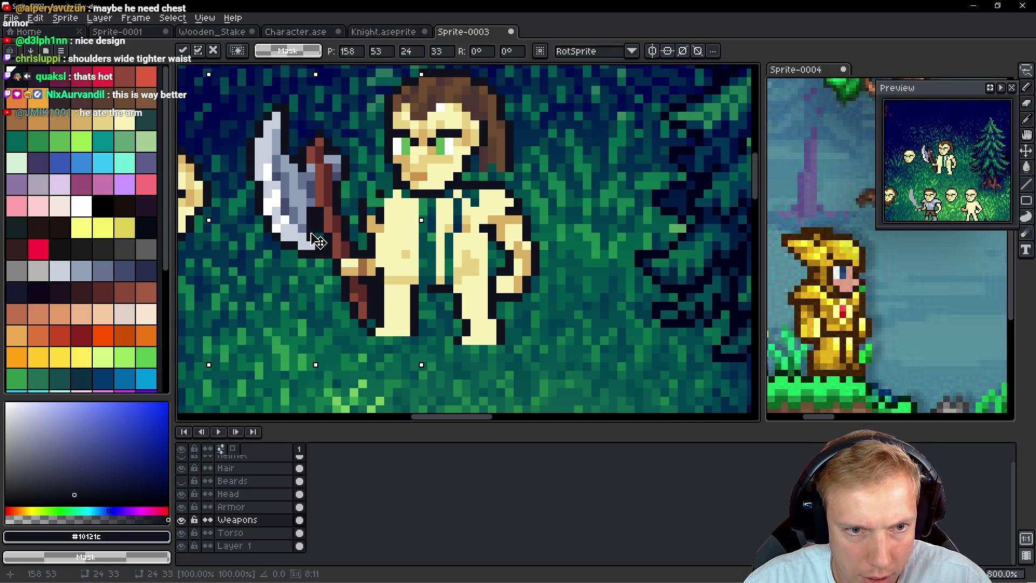
{"action": "key", "text": "ctrl+d"}
{"action": "left_click", "coordinate": [385, 246], "text": "ctrl"}
{"action": "scroll", "coordinate": [386, 246], "scroll_direction": "up", "scroll_amount": 4}
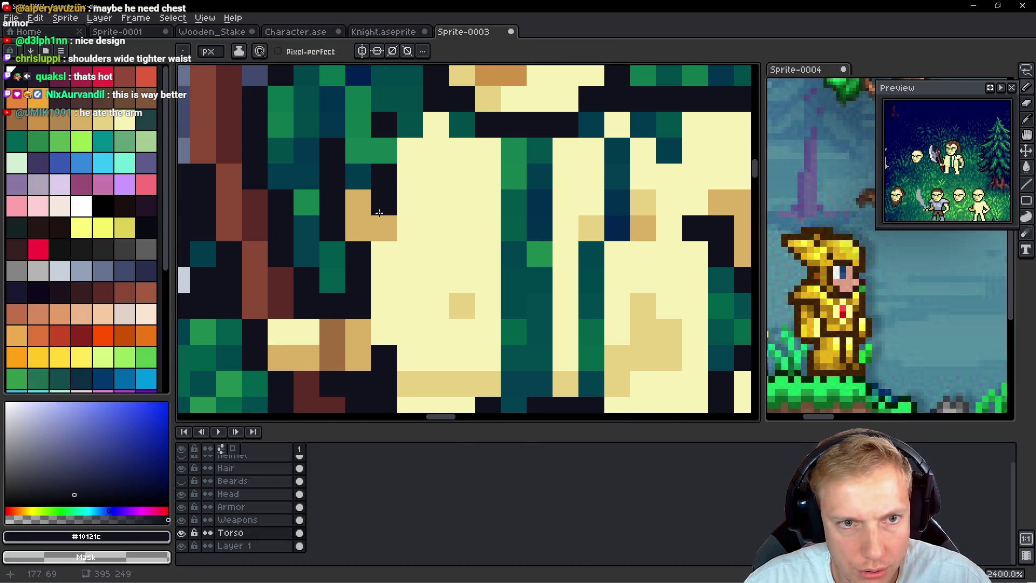
{"action": "scroll", "coordinate": [343, 141], "scroll_direction": "up", "scroll_amount": 1}
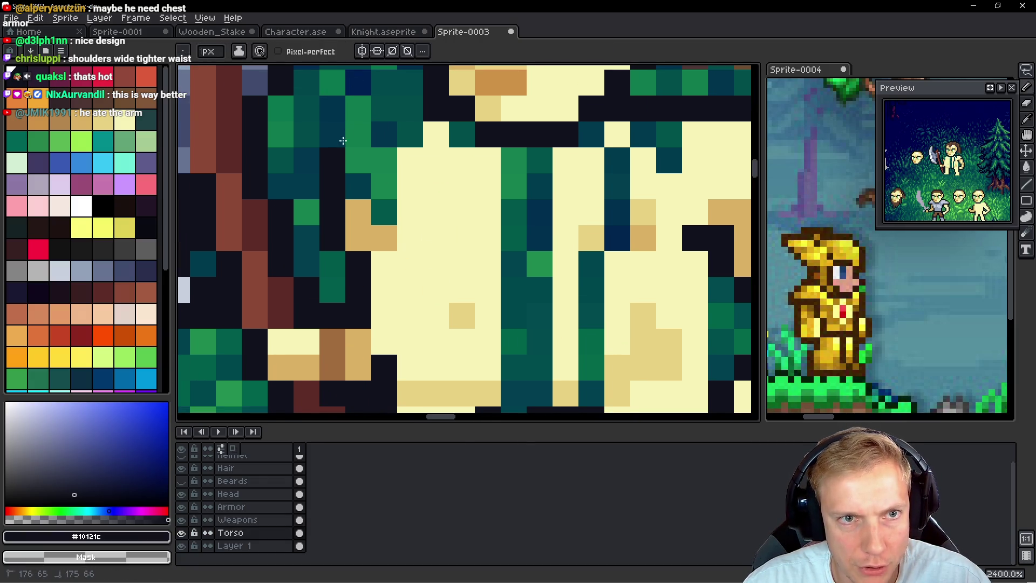
{"action": "scroll", "coordinate": [359, 191], "scroll_direction": "down", "scroll_amount": 2}
{"action": "left_click", "coordinate": [328, 180], "text": "ctrl"}
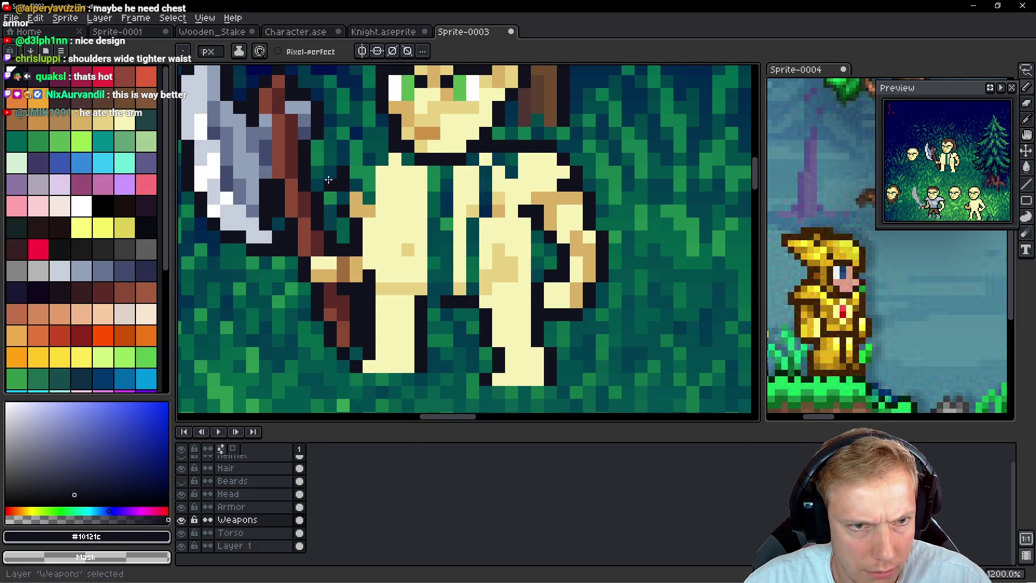
{"action": "left_click", "coordinate": [366, 177], "text": "ctrl"}
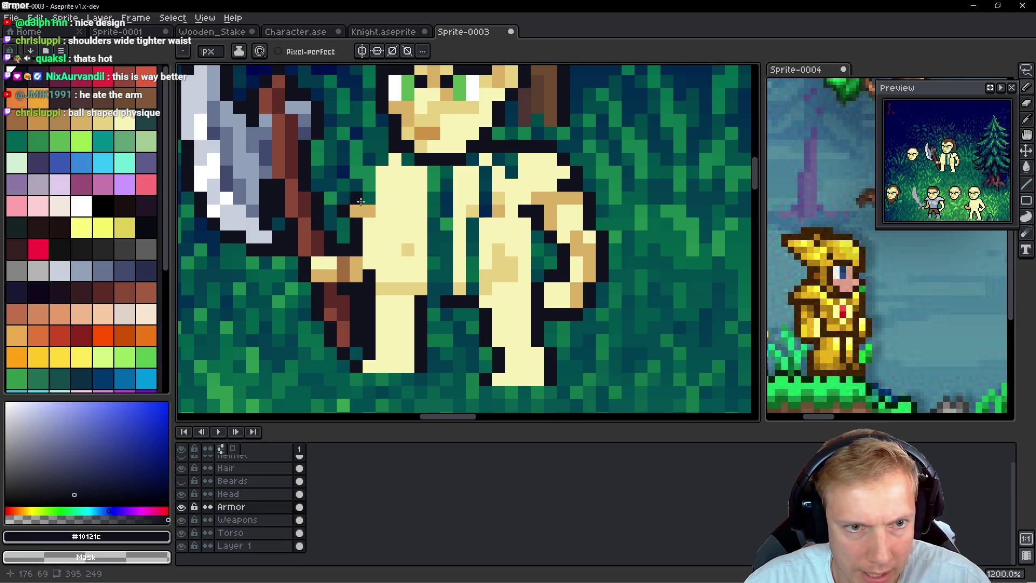
{"action": "scroll", "coordinate": [421, 230], "scroll_direction": "down", "scroll_amount": 5}
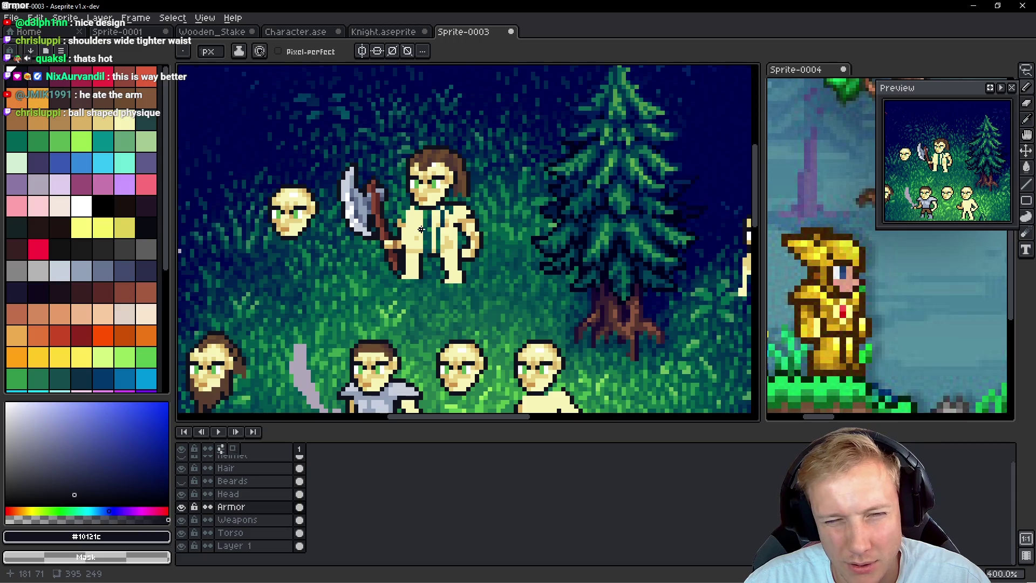
{"action": "scroll", "coordinate": [421, 229], "scroll_direction": "up", "scroll_amount": 6}
{"action": "left_click", "coordinate": [348, 184], "text": "alt"}
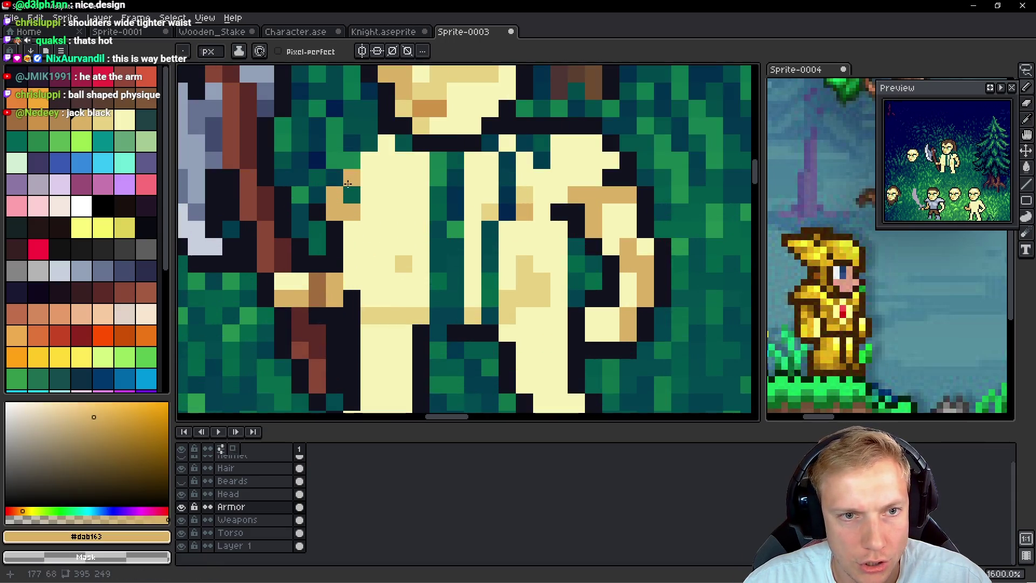
{"action": "left_click_drag", "start_coordinate": [347, 184], "coordinate": [351, 168]}
{"action": "key", "text": "ctrl+z"}
{"action": "key", "text": "ctrl+z"}
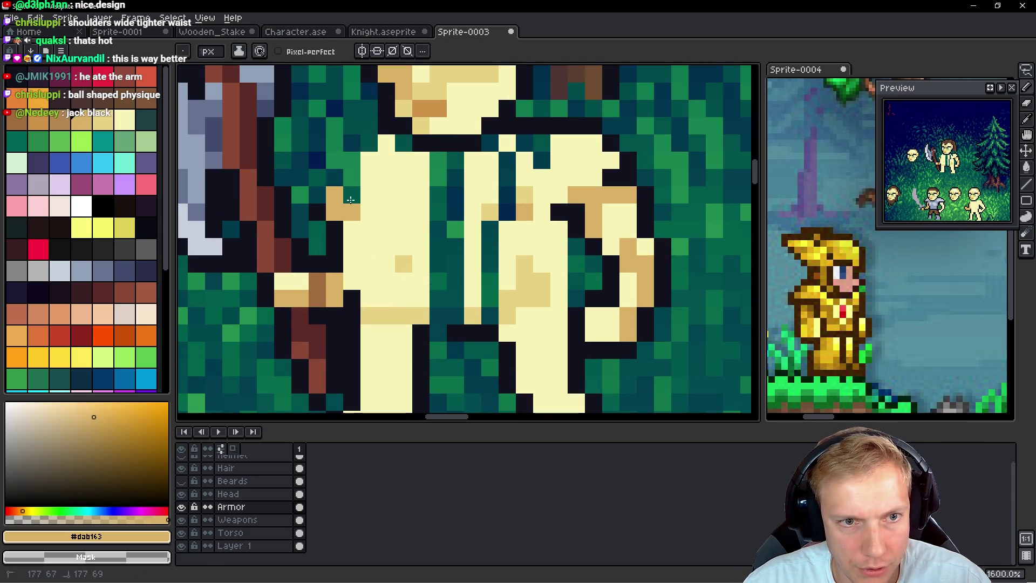
{"action": "key", "text": "Down"}
{"action": "key", "text": "Down"}
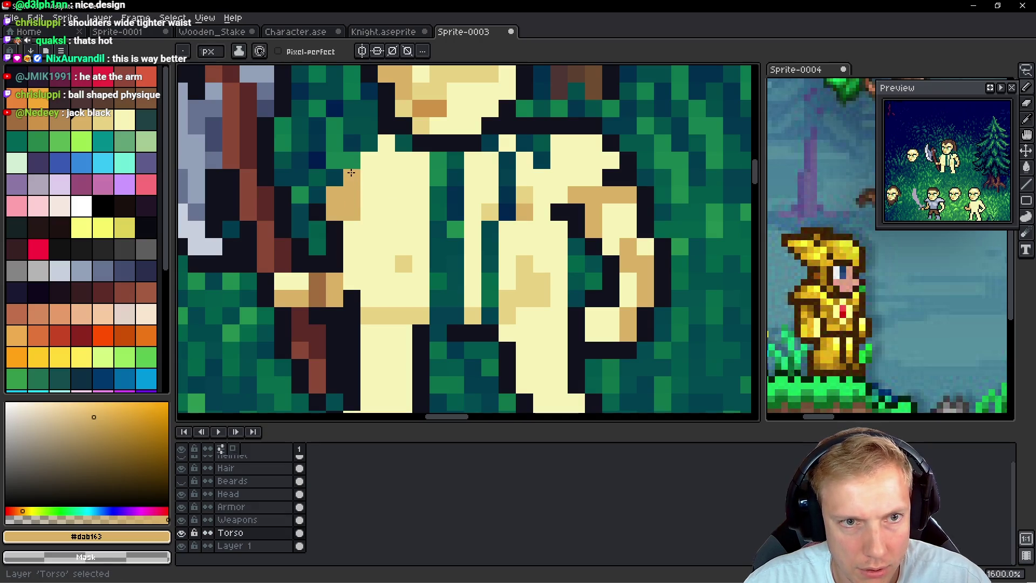
{"action": "key", "text": "alt"}
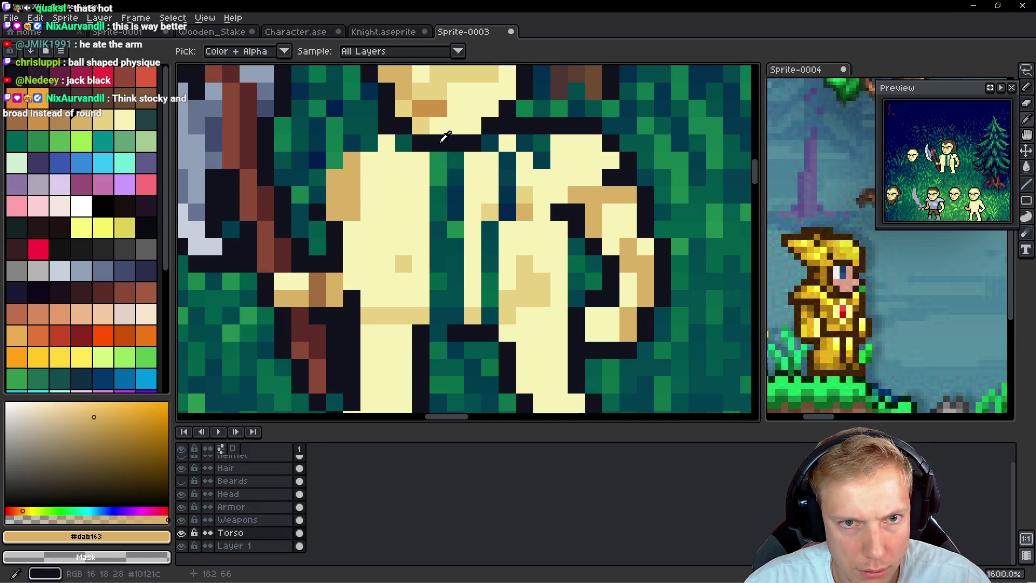
Step: Draw dark outline pixels at the shoulder and turn a tan torso pixel cream
{"action": "left_click", "coordinate": [536, 118], "text": "alt"}
{"action": "left_click_drag", "start_coordinate": [352, 125], "coordinate": [316, 183]}
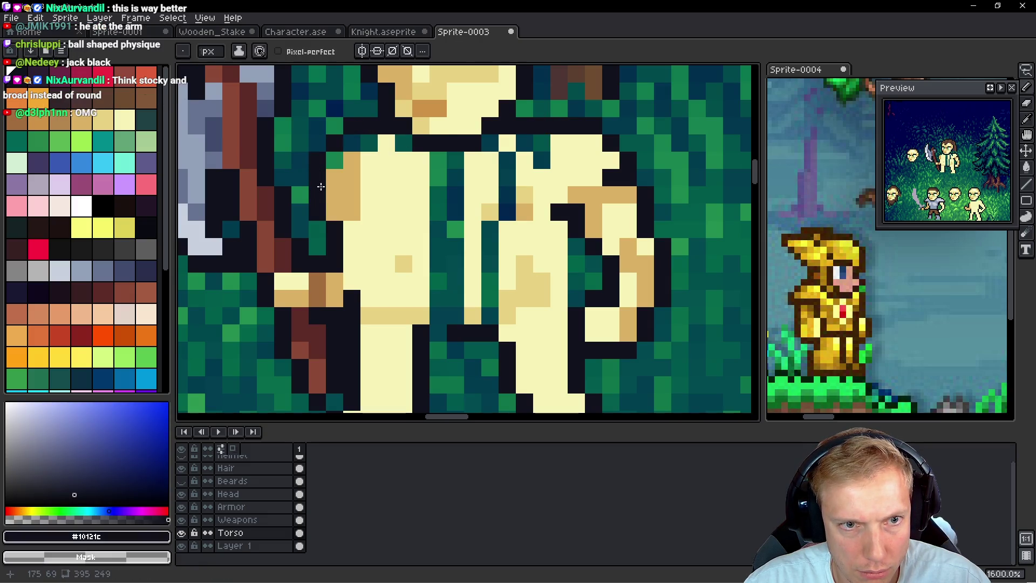
{"action": "scroll", "coordinate": [323, 184], "scroll_direction": "down", "scroll_amount": 1}
{"action": "left_click", "coordinate": [348, 173], "text": "alt"}
{"action": "left_click", "coordinate": [370, 167], "text": "alt"}
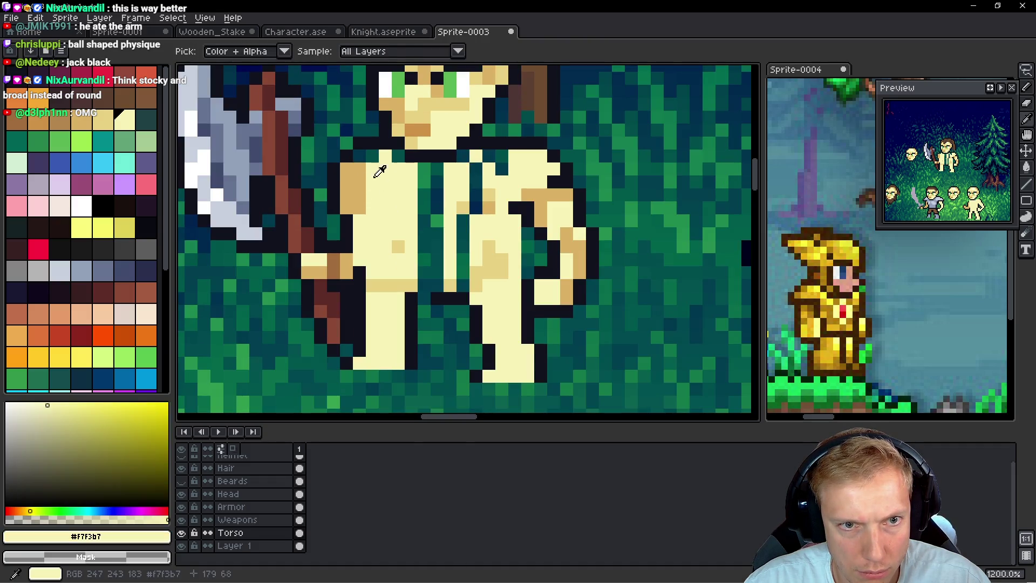
{"action": "left_click", "coordinate": [361, 159], "text": "alt"}
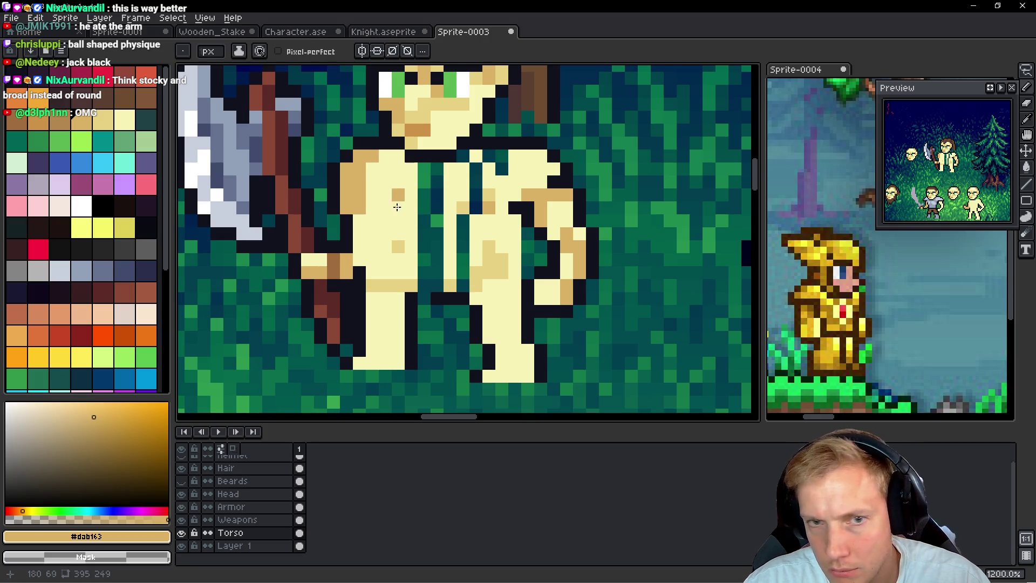
{"action": "right_click", "coordinate": [398, 196]}
Step: Fill the torso's green middle gap with cream and shade its bottom edge tan
{"action": "left_click", "coordinate": [525, 158], "text": "alt"}
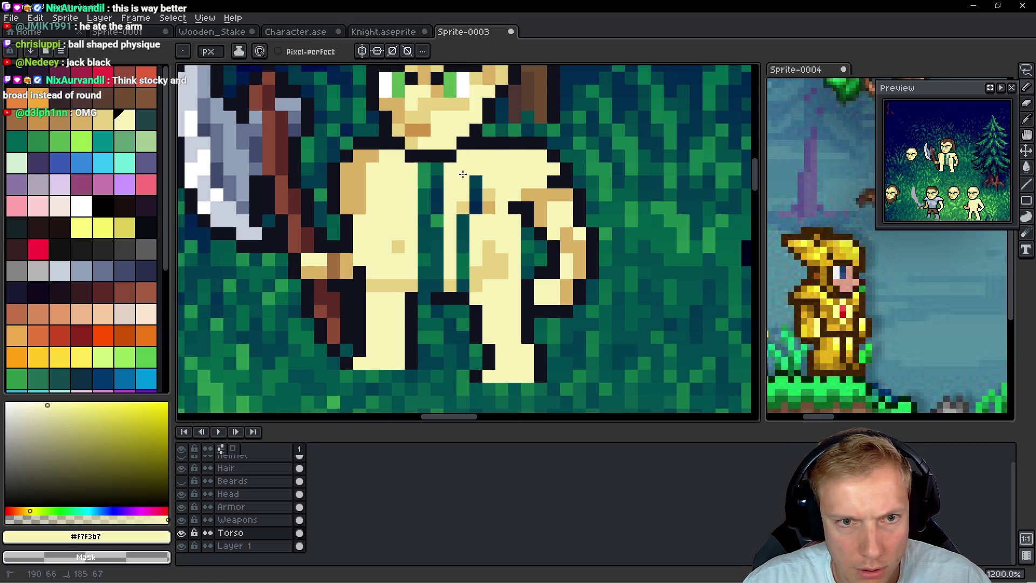
{"action": "mouse_move", "coordinate": [433, 166]}
{"action": "left_mouse_down"}
{"action": "mouse_move", "coordinate": [435, 213]}
{"action": "mouse_move", "coordinate": [424, 208]}
{"action": "mouse_move", "coordinate": [478, 209]}
{"action": "left_mouse_up"}
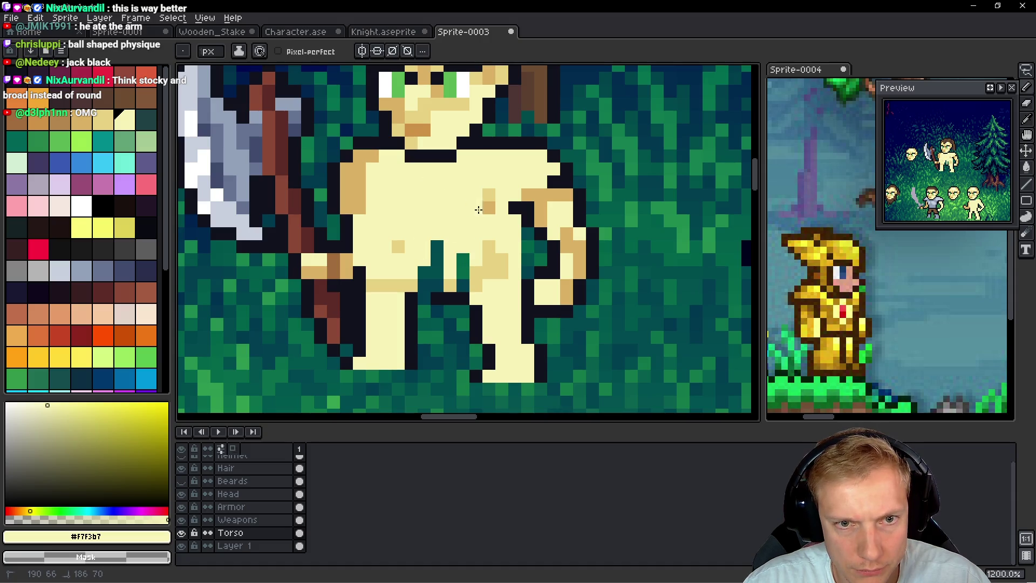
{"action": "left_click", "coordinate": [490, 286], "text": "alt"}
{"action": "left_click_drag", "start_coordinate": [393, 273], "coordinate": [430, 285]}
{"action": "left_click", "coordinate": [471, 234], "text": "alt"}
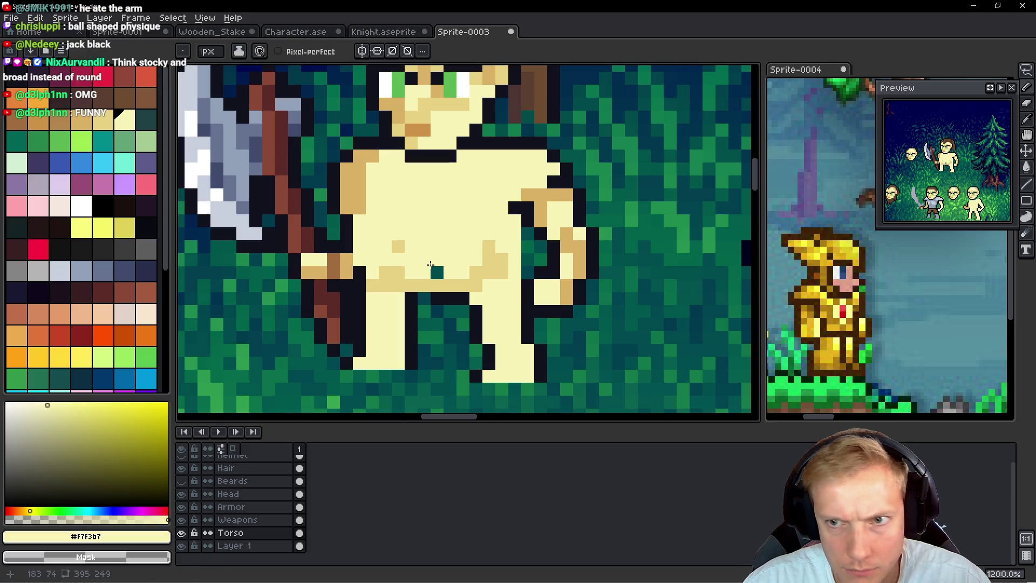
{"action": "left_click", "coordinate": [437, 271]}
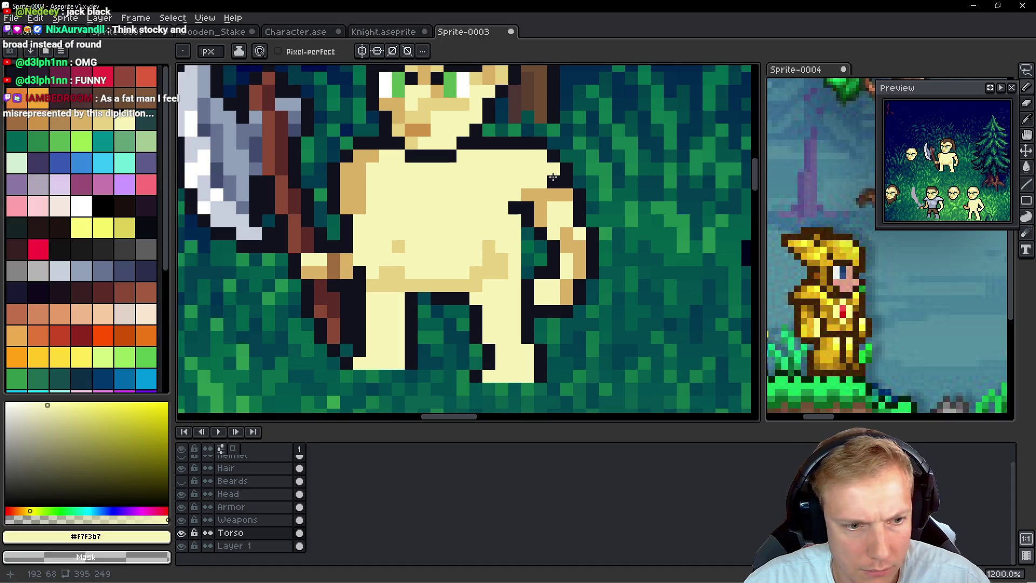
Step: Glance at the Armor layer, then return to the Torso layer to keep painting
{"action": "key", "text": "alt+Up"}
{"action": "key", "text": "alt+Up"}
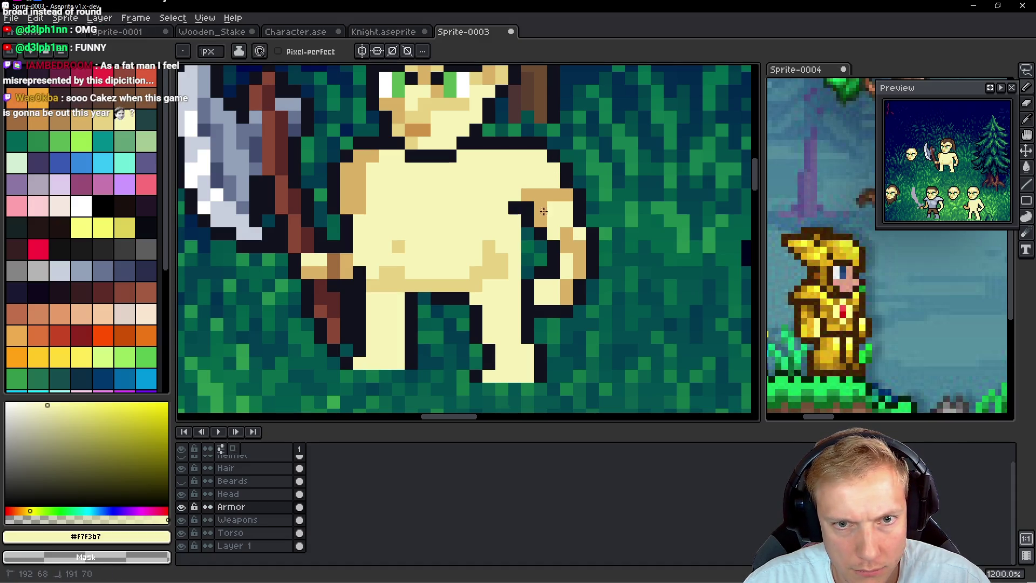
{"action": "key", "text": "alt+Down"}
{"action": "key", "text": "alt+Down"}
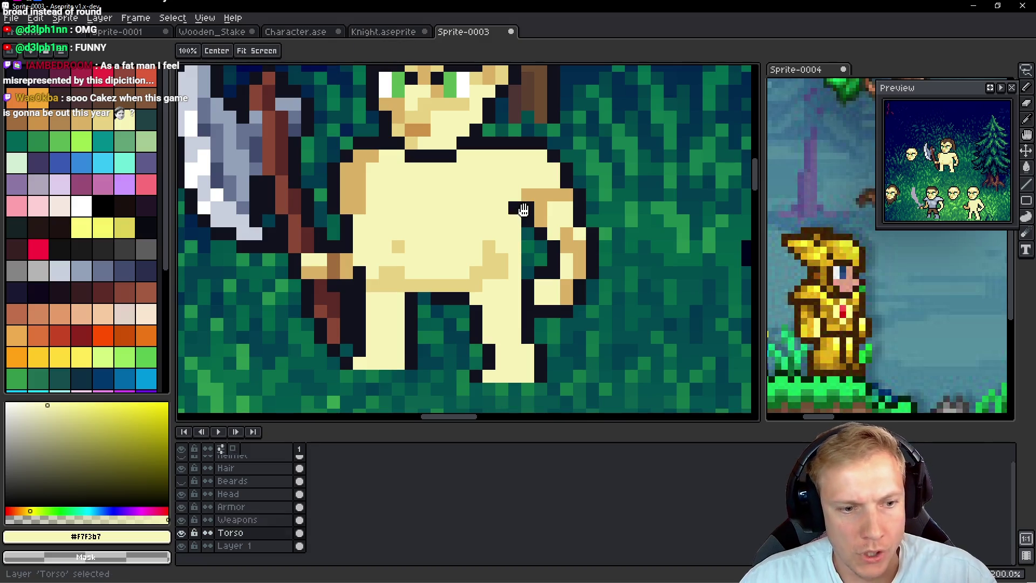
{"action": "scroll", "coordinate": [524, 210], "scroll_direction": "down", "scroll_amount": 4}
{"action": "scroll", "coordinate": [525, 208], "scroll_direction": "up", "scroll_amount": 5}
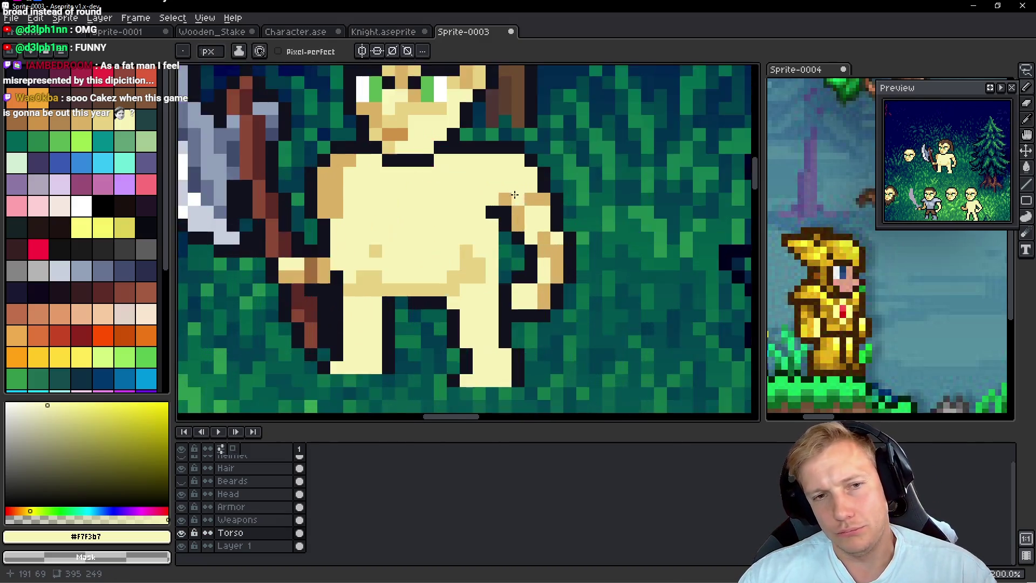
{"action": "scroll", "coordinate": [507, 185], "scroll_direction": "down", "scroll_amount": 1}
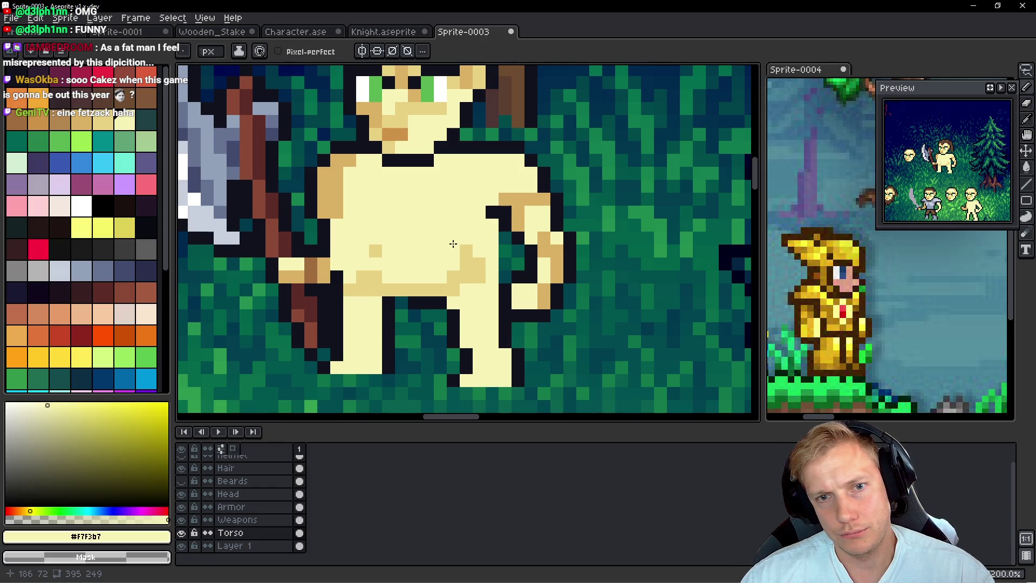
{"action": "scroll", "coordinate": [454, 244], "scroll_direction": "down", "scroll_amount": 3}
{"action": "scroll", "coordinate": [500, 137], "scroll_direction": "up", "scroll_amount": 4}
{"action": "key", "text": "alt"}
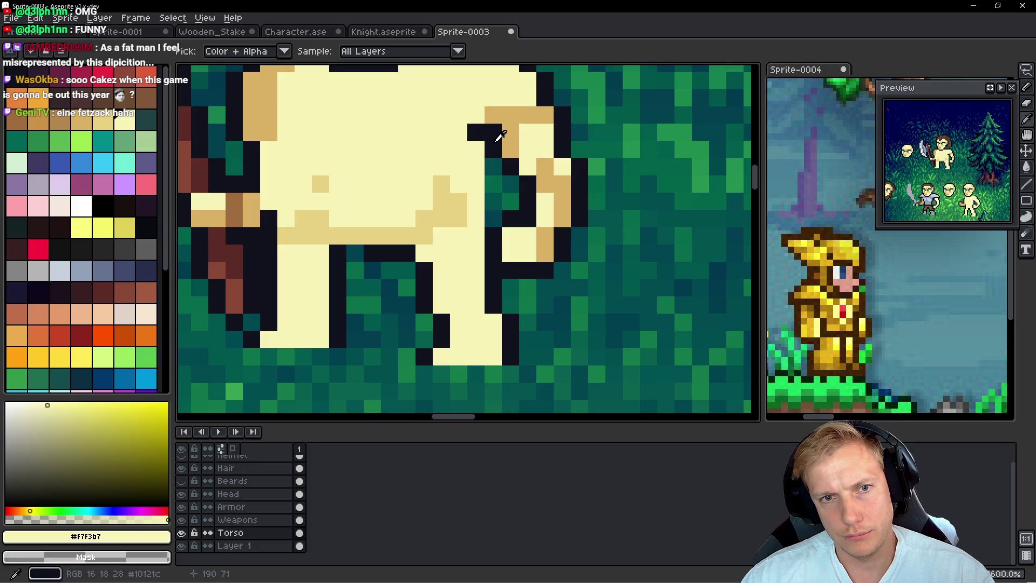
Step: Lasso-select the fighter's right leg and shift it one pixel left under the torso
{"action": "left_click", "coordinate": [500, 137]}
{"action": "key", "text": "m"}
{"action": "mouse_move", "coordinate": [481, 235]}
{"action": "left_mouse_down"}
{"action": "mouse_move", "coordinate": [397, 235]}
{"action": "mouse_move", "coordinate": [372, 278]}
{"action": "mouse_move", "coordinate": [529, 375]}
{"action": "mouse_move", "coordinate": [490, 255]}
{"action": "left_mouse_up"}
{"action": "left_click", "coordinate": [467, 303]}
{"action": "left_click_drag", "start_coordinate": [460, 307], "coordinate": [456, 302]}
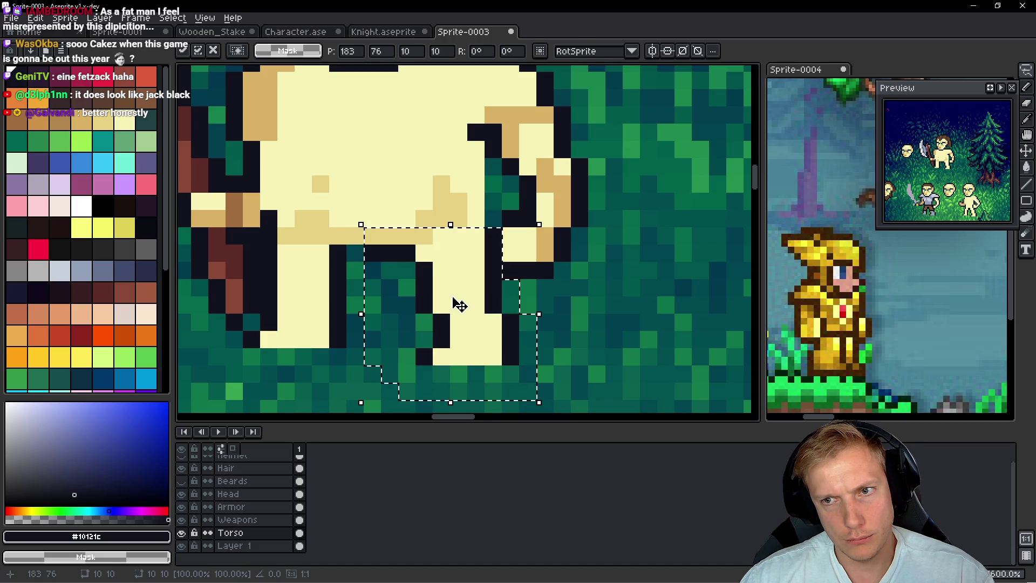
{"action": "key", "text": "ctrl+d"}
Step: Pencil a dark #10121c outline column separating the right arm from the torso
{"action": "key", "text": "b"}
{"action": "mouse_move", "coordinate": [489, 229]}
{"action": "left_mouse_down"}
{"action": "mouse_move", "coordinate": [486, 147]}
{"action": "mouse_move", "coordinate": [477, 186]}
{"action": "left_mouse_up"}
{"action": "right_click", "coordinate": [489, 156]}
{"action": "left_click", "coordinate": [492, 146]}
{"action": "left_click", "coordinate": [515, 202]}
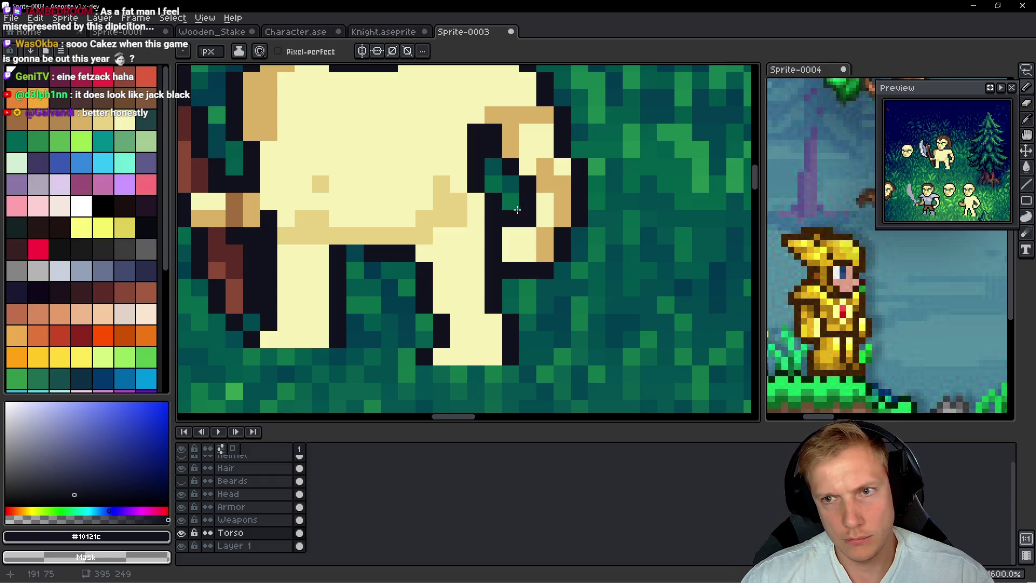
{"action": "left_click", "coordinate": [537, 197]}
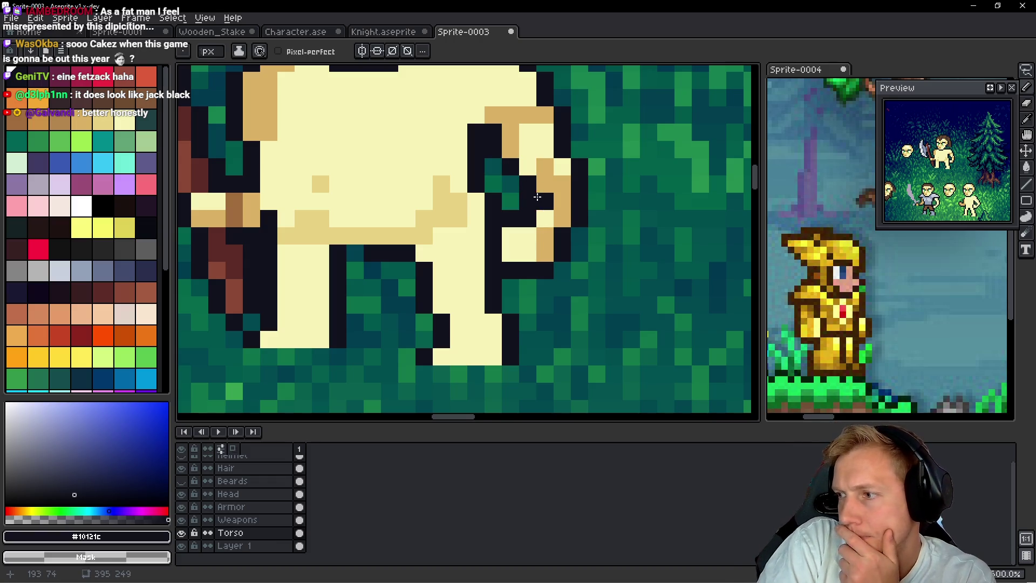
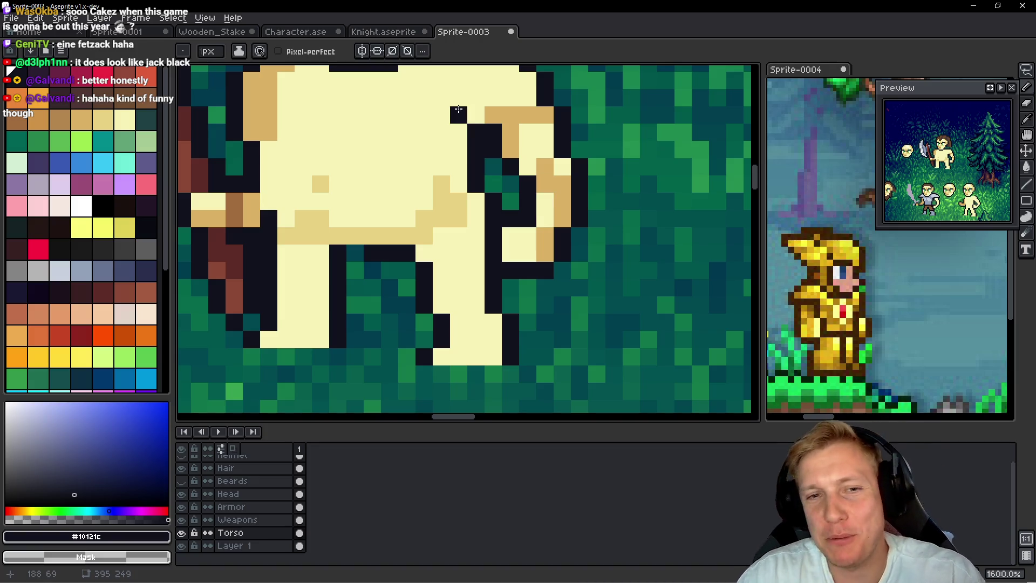
Step: Bring the torso into view and paint one torso pixel pale skin
{"action": "mouse_move", "coordinate": [355, 132]}
{"action": "left_mouse_down"}
{"action": "mouse_move", "coordinate": [542, 203]}
{"action": "mouse_move", "coordinate": [471, 187]}
{"action": "left_mouse_up"}
{"action": "left_click", "coordinate": [444, 162], "text": "alt"}
{"action": "left_click", "coordinate": [373, 148]}
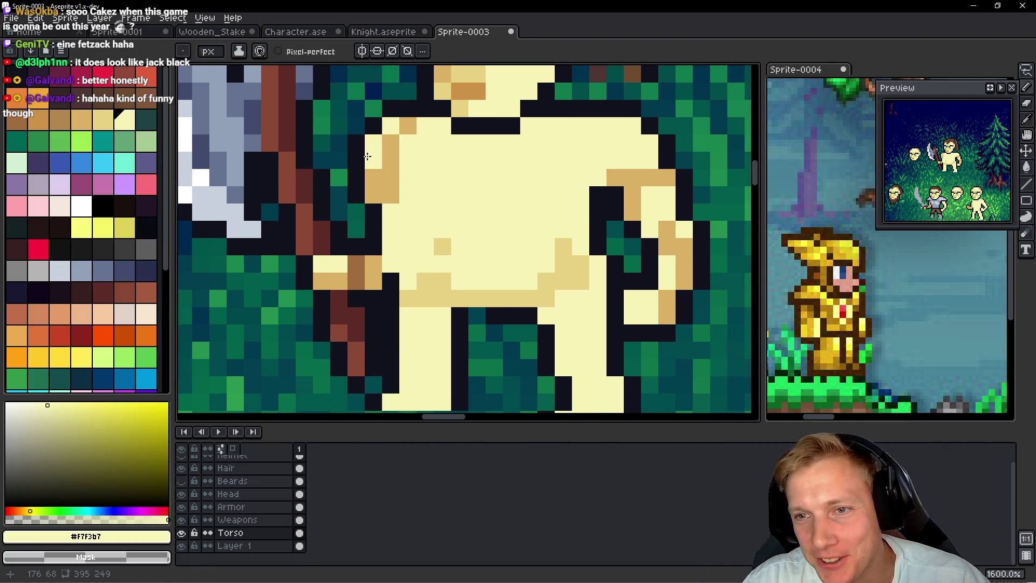
Step: Lasso the figure's hand on the Torso layer and move it to a new position
{"action": "scroll", "coordinate": [418, 211], "scroll_direction": "down", "scroll_amount": 5}
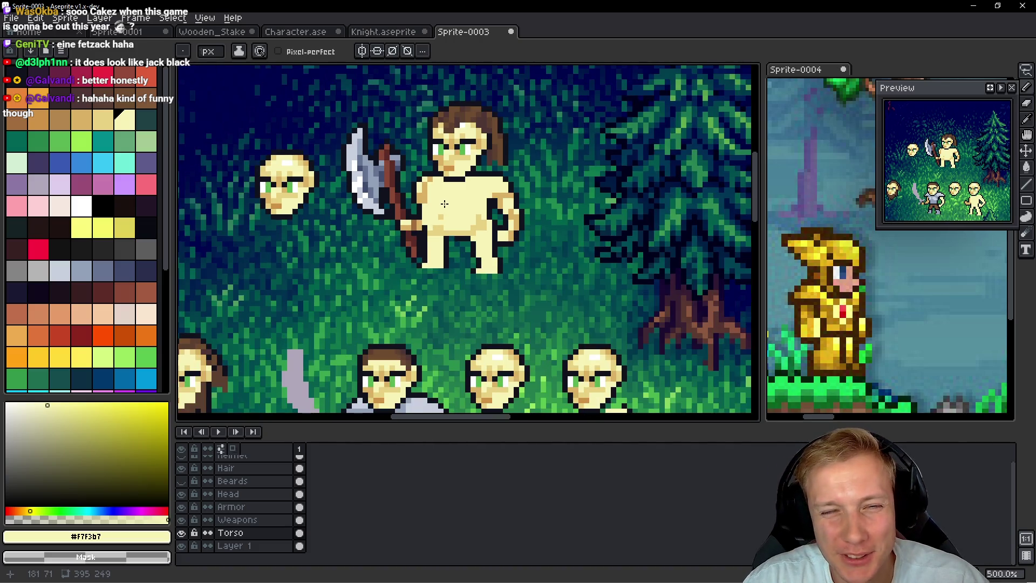
{"action": "scroll", "coordinate": [419, 210], "scroll_direction": "up", "scroll_amount": 1}
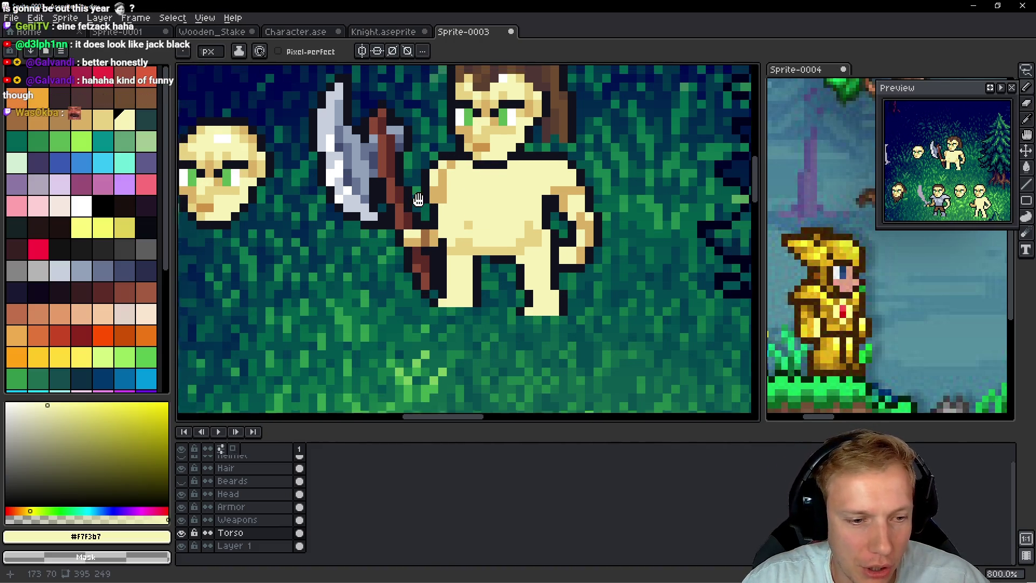
{"action": "scroll", "coordinate": [391, 197], "scroll_direction": "up", "scroll_amount": 2}
{"action": "key", "text": "q"}
{"action": "mouse_move", "coordinate": [471, 217]}
{"action": "left_mouse_down"}
{"action": "mouse_move", "coordinate": [451, 242]}
{"action": "mouse_move", "coordinate": [475, 265]}
{"action": "mouse_move", "coordinate": [462, 240]}
{"action": "left_mouse_up"}
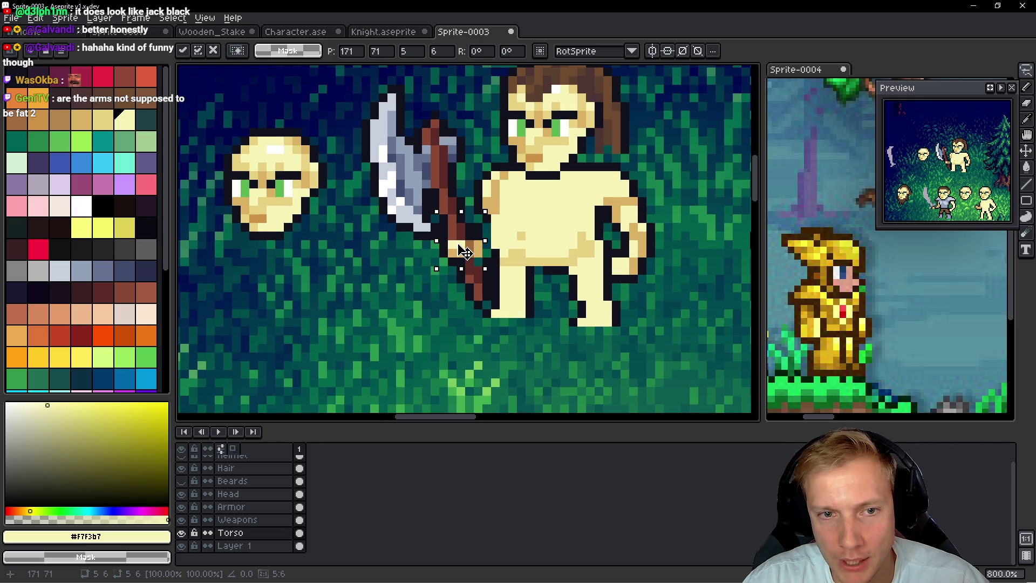
{"action": "key", "text": "ctrl+d"}
Step: On the Weapons layer, lasso the axe and nudge it slightly left to meet the hand
{"action": "left_click", "coordinate": [237, 519]}
{"action": "mouse_move", "coordinate": [386, 67]}
{"action": "left_mouse_down"}
{"action": "mouse_move", "coordinate": [473, 99]}
{"action": "mouse_move", "coordinate": [463, 351]}
{"action": "mouse_move", "coordinate": [421, 92]}
{"action": "left_mouse_up"}
{"action": "left_click_drag", "start_coordinate": [458, 224], "coordinate": [455, 224]}
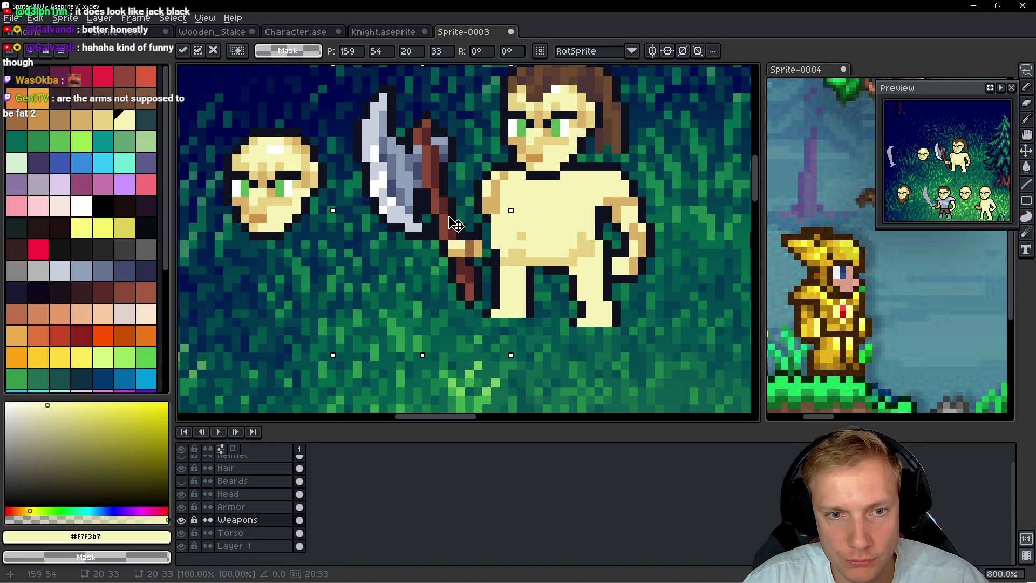
{"action": "key", "text": "ctrl+d"}
Step: Paint a skin pixel beside the hand with the pencil
{"action": "key", "text": "b"}
{"action": "scroll", "coordinate": [464, 226], "scroll_direction": "up", "scroll_amount": 3}
{"action": "left_click", "coordinate": [509, 281]}
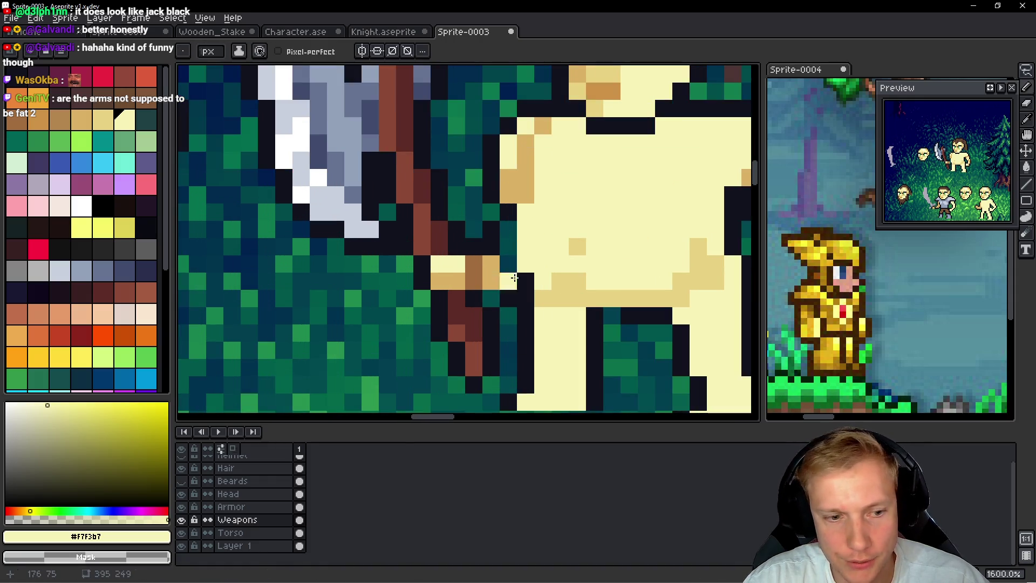
Step: Undo the stray pixel, then add tan #dab163 shading and a dark pixel along the torso's left edge
{"action": "key", "text": "ctrl+z"}
{"action": "left_click", "coordinate": [507, 264], "text": "ctrl"}
{"action": "left_click", "coordinate": [491, 269], "text": "alt"}
{"action": "left_click_drag", "start_coordinate": [508, 208], "coordinate": [504, 247]}
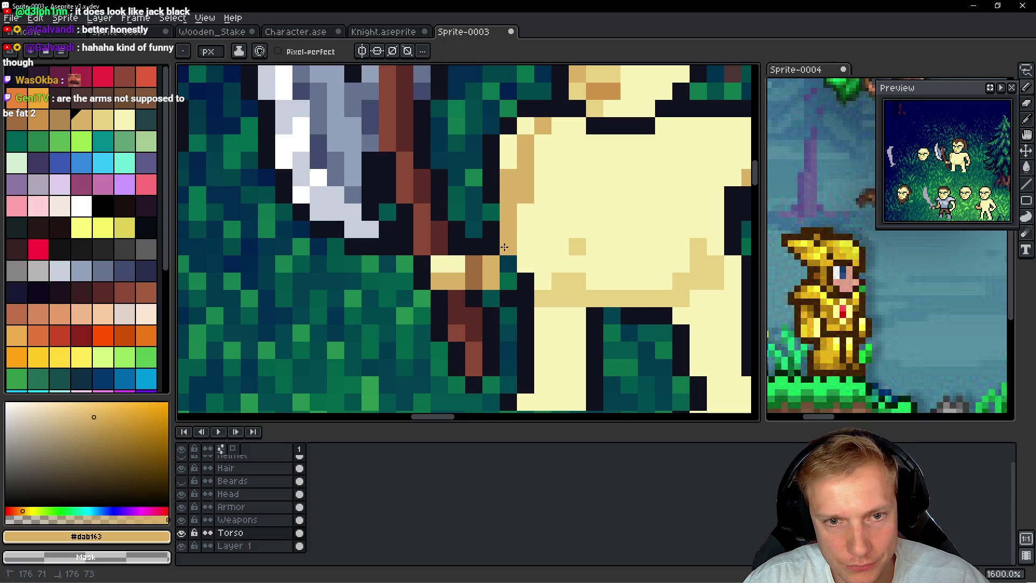
{"action": "left_click", "coordinate": [490, 229], "text": "alt"}
{"action": "left_click", "coordinate": [508, 281]}
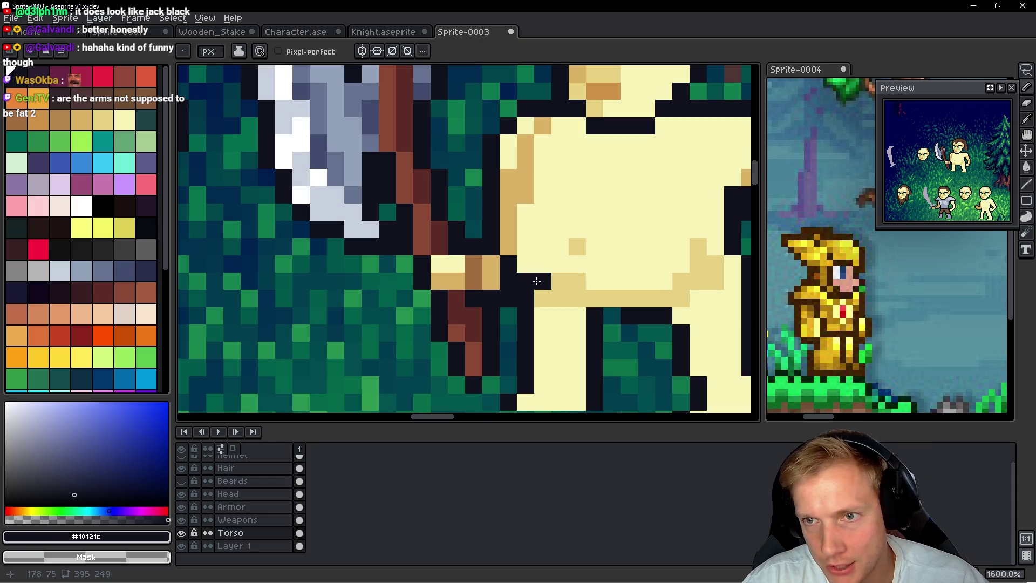
{"action": "left_click", "coordinate": [501, 242], "text": "alt"}
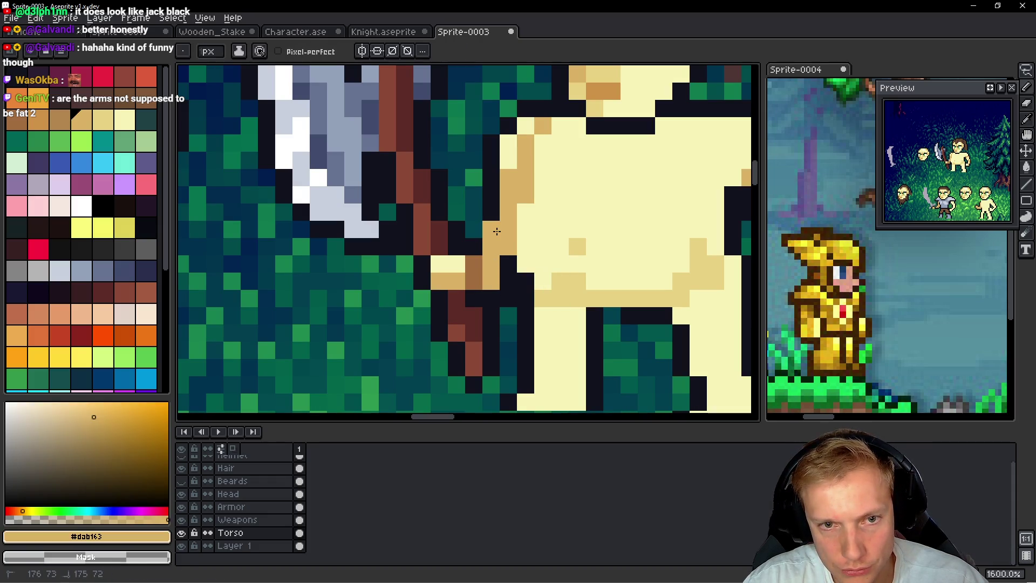
{"action": "left_click", "coordinate": [594, 264]}
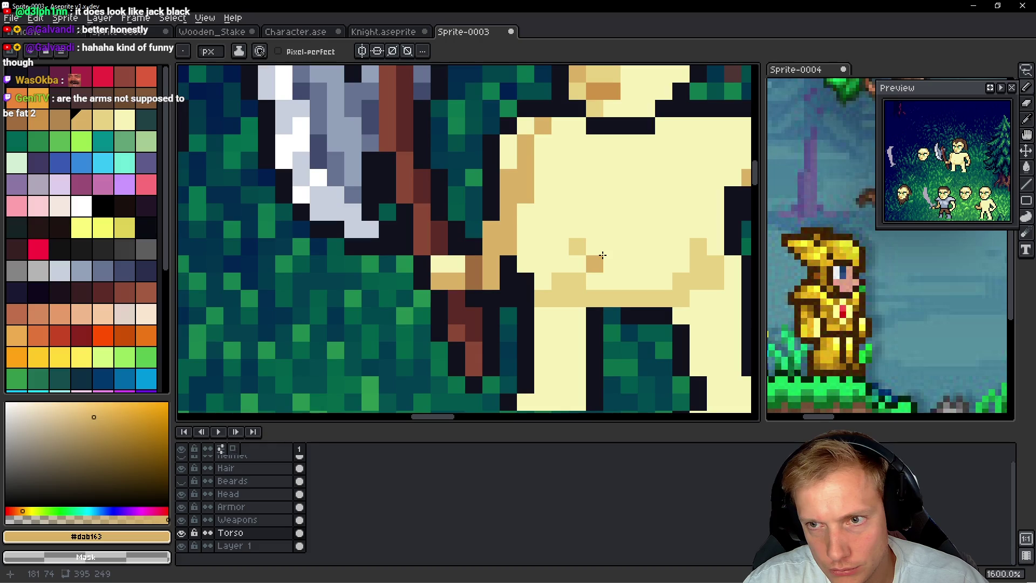
{"action": "key", "text": "ctrl+z"}
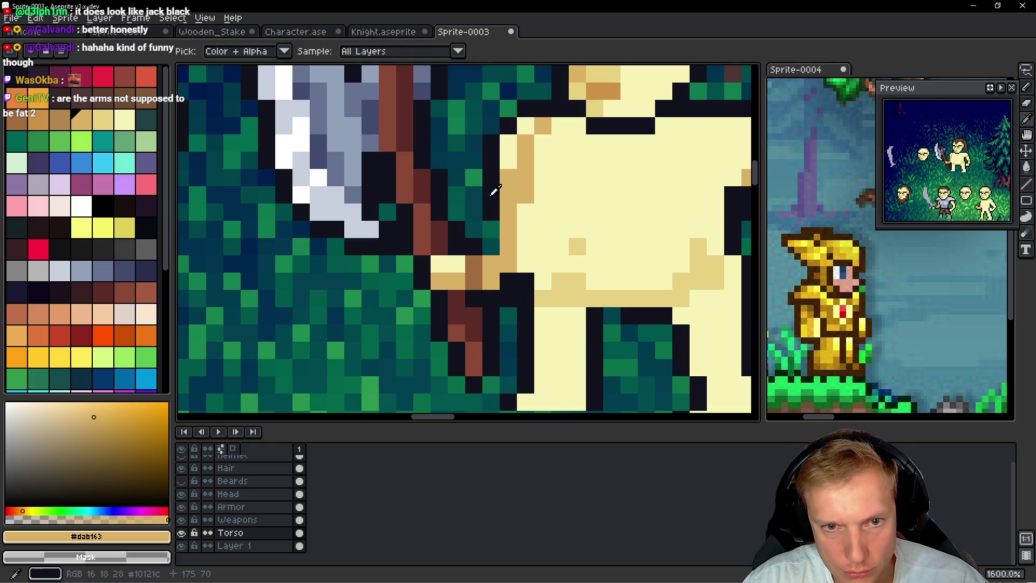
Step: Darken the torso's left-edge pixels with #10121c for a cleaner outline against the grass
{"action": "left_click", "coordinate": [496, 190], "text": "alt"}
{"action": "left_click_drag", "start_coordinate": [491, 219], "coordinate": [490, 235]}
{"action": "scroll", "coordinate": [488, 243], "scroll_direction": "down", "scroll_amount": 4}
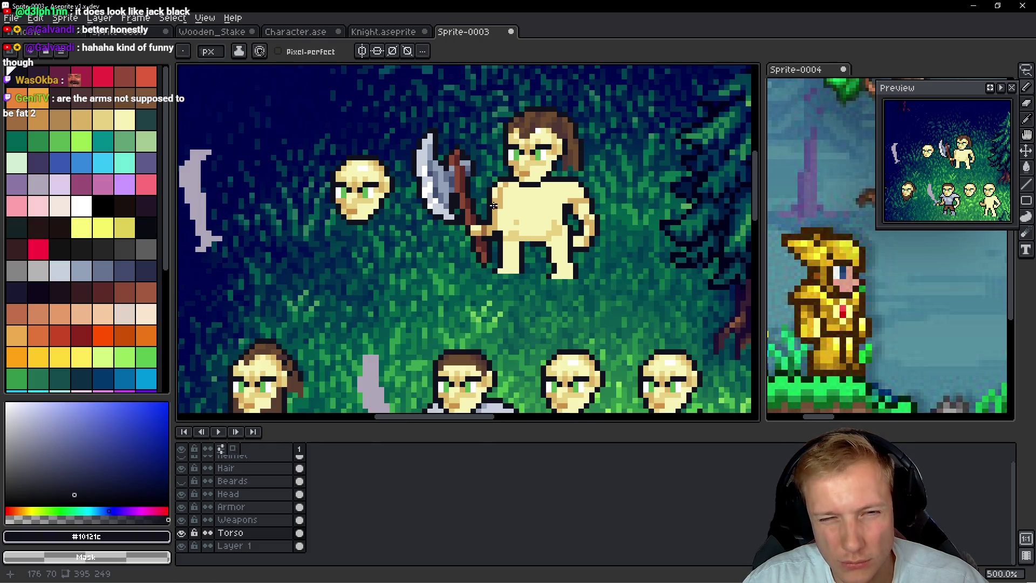
{"action": "scroll", "coordinate": [551, 205], "scroll_direction": "up", "scroll_amount": 5}
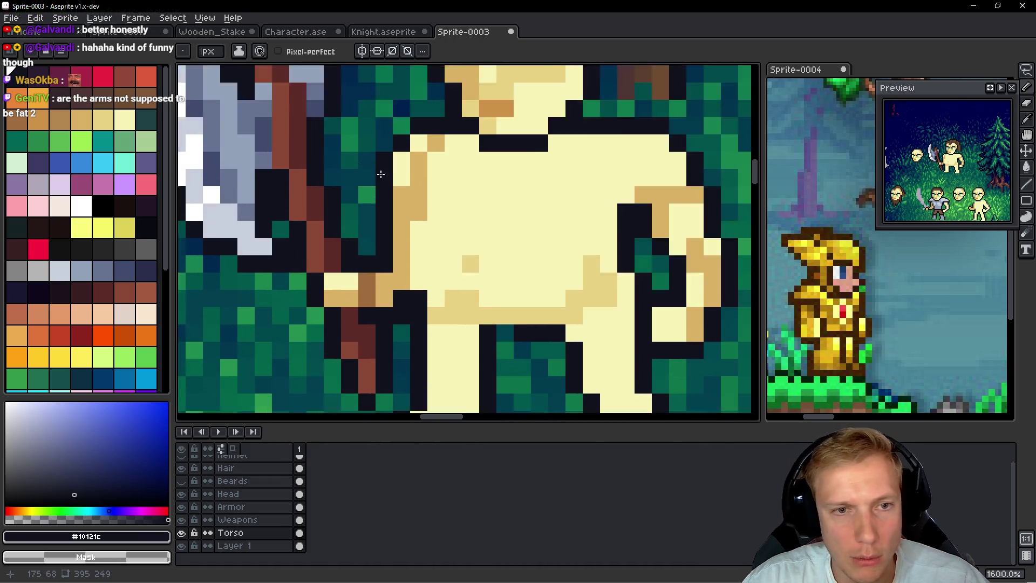
{"action": "left_click", "coordinate": [438, 101]}
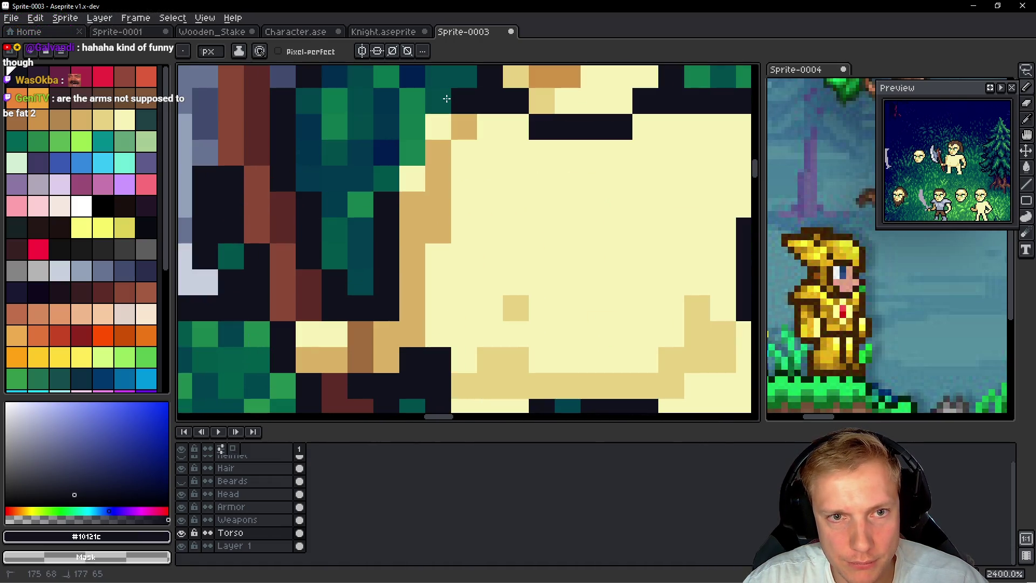
{"action": "left_click", "coordinate": [438, 127]}
{"action": "left_click", "coordinate": [412, 178]}
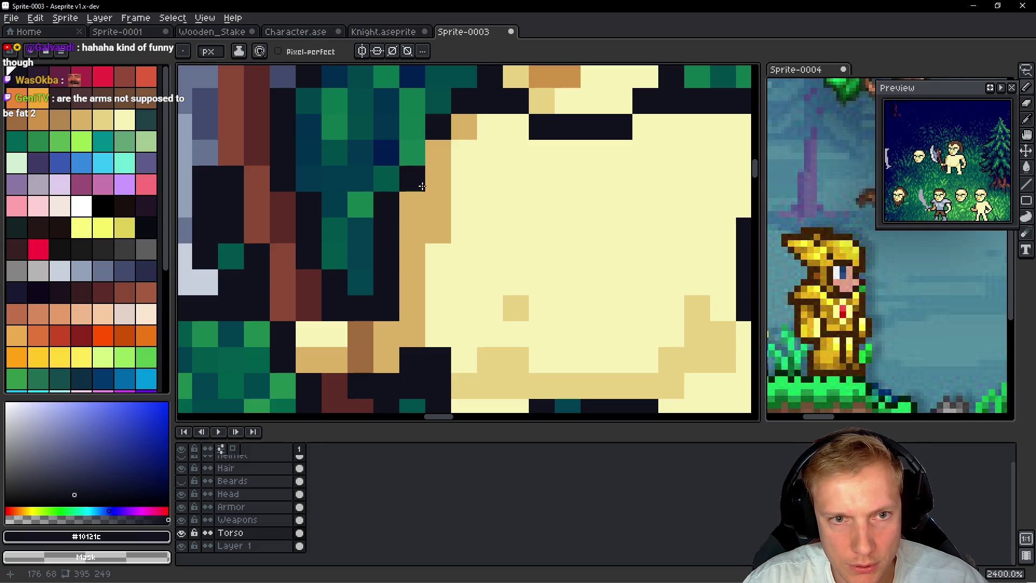
{"action": "left_click", "coordinate": [412, 152]}
{"action": "left_click", "coordinate": [413, 204]}
{"action": "left_click", "coordinate": [411, 224]}
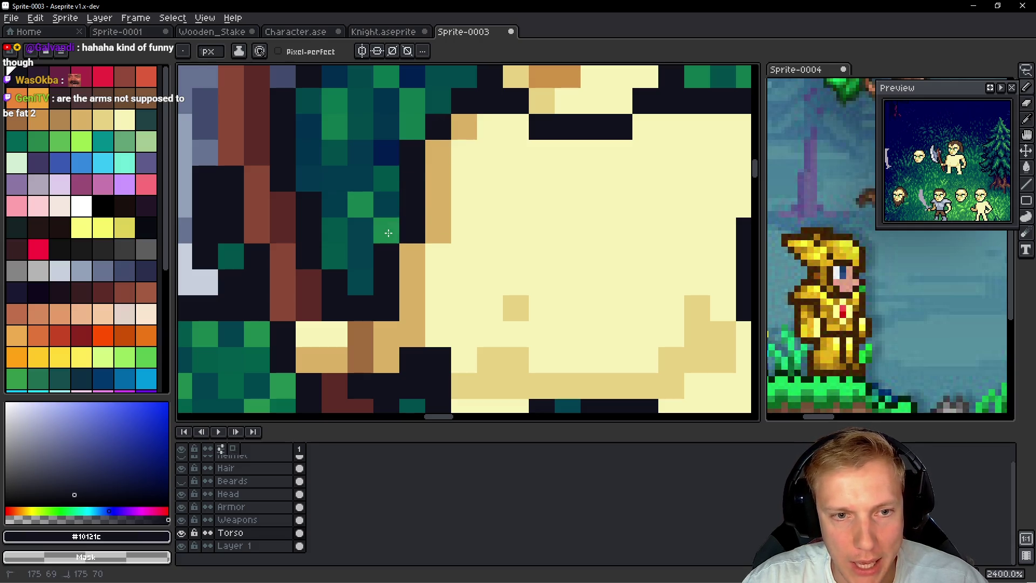
{"action": "scroll", "coordinate": [546, 237], "scroll_direction": "down", "scroll_amount": 8}
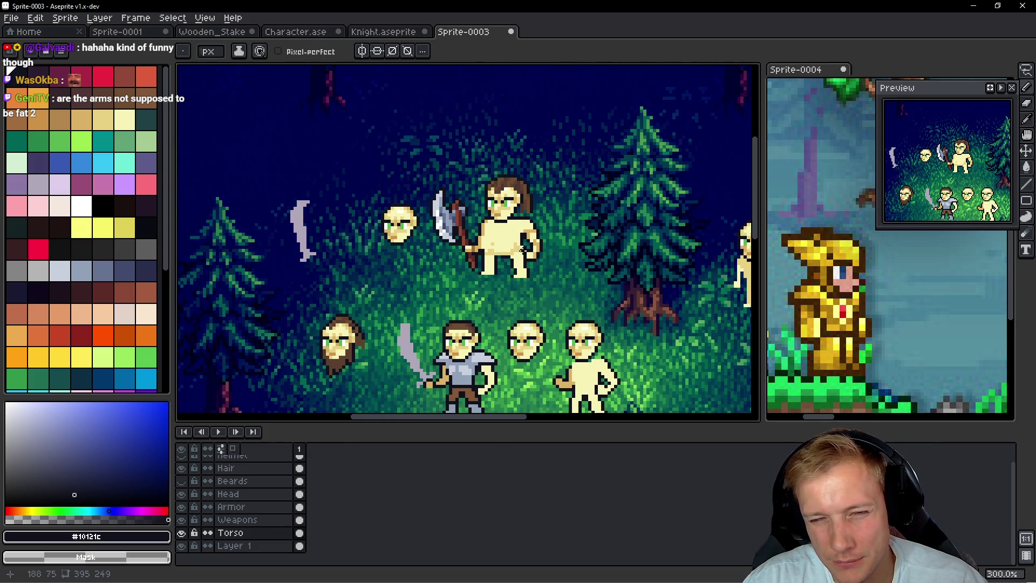
{"action": "scroll", "coordinate": [526, 249], "scroll_direction": "up", "scroll_amount": 2}
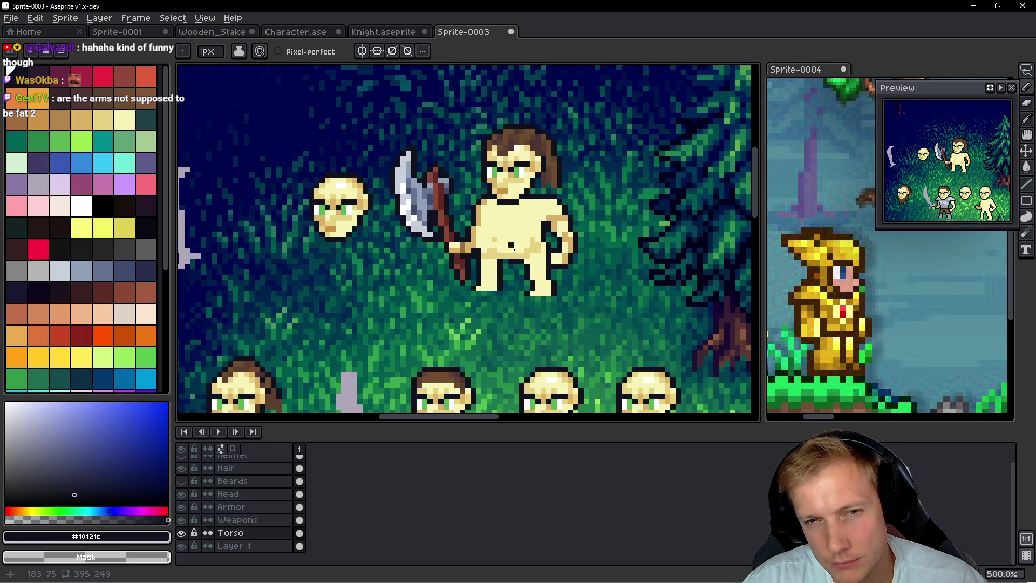
Step: Repaint chest pixels in #F7F3B7 and add #10121c dark pixels near the right arm
{"action": "scroll", "coordinate": [532, 234], "scroll_direction": "up", "scroll_amount": 3}
{"action": "left_click", "coordinate": [533, 168], "text": "alt"}
{"action": "scroll", "coordinate": [534, 169], "scroll_direction": "up", "scroll_amount": 3}
{"action": "mouse_move", "coordinate": [537, 151]}
{"action": "left_mouse_down"}
{"action": "mouse_move", "coordinate": [474, 151]}
{"action": "mouse_move", "coordinate": [529, 162]}
{"action": "left_mouse_up"}
{"action": "left_click", "coordinate": [584, 141], "text": "alt"}
{"action": "left_click", "coordinate": [563, 188], "text": "alt"}
{"action": "left_click", "coordinate": [563, 156]}
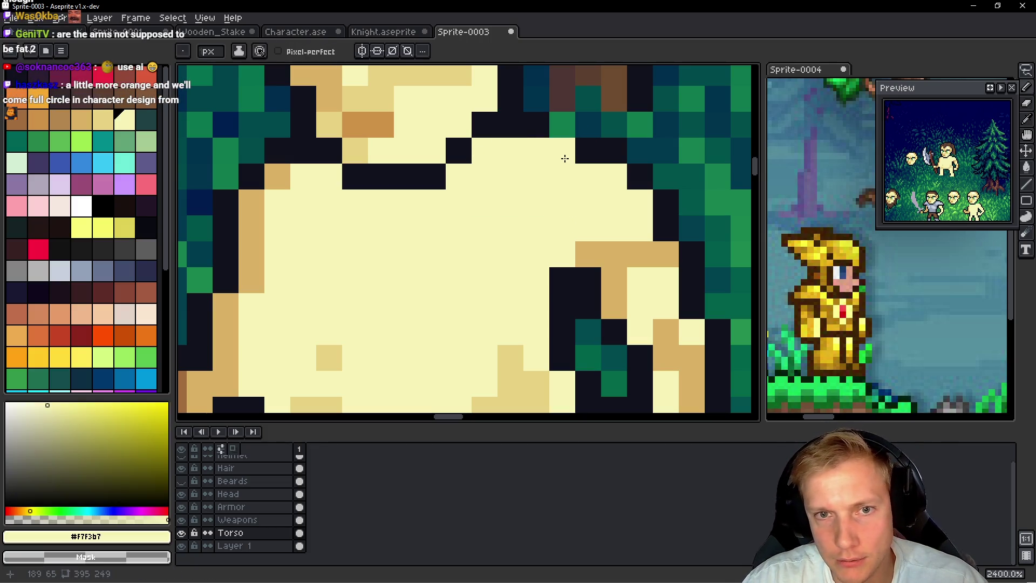
{"action": "left_click", "coordinate": [539, 125], "text": "alt"}
{"action": "left_click", "coordinate": [562, 125]}
{"action": "left_click", "coordinate": [587, 228]}
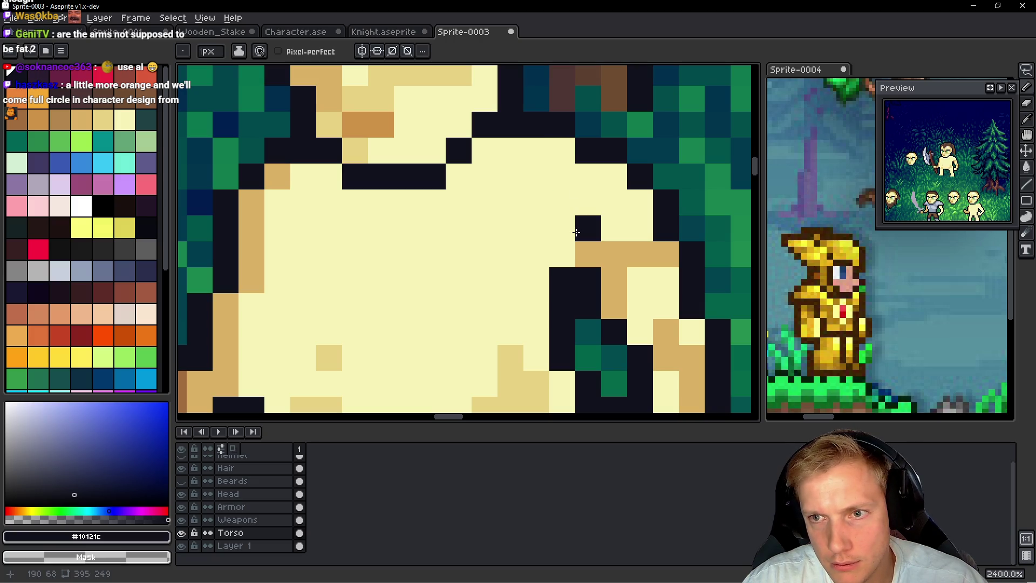
{"action": "scroll", "coordinate": [577, 228], "scroll_direction": "down", "scroll_amount": 3}
{"action": "scroll", "coordinate": [455, 170], "scroll_direction": "up", "scroll_amount": 4}
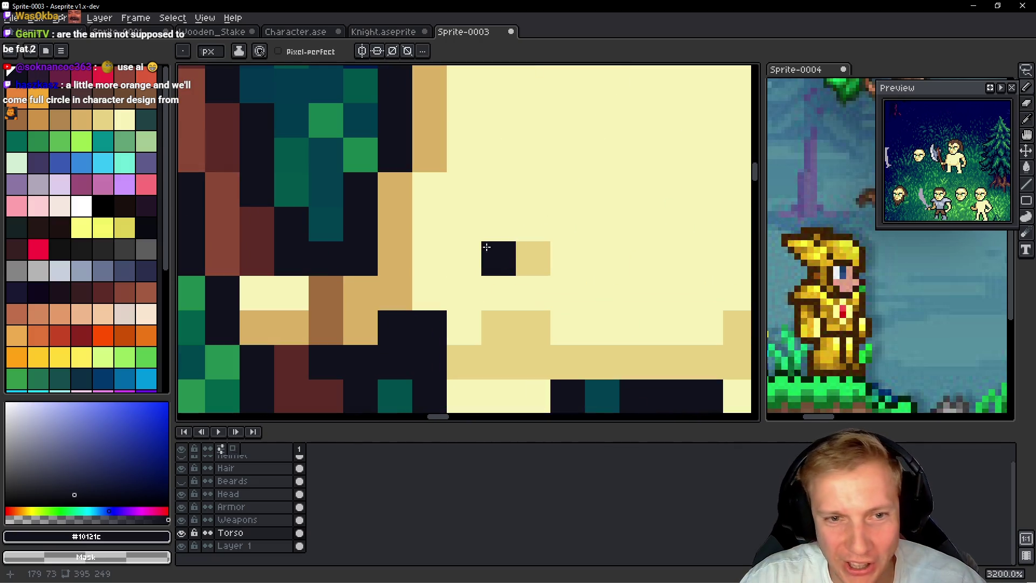
Step: Lighten two more torso pixels and add a dark pixel by the right armpit, then recentre the figure
{"action": "left_click", "coordinate": [454, 170], "text": "alt"}
{"action": "left_click_drag", "start_coordinate": [434, 162], "coordinate": [434, 127]}
{"action": "scroll", "coordinate": [497, 153], "scroll_direction": "down", "scroll_amount": 2}
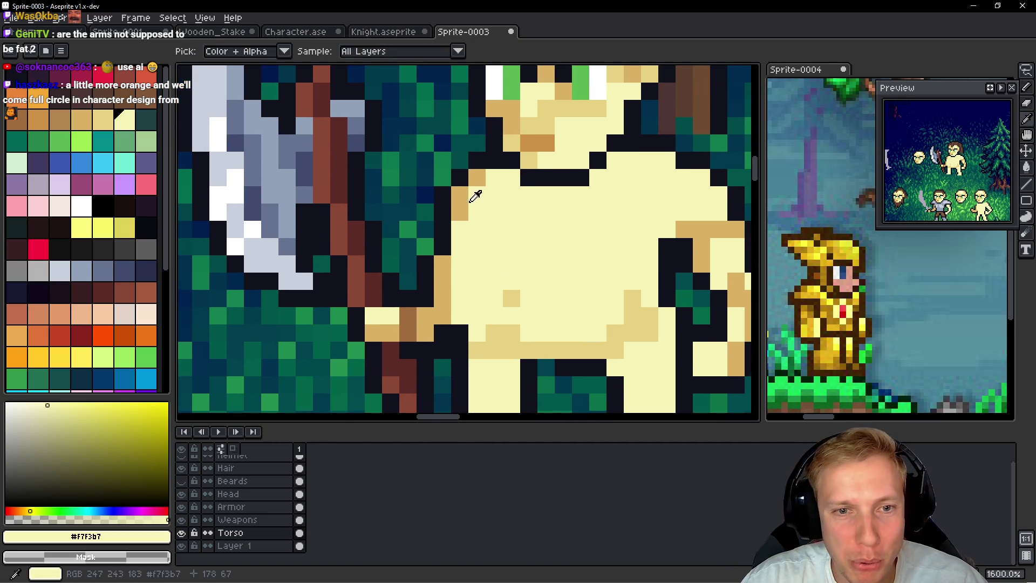
{"action": "left_click", "coordinate": [449, 230], "text": "alt"}
{"action": "left_click", "coordinate": [442, 246], "text": "alt"}
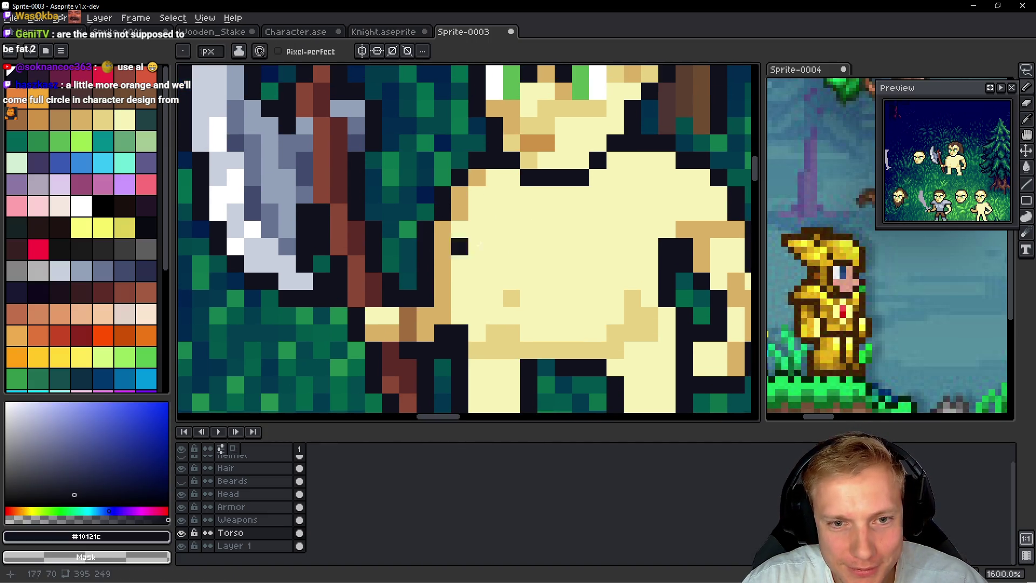
{"action": "scroll", "coordinate": [497, 245], "scroll_direction": "down", "scroll_amount": 1}
{"action": "left_click", "coordinate": [497, 244]}
{"action": "key", "text": "ctrl+z"}
{"action": "left_click", "coordinate": [622, 232]}
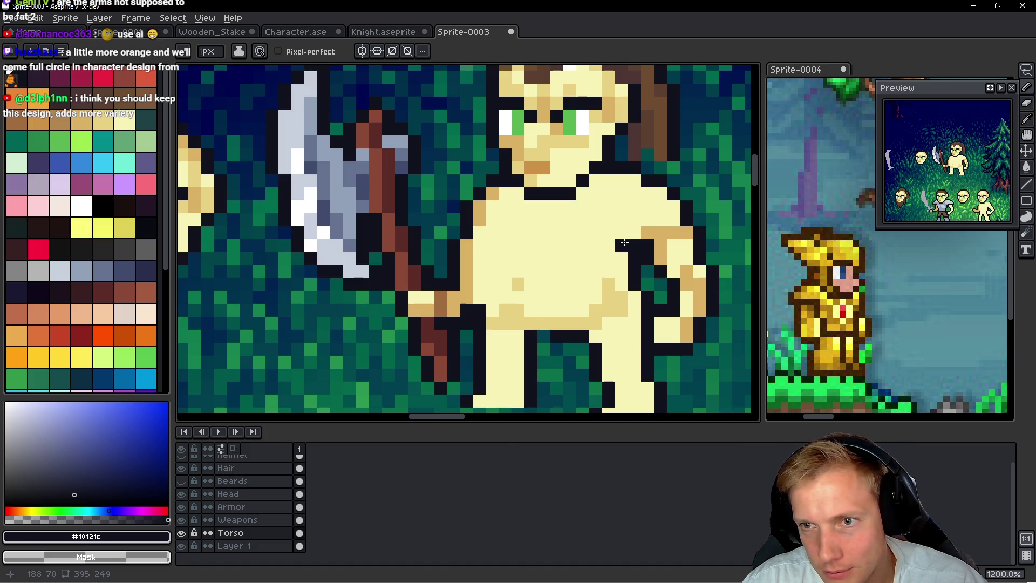
{"action": "scroll", "coordinate": [626, 242], "scroll_direction": "down", "scroll_amount": 5}
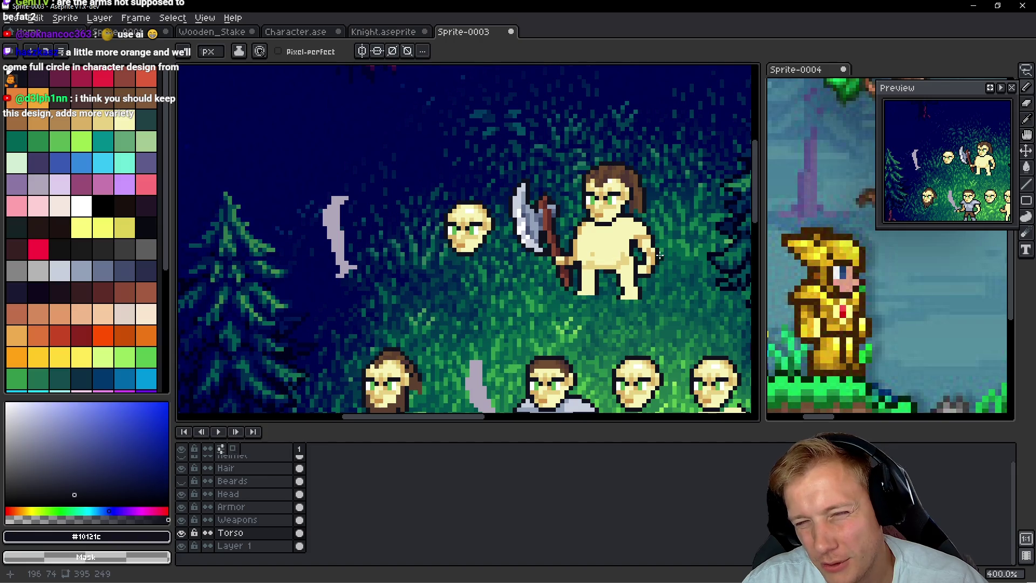
{"action": "scroll", "coordinate": [656, 251], "scroll_direction": "up", "scroll_amount": 3}
{"action": "scroll", "coordinate": [647, 240], "scroll_direction": "down", "scroll_amount": 3}
{"action": "scroll", "coordinate": [643, 235], "scroll_direction": "up", "scroll_amount": 1}
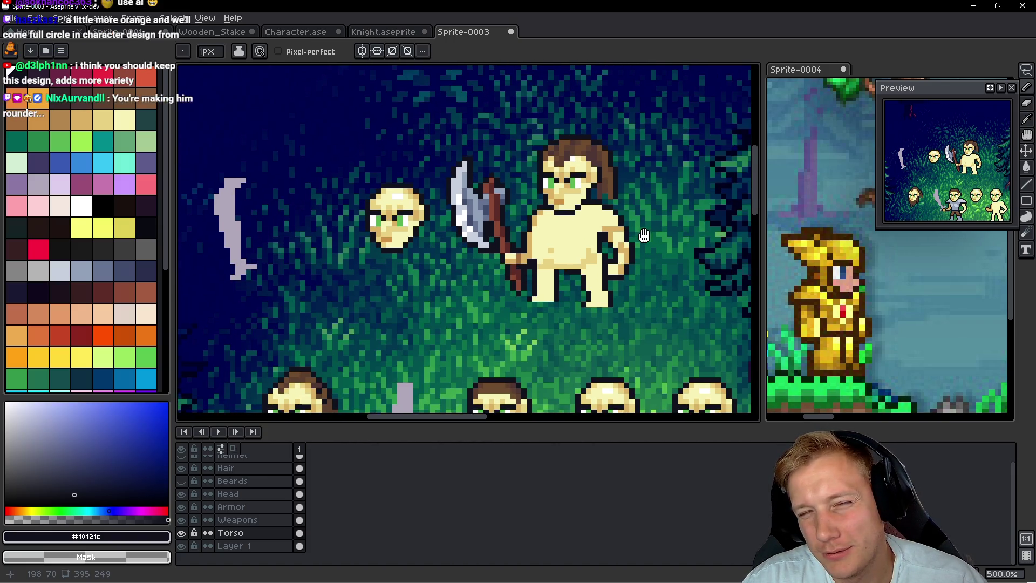
{"action": "left_click_drag", "start_coordinate": [643, 235], "coordinate": [635, 235]}
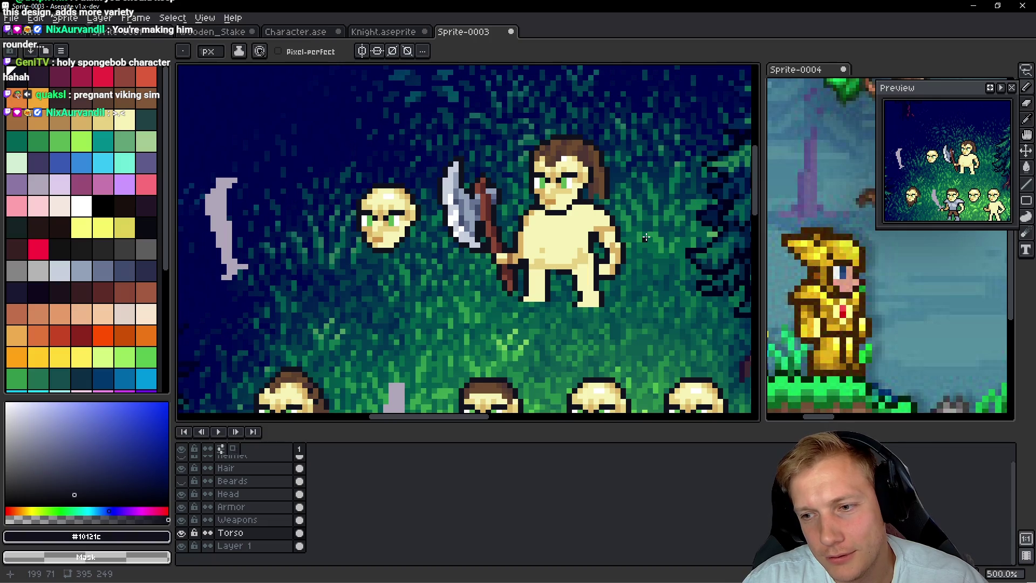
{"action": "left_click_drag", "start_coordinate": [665, 218], "coordinate": [567, 231]}
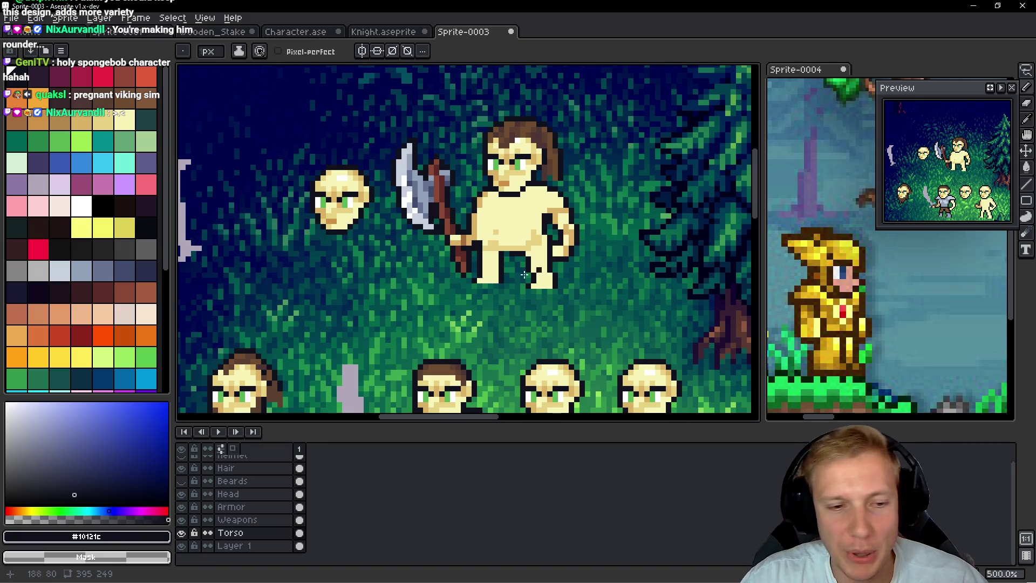
{"action": "scroll", "coordinate": [512, 269], "scroll_direction": "up", "scroll_amount": 4}
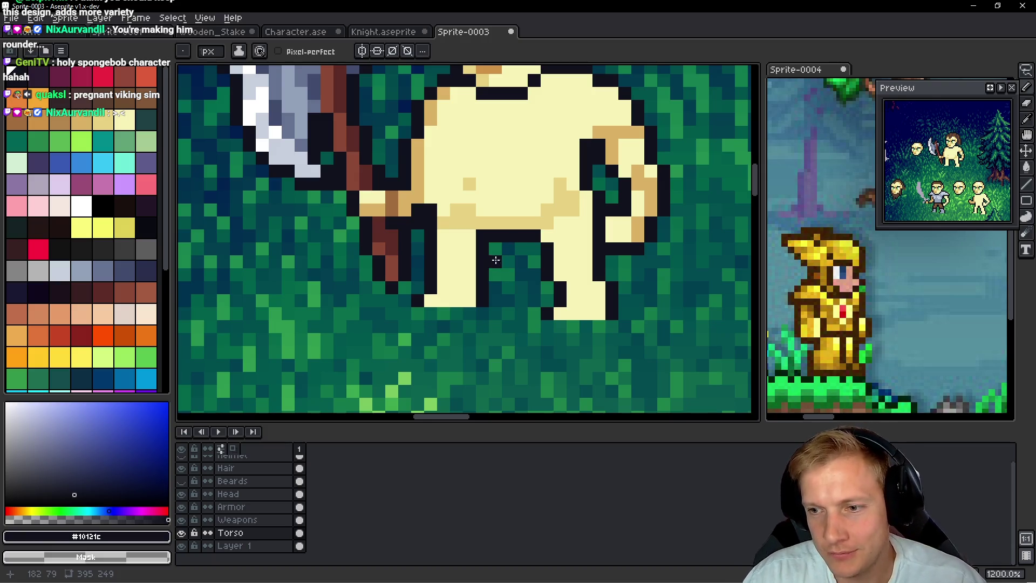
Step: Look over the unclothed viking, then make the Armor layer active for drawing clothes
{"action": "scroll", "coordinate": [495, 249], "scroll_direction": "down", "scroll_amount": 5}
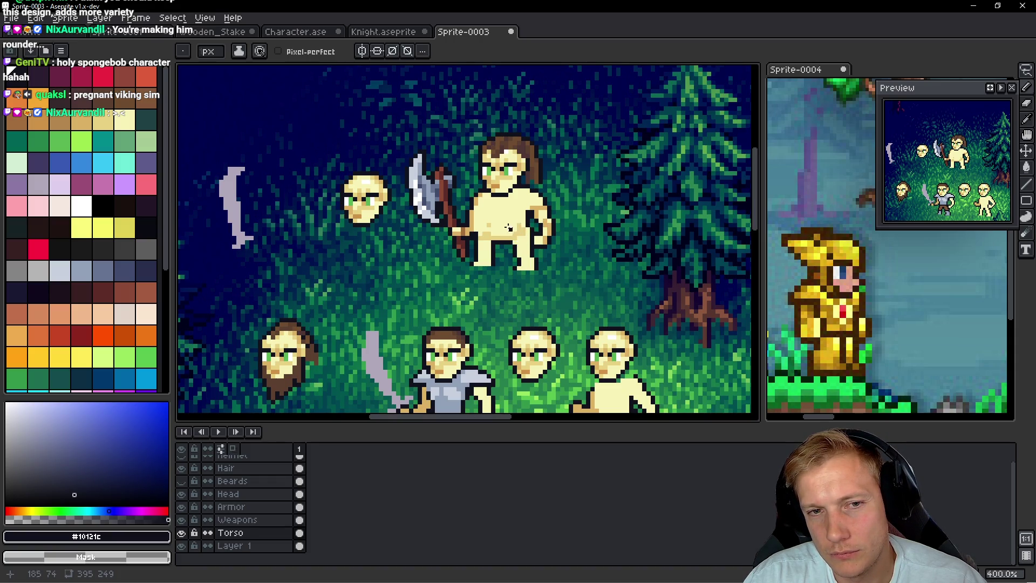
{"action": "scroll", "coordinate": [490, 225], "scroll_direction": "up", "scroll_amount": 2}
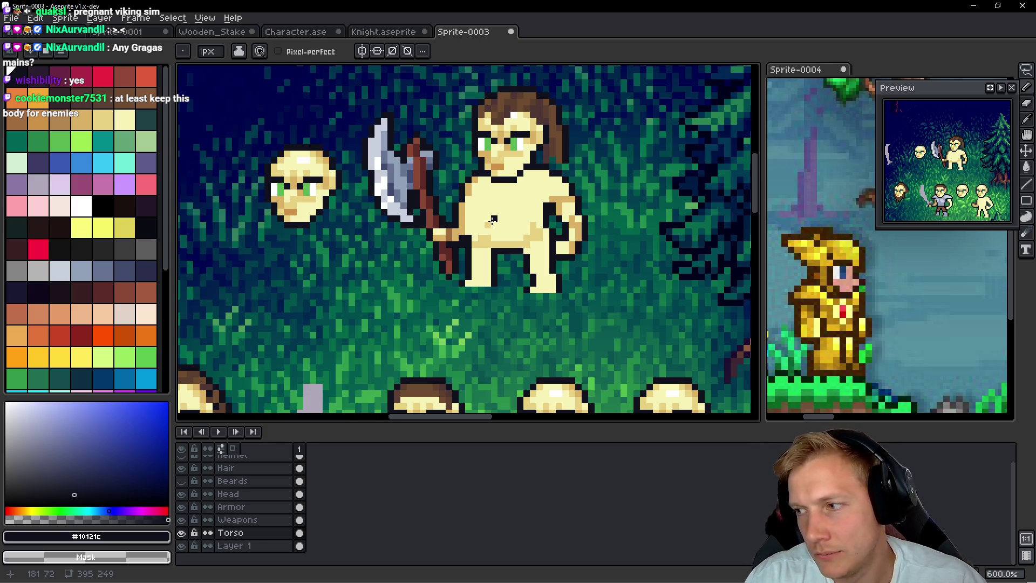
{"action": "scroll", "coordinate": [589, 218], "scroll_direction": "down", "scroll_amount": 2}
{"action": "scroll", "coordinate": [577, 224], "scroll_direction": "down", "scroll_amount": 1}
{"action": "scroll", "coordinate": [572, 227], "scroll_direction": "up", "scroll_amount": 1}
{"action": "scroll", "coordinate": [565, 232], "scroll_direction": "up", "scroll_amount": 2}
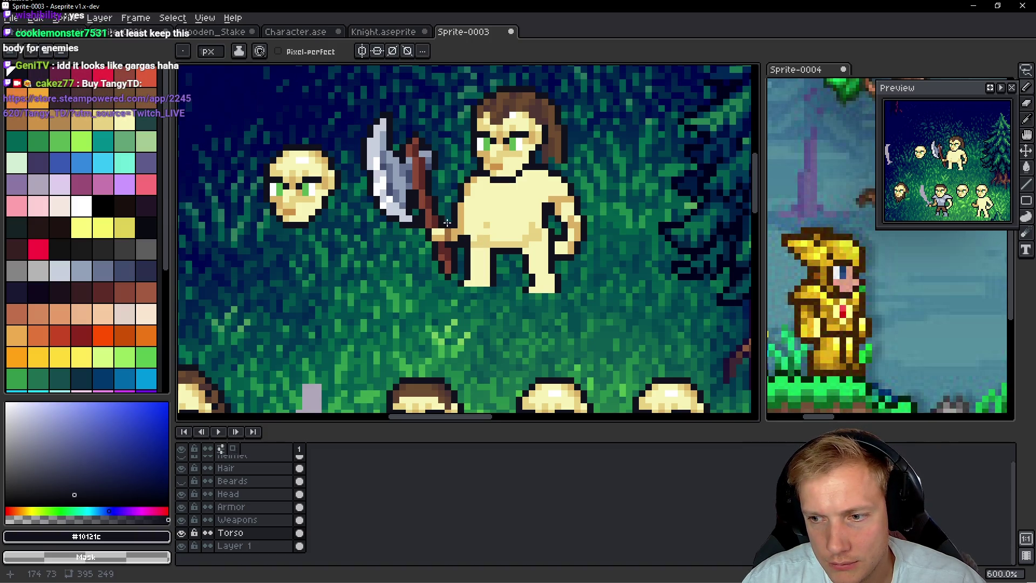
{"action": "scroll", "coordinate": [459, 211], "scroll_direction": "down", "scroll_amount": 2}
{"action": "scroll", "coordinate": [518, 212], "scroll_direction": "up", "scroll_amount": 2}
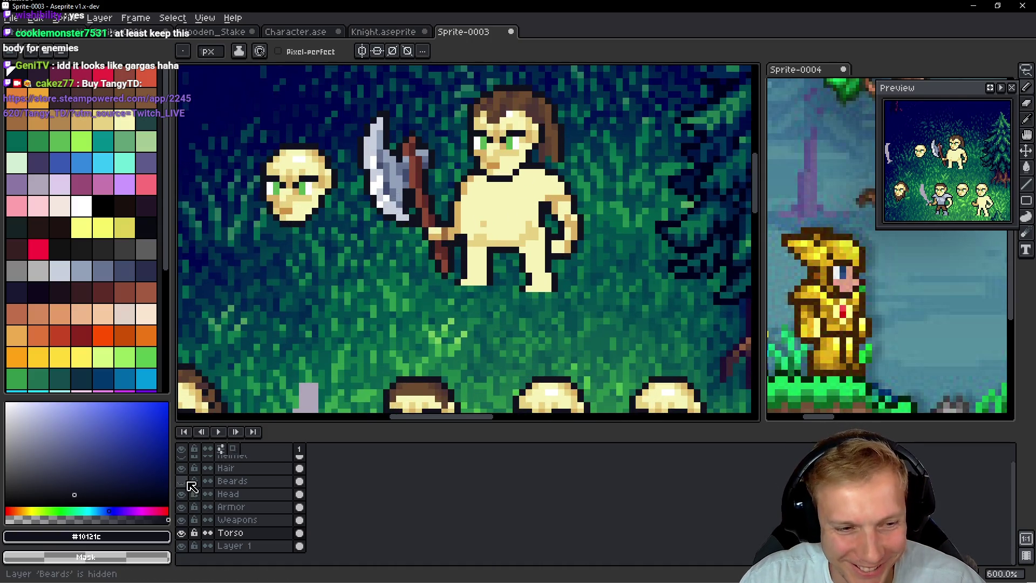
{"action": "left_click", "coordinate": [232, 507]}
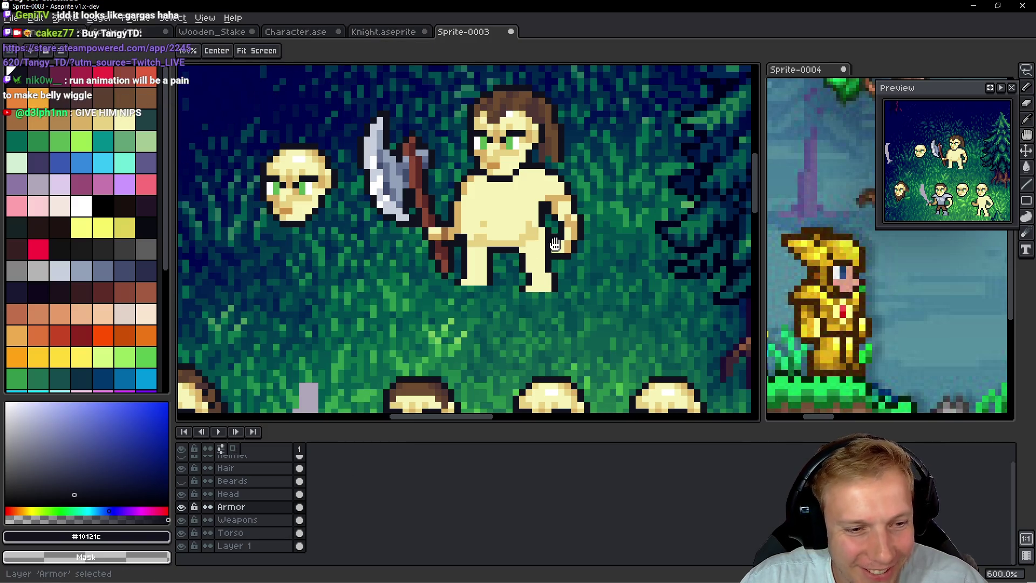
Step: Paint reddish-brown trousers over both legs and along the bottom of the belly
{"action": "scroll", "coordinate": [522, 198], "scroll_direction": "up", "scroll_amount": 1}
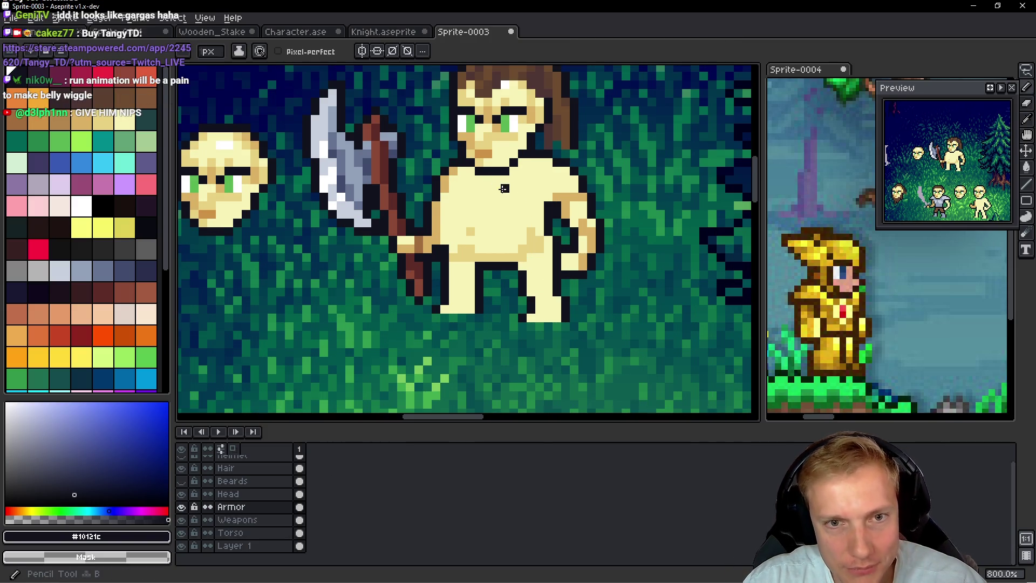
{"action": "scroll", "coordinate": [507, 190], "scroll_direction": "up", "scroll_amount": 2}
{"action": "left_click", "coordinate": [123, 292]}
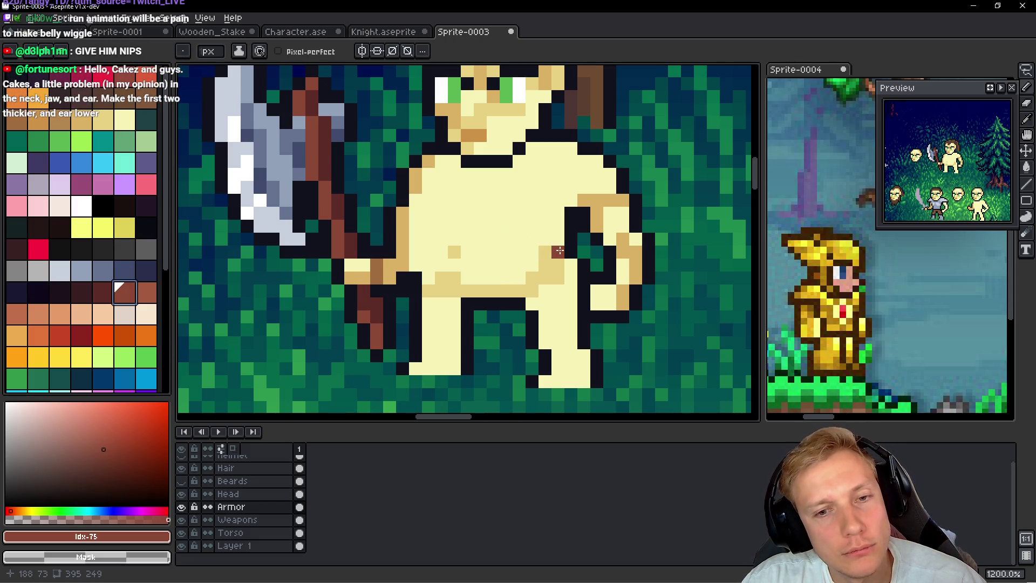
{"action": "mouse_move", "coordinate": [557, 255]}
{"action": "left_mouse_down"}
{"action": "mouse_move", "coordinate": [557, 278]}
{"action": "mouse_move", "coordinate": [556, 264]}
{"action": "mouse_move", "coordinate": [531, 291]}
{"action": "mouse_move", "coordinate": [571, 305]}
{"action": "mouse_move", "coordinate": [564, 331]}
{"action": "mouse_move", "coordinate": [572, 269]}
{"action": "left_mouse_up"}
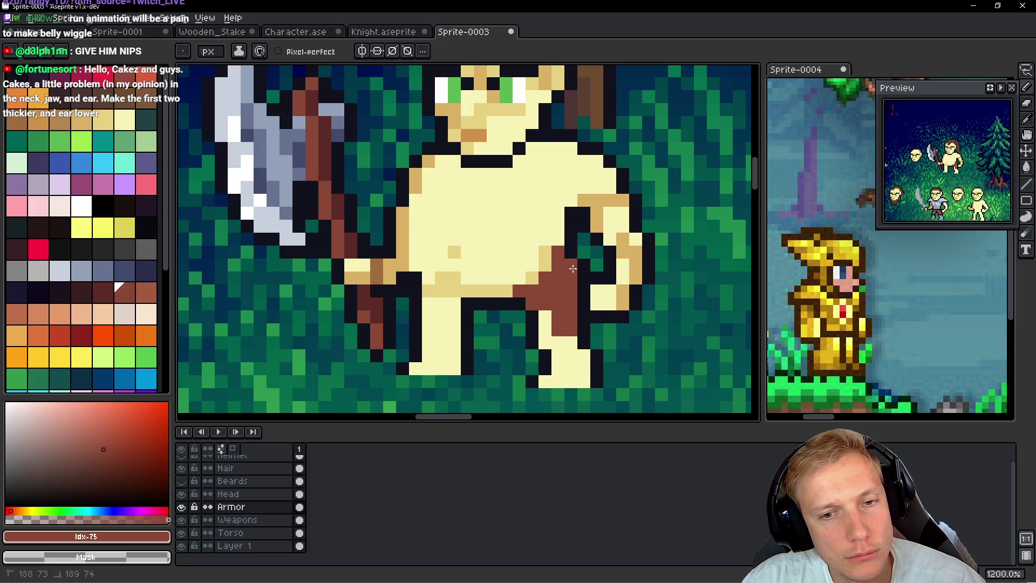
{"action": "mouse_move", "coordinate": [553, 316]}
{"action": "left_mouse_down"}
{"action": "mouse_move", "coordinate": [553, 345]}
{"action": "mouse_move", "coordinate": [582, 378]}
{"action": "mouse_move", "coordinate": [550, 380]}
{"action": "left_mouse_up"}
{"action": "mouse_move", "coordinate": [524, 289]}
{"action": "left_mouse_down"}
{"action": "mouse_move", "coordinate": [435, 288]}
{"action": "mouse_move", "coordinate": [429, 277]}
{"action": "mouse_move", "coordinate": [437, 293]}
{"action": "left_mouse_up"}
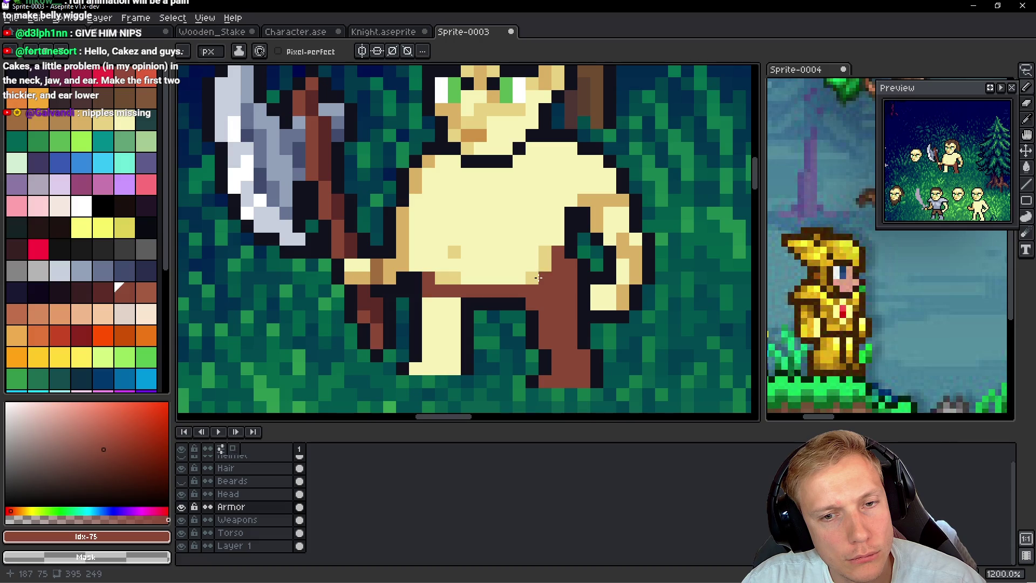
{"action": "left_click_drag", "start_coordinate": [542, 269], "coordinate": [546, 263]}
{"action": "right_click", "coordinate": [559, 252]}
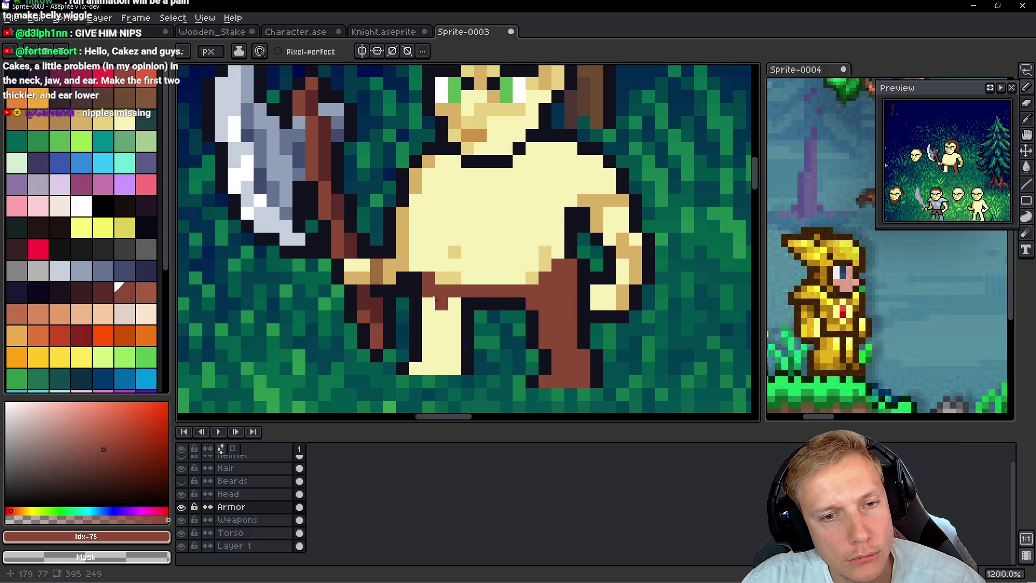
{"action": "mouse_move", "coordinate": [429, 298]}
{"action": "left_mouse_down"}
{"action": "mouse_move", "coordinate": [448, 307]}
{"action": "mouse_move", "coordinate": [442, 357]}
{"action": "mouse_move", "coordinate": [441, 335]}
{"action": "mouse_move", "coordinate": [415, 330]}
{"action": "left_mouse_up"}
Step: Draw two diagonal straps across the chest in a neighbouring brown shade, then undo a stroke
{"action": "key", "text": "bracketright"}
{"action": "key", "text": "bracketright"}
{"action": "left_click", "coordinate": [532, 174]}
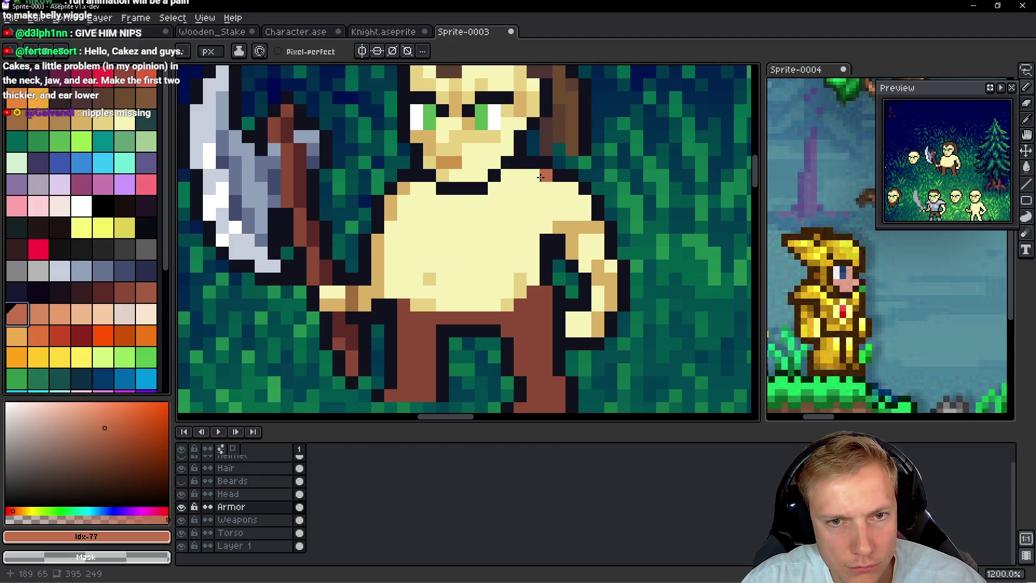
{"action": "mouse_move", "coordinate": [546, 173]}
{"action": "left_mouse_down"}
{"action": "mouse_move", "coordinate": [526, 208]}
{"action": "mouse_move", "coordinate": [448, 255]}
{"action": "mouse_move", "coordinate": [416, 265]}
{"action": "mouse_move", "coordinate": [401, 253]}
{"action": "left_mouse_up"}
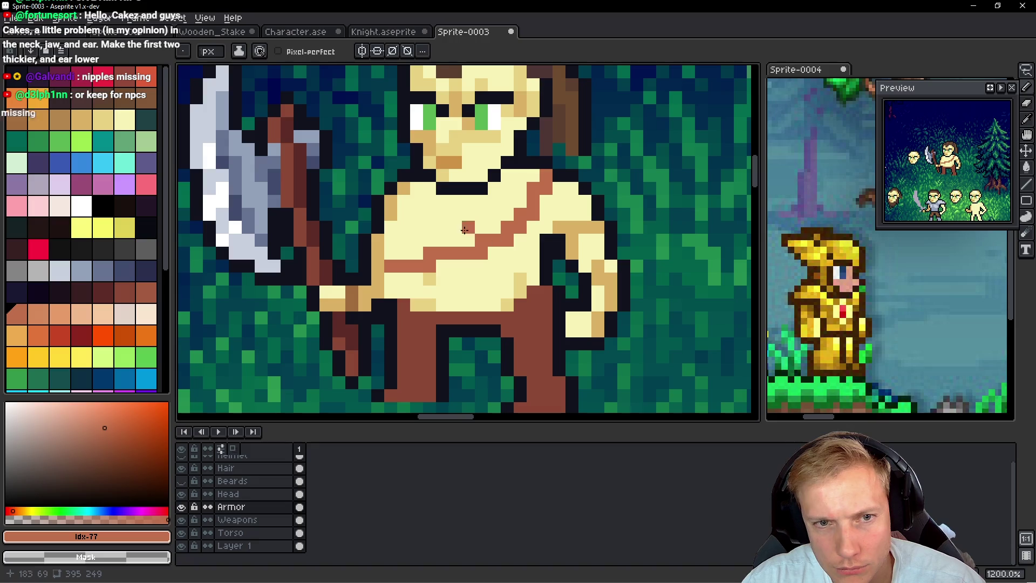
{"action": "mouse_move", "coordinate": [404, 187]}
{"action": "left_mouse_down"}
{"action": "mouse_move", "coordinate": [469, 255]}
{"action": "mouse_move", "coordinate": [523, 276]}
{"action": "left_mouse_up"}
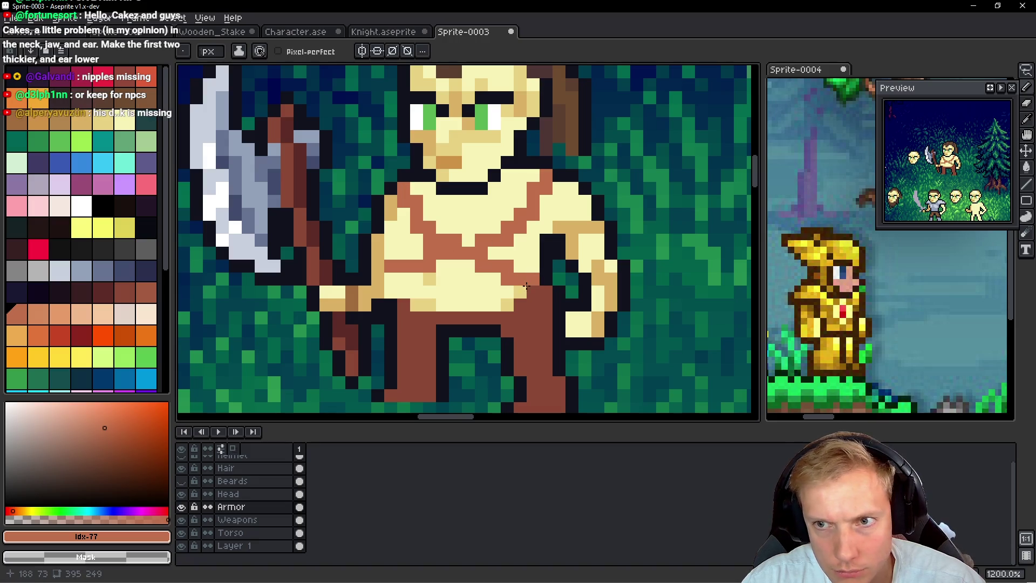
{"action": "key", "text": "ctrl+z"}
{"action": "key", "text": "ctrl+z"}
{"action": "key", "text": "ctrl+z"}
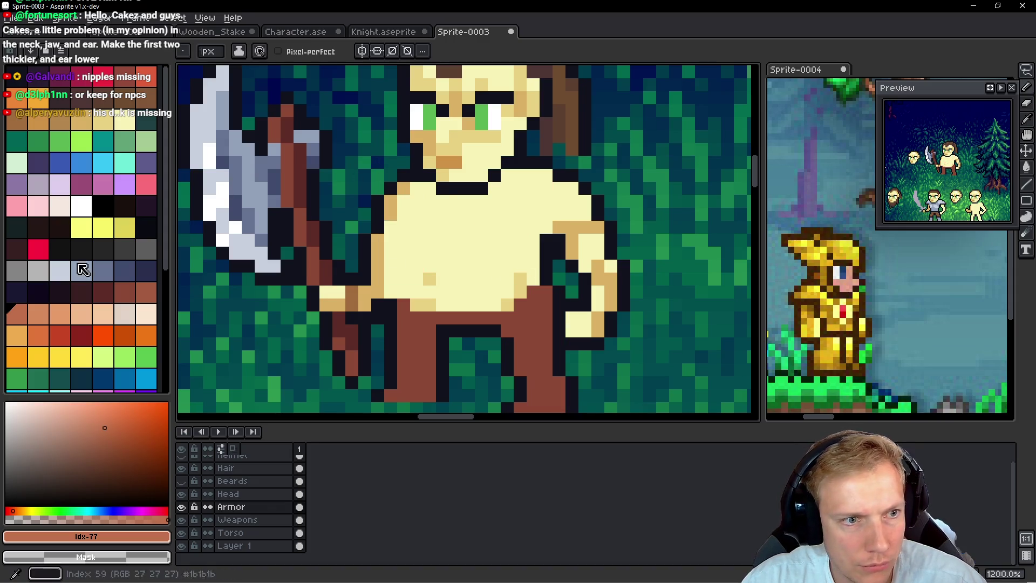
Step: Pencil light grey-blue shoulder plates across both of the viking's shoulders
{"action": "left_click", "coordinate": [60, 270]}
{"action": "left_click", "coordinate": [521, 174]}
{"action": "mouse_move", "coordinate": [520, 164]}
{"action": "left_mouse_down"}
{"action": "mouse_move", "coordinate": [597, 165]}
{"action": "mouse_move", "coordinate": [559, 187]}
{"action": "mouse_move", "coordinate": [620, 164]}
{"action": "mouse_move", "coordinate": [588, 176]}
{"action": "mouse_move", "coordinate": [628, 188]}
{"action": "mouse_move", "coordinate": [558, 191]}
{"action": "mouse_move", "coordinate": [534, 230]}
{"action": "mouse_move", "coordinate": [544, 176]}
{"action": "mouse_move", "coordinate": [513, 218]}
{"action": "mouse_move", "coordinate": [510, 194]}
{"action": "mouse_move", "coordinate": [523, 233]}
{"action": "left_mouse_up"}
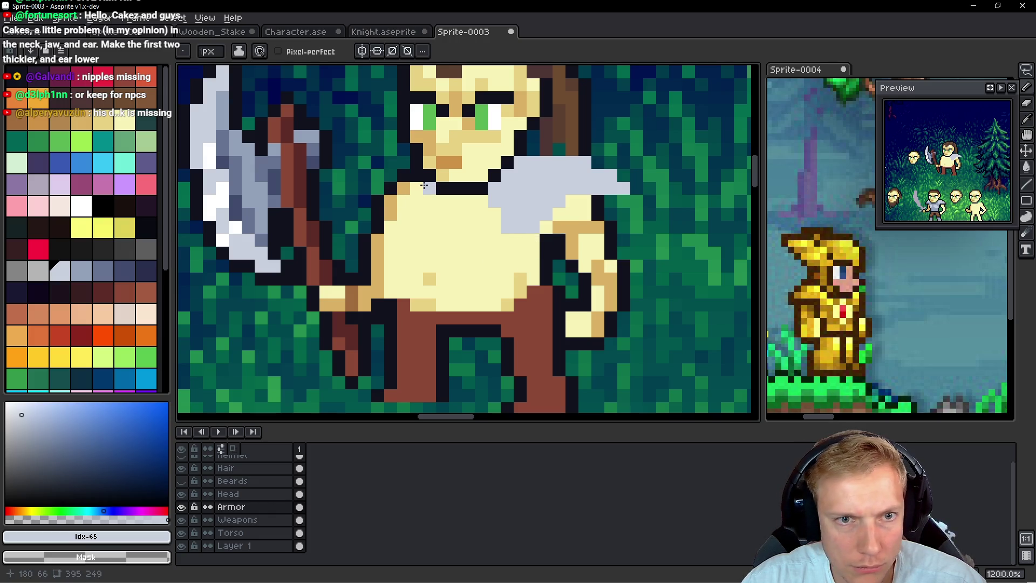
{"action": "mouse_move", "coordinate": [423, 187]}
{"action": "left_mouse_down"}
{"action": "mouse_move", "coordinate": [372, 164]}
{"action": "mouse_move", "coordinate": [352, 175]}
{"action": "left_mouse_up"}
{"action": "left_click", "coordinate": [379, 175]}
{"action": "left_click", "coordinate": [368, 184]}
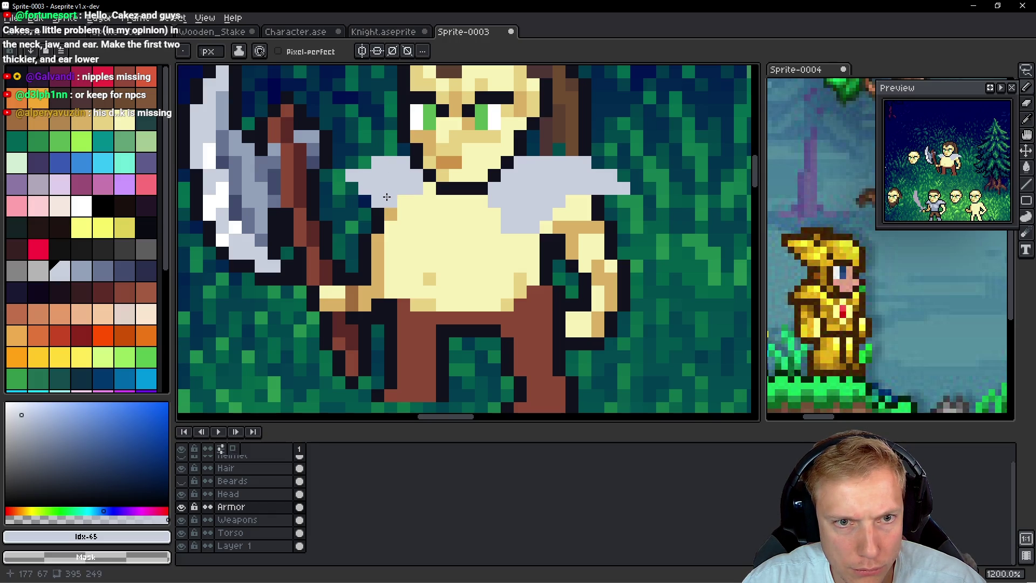
{"action": "left_click", "coordinate": [443, 209]}
{"action": "key", "text": "ctrl+z"}
{"action": "left_click_drag", "start_coordinate": [401, 222], "coordinate": [405, 198]}
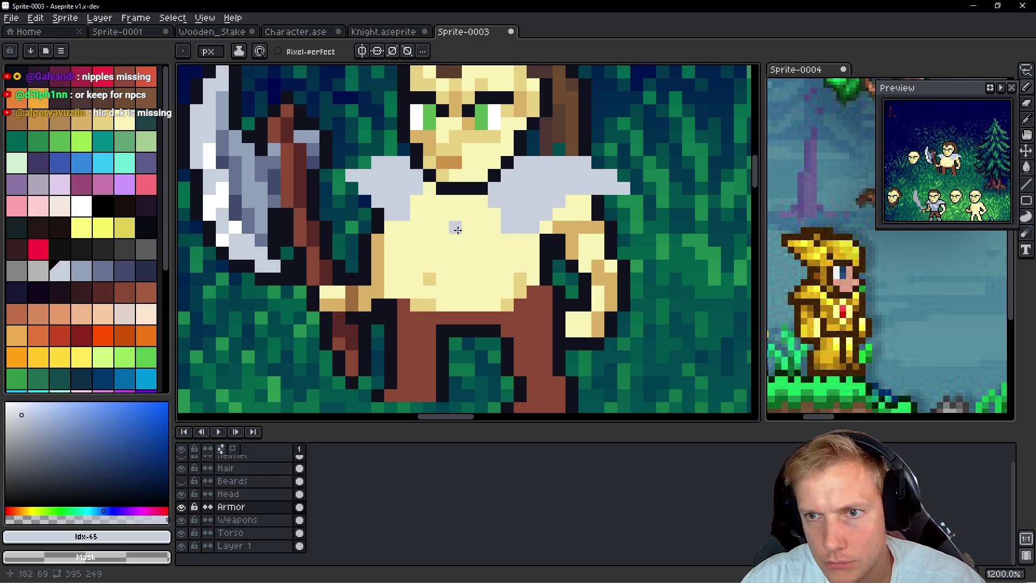
Step: Toggle the Beards layer on and off to compare, leaving it hidden
{"action": "scroll", "coordinate": [518, 209], "scroll_direction": "down", "scroll_amount": 4}
{"action": "scroll", "coordinate": [519, 210], "scroll_direction": "up", "scroll_amount": 1}
{"action": "scroll", "coordinate": [521, 210], "scroll_direction": "down", "scroll_amount": 3}
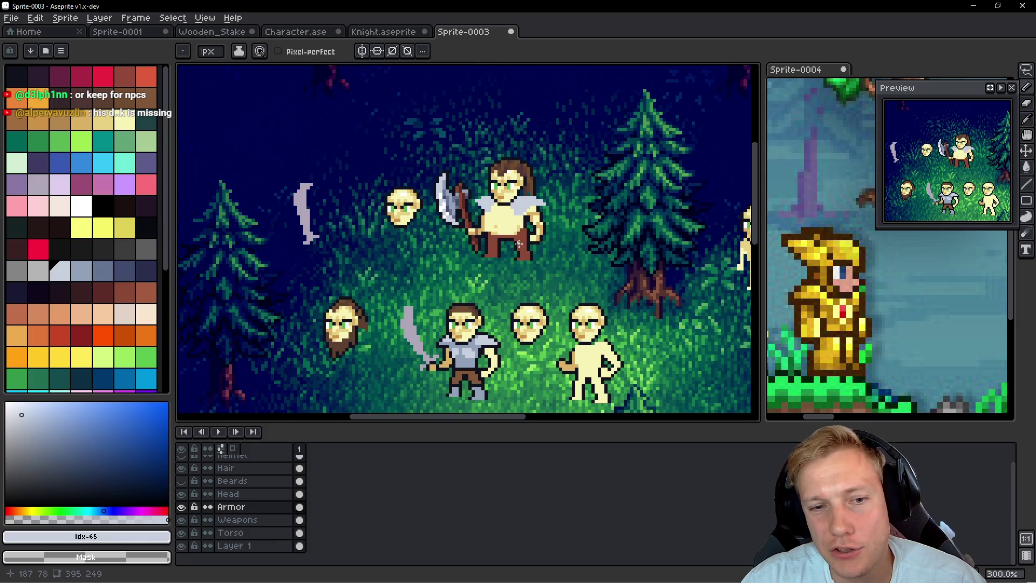
{"action": "scroll", "coordinate": [518, 244], "scroll_direction": "up", "scroll_amount": 1}
{"action": "scroll", "coordinate": [526, 222], "scroll_direction": "up", "scroll_amount": 5}
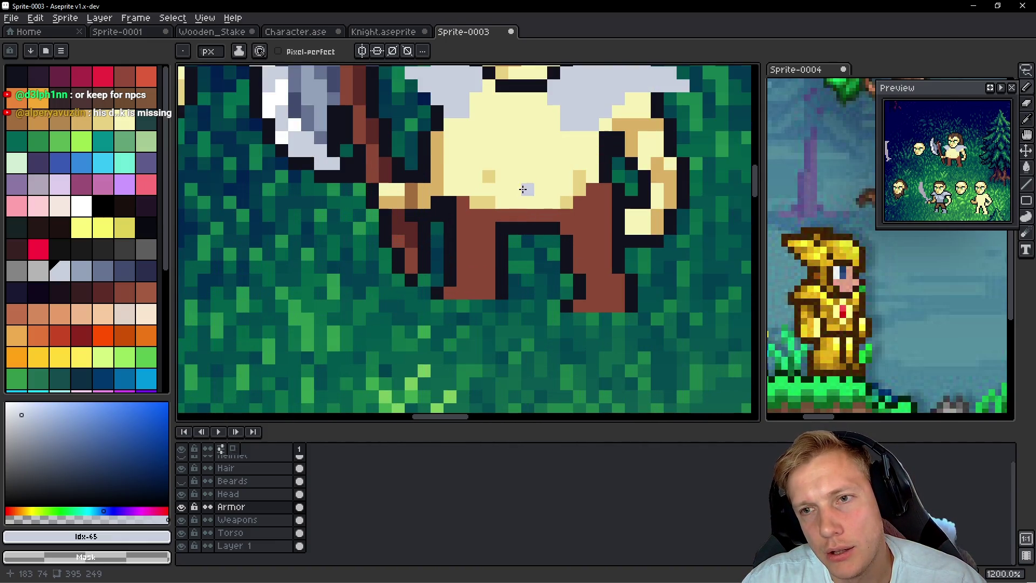
{"action": "scroll", "coordinate": [523, 190], "scroll_direction": "down", "scroll_amount": 4}
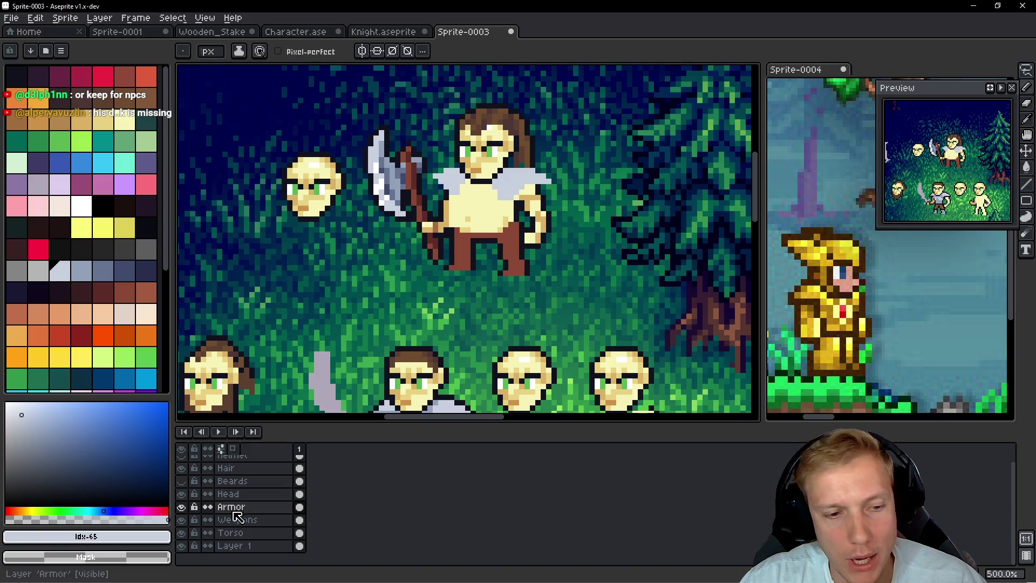
{"action": "left_click", "coordinate": [183, 481]}
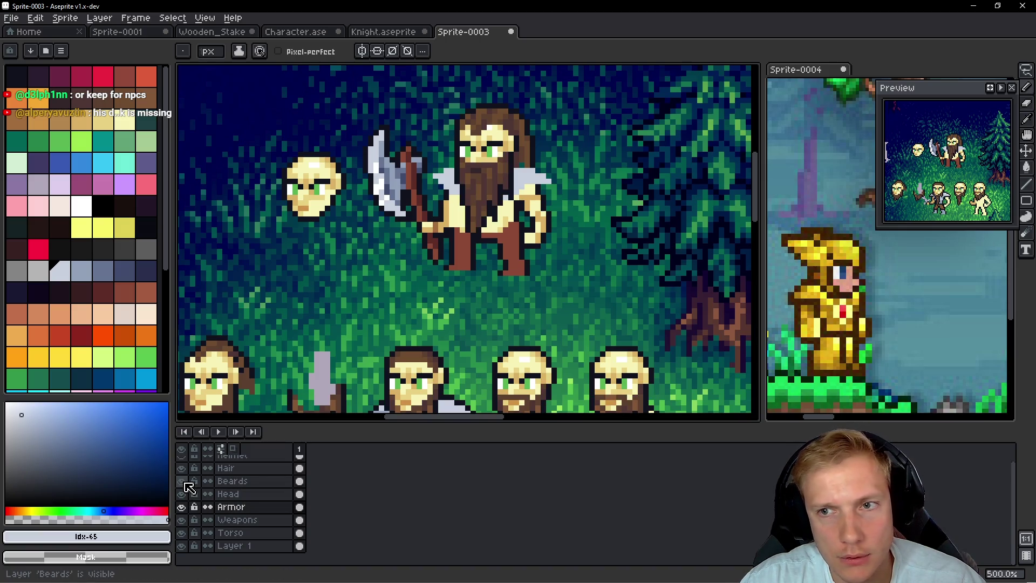
{"action": "left_click", "coordinate": [184, 482]}
{"action": "left_click", "coordinate": [183, 482]}
{"action": "left_click", "coordinate": [183, 482]}
{"action": "left_click", "coordinate": [183, 482]}
{"action": "left_click", "coordinate": [183, 481]}
{"action": "left_click", "coordinate": [184, 482]}
{"action": "left_click", "coordinate": [184, 482]}
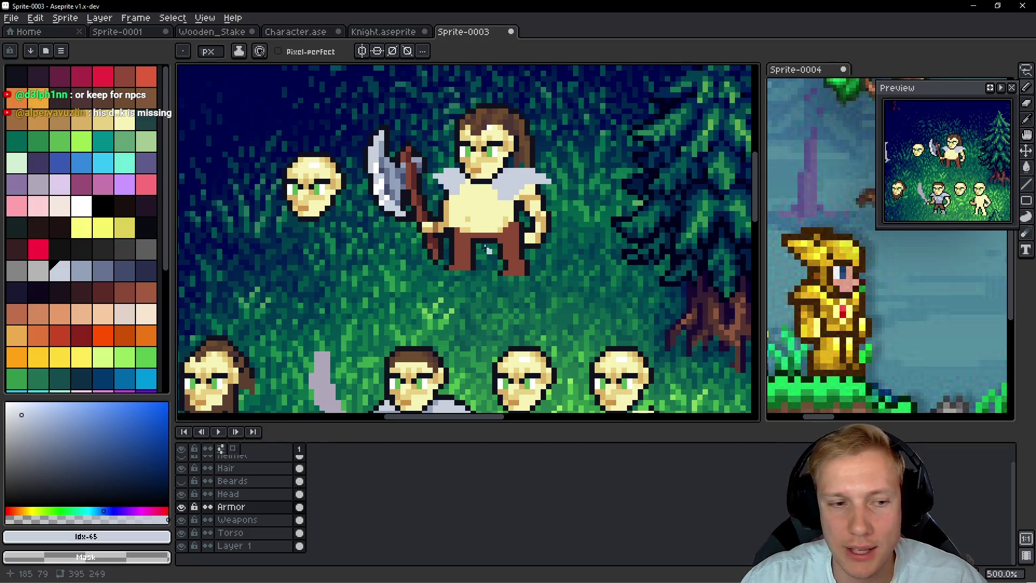
{"action": "key", "text": "alt+Down"}
{"action": "key", "text": "alt+Down"}
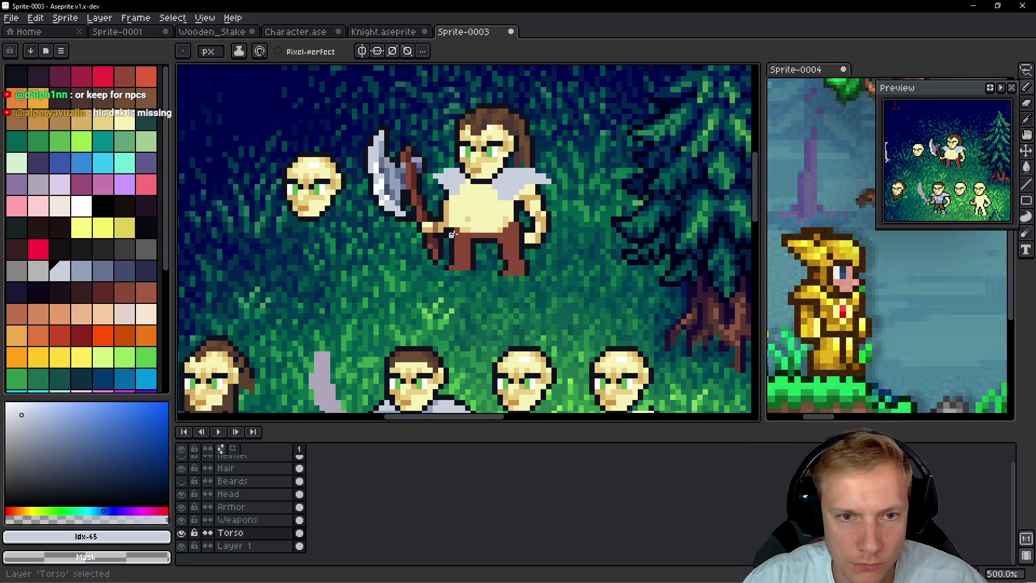
{"action": "scroll", "coordinate": [475, 231], "scroll_direction": "up", "scroll_amount": 2}
{"action": "key", "text": "m"}
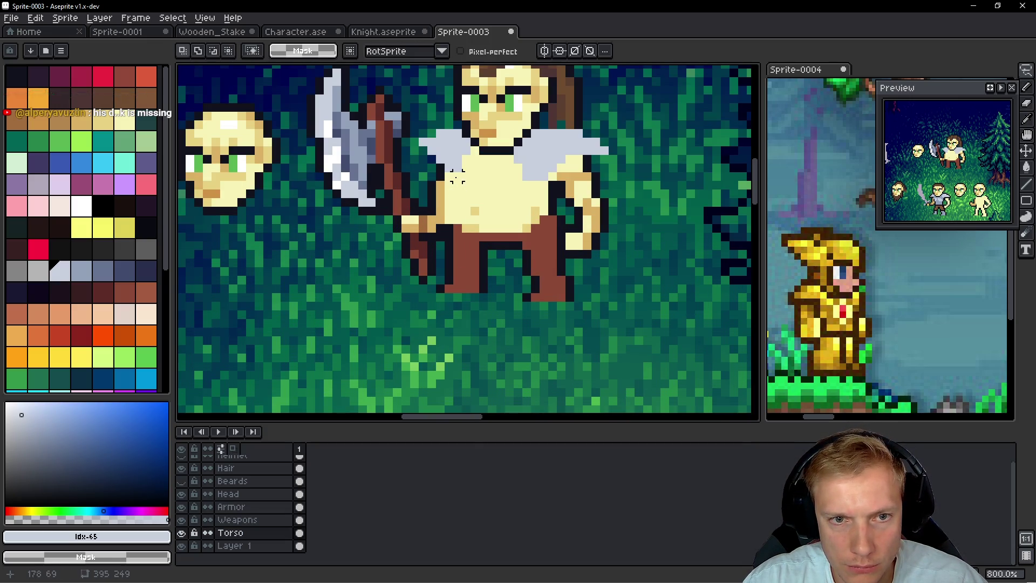
{"action": "scroll", "coordinate": [438, 177], "scroll_direction": "up", "scroll_amount": 3}
{"action": "mouse_move", "coordinate": [463, 167]}
{"action": "left_mouse_down"}
{"action": "mouse_move", "coordinate": [424, 192]}
{"action": "mouse_move", "coordinate": [436, 254]}
{"action": "left_mouse_up"}
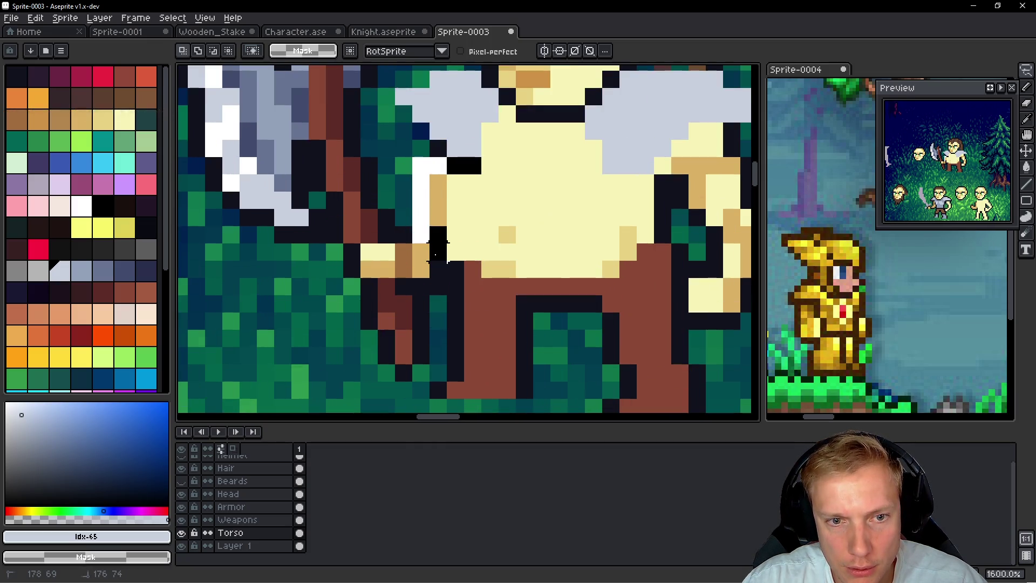
{"action": "key", "text": "ctrl+z"}
{"action": "key", "text": "ctrl+d"}
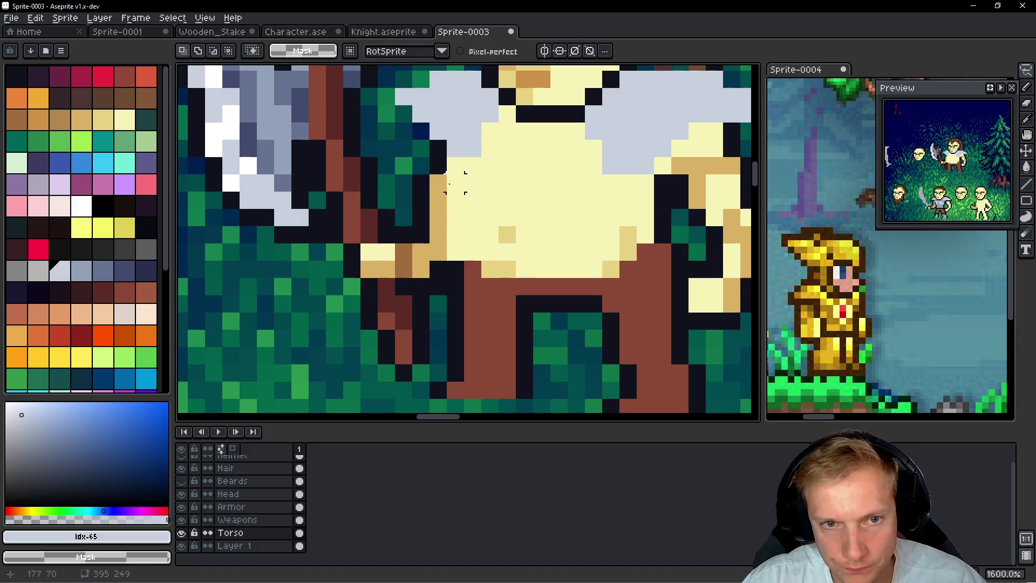
{"action": "left_click_drag", "start_coordinate": [484, 154], "coordinate": [410, 263]}
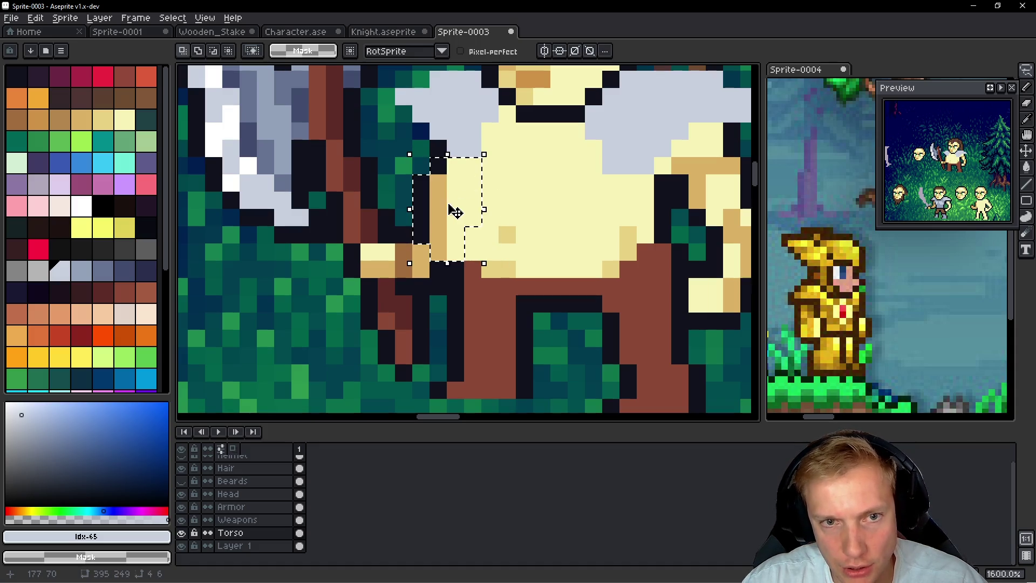
{"action": "left_click", "coordinate": [448, 219]}
{"action": "left_click_drag", "start_coordinate": [452, 220], "coordinate": [470, 220]}
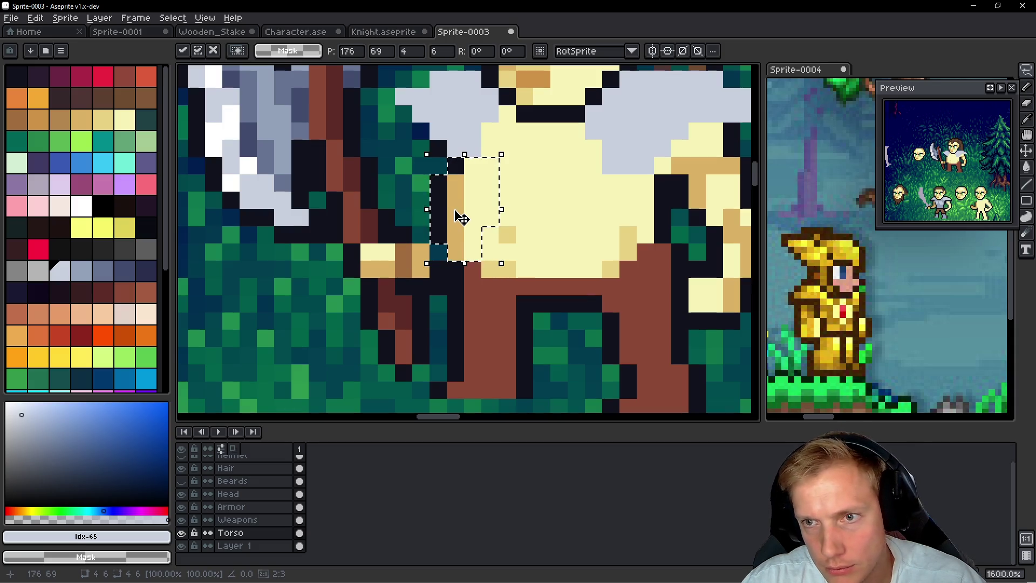
{"action": "key", "text": "ctrl+d"}
{"action": "scroll", "coordinate": [524, 217], "scroll_direction": "down", "scroll_amount": 4}
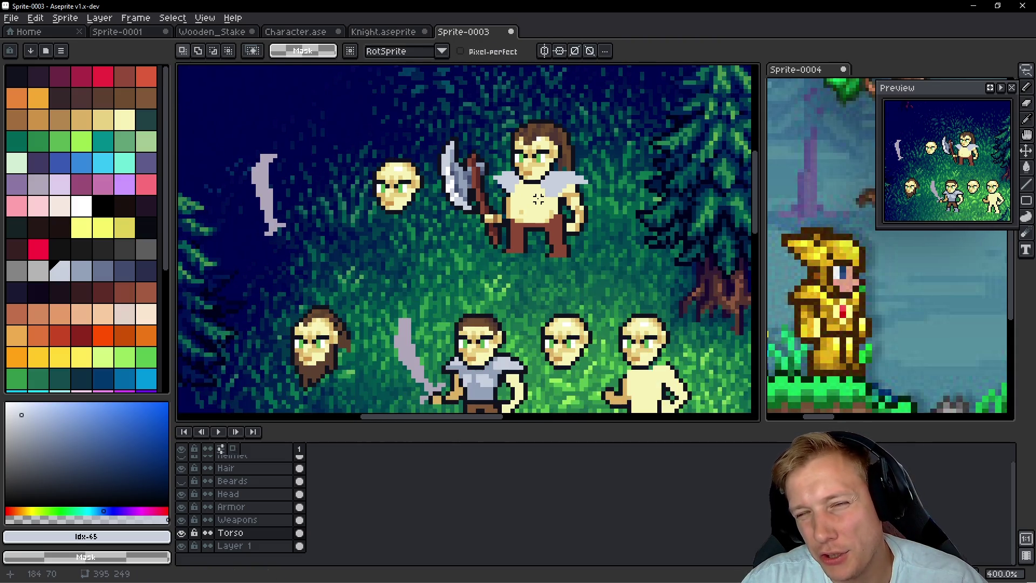
{"action": "key", "text": "alt"}
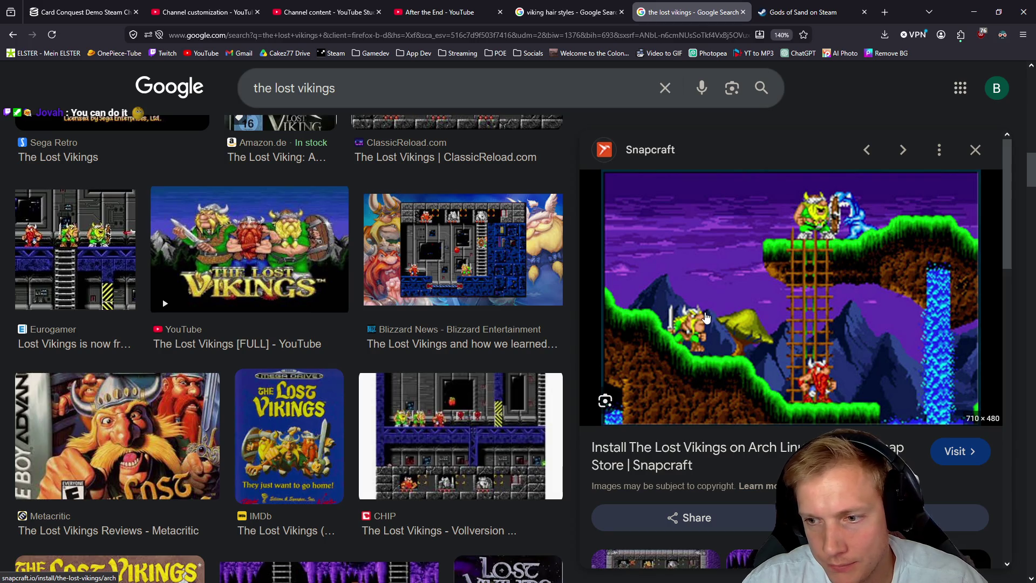
{"action": "key", "text": "alt+Tab"}
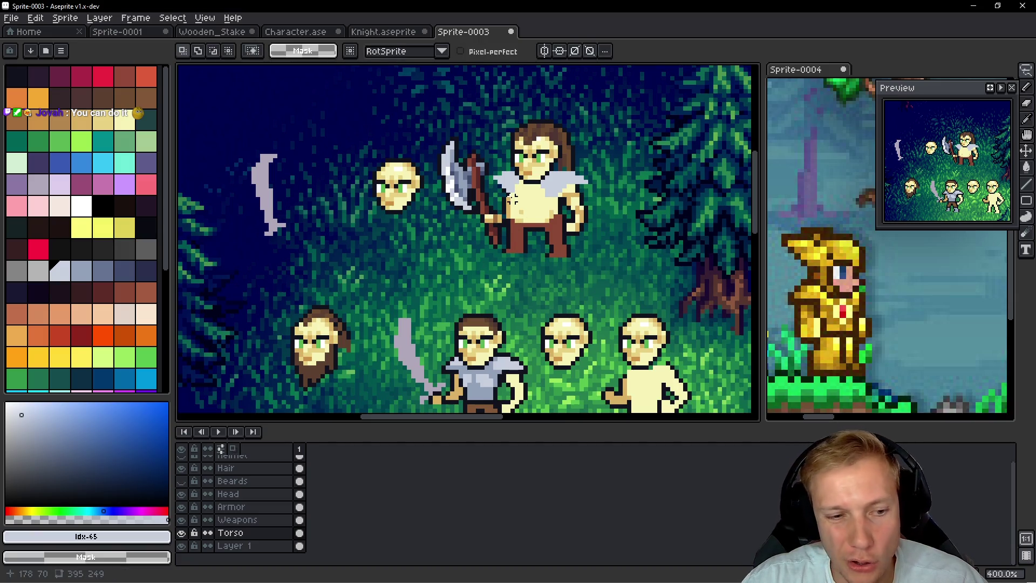
Step: Zoom in on the hand on the Torso layer and fill its gap with tan skin colour
{"action": "key", "text": "h"}
{"action": "key", "text": "Up"}
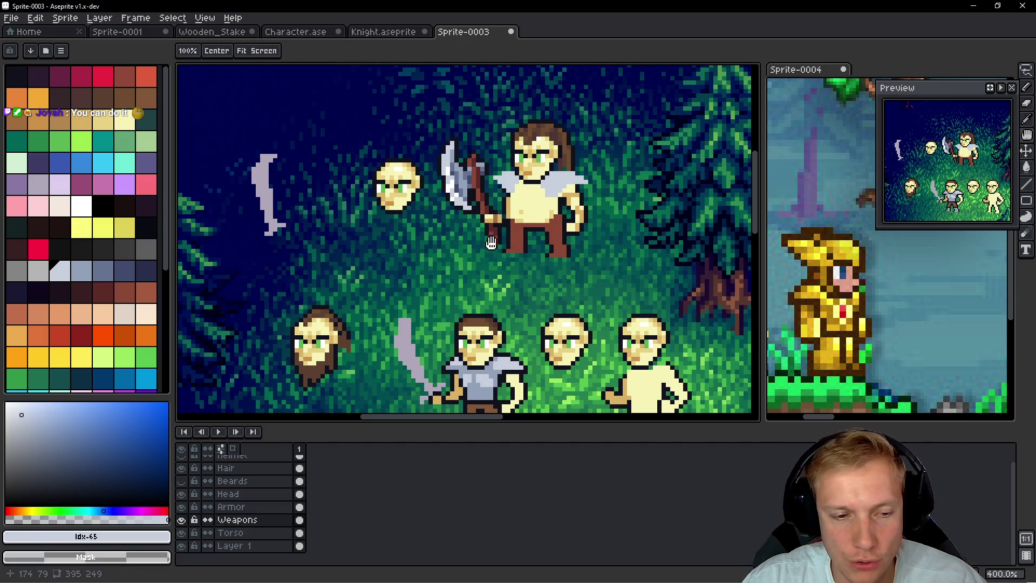
{"action": "key", "text": "Down"}
{"action": "key", "text": "m"}
{"action": "scroll", "coordinate": [496, 237], "scroll_direction": "up", "scroll_amount": 5}
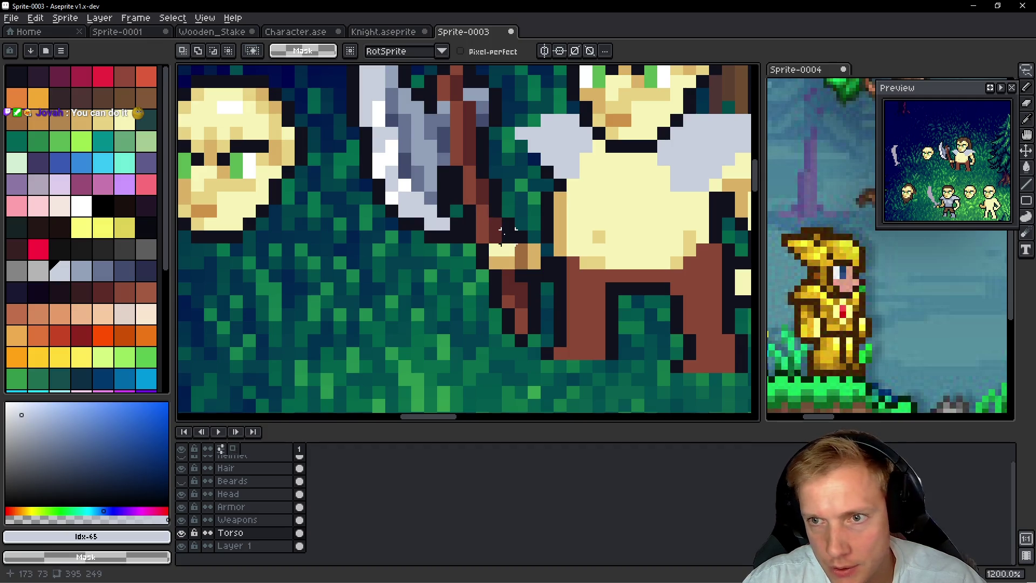
{"action": "scroll", "coordinate": [502, 231], "scroll_direction": "up", "scroll_amount": 1}
{"action": "key", "text": "b"}
{"action": "left_click", "coordinate": [490, 247], "text": "alt"}
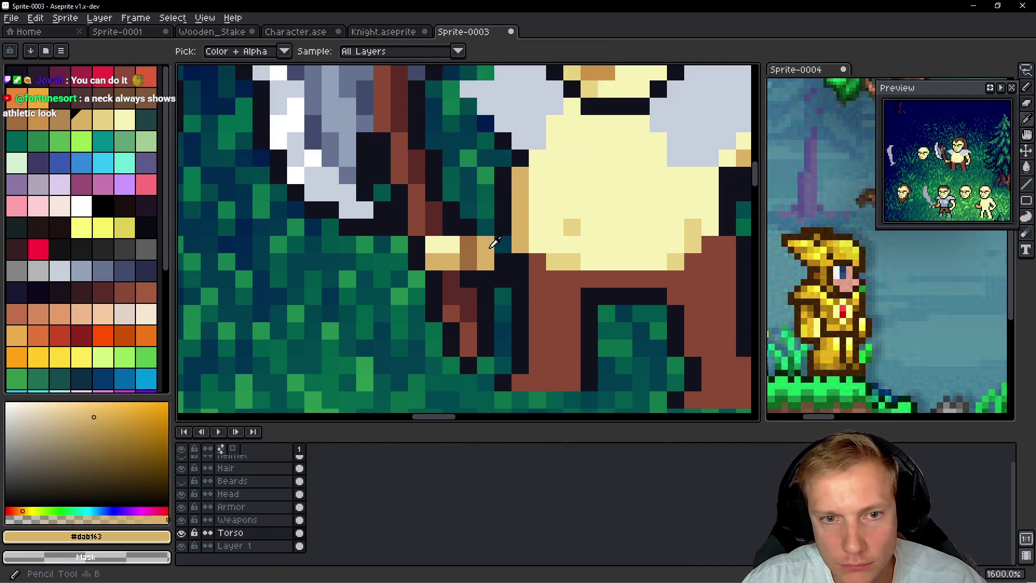
{"action": "left_click", "coordinate": [502, 227]}
{"action": "left_click", "coordinate": [482, 225], "text": "alt"}
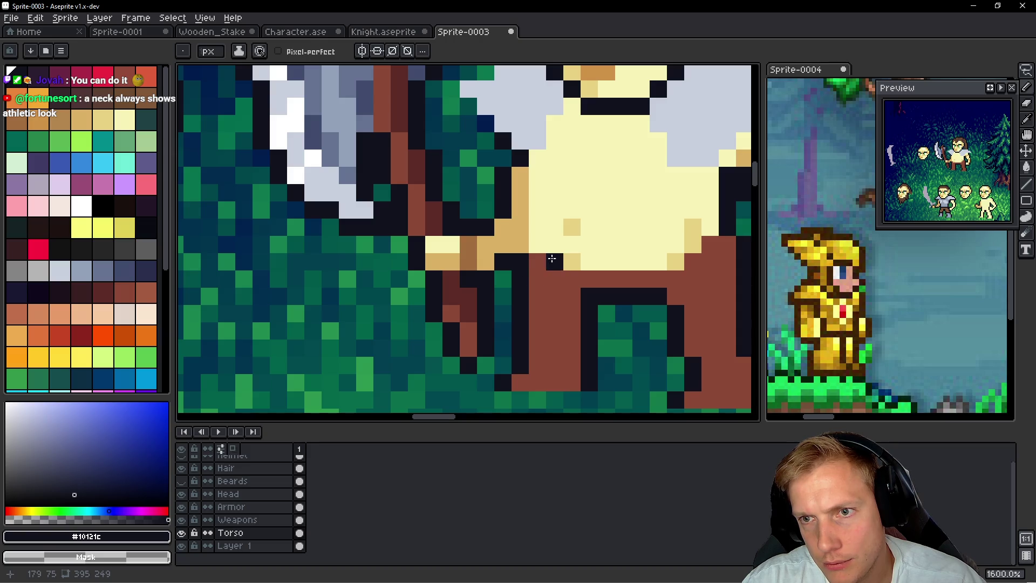
Step: Show the Beards layer, then briefly toggle the Torso and Weapons layers to check the figure
{"action": "scroll", "coordinate": [584, 226], "scroll_direction": "down", "scroll_amount": 6}
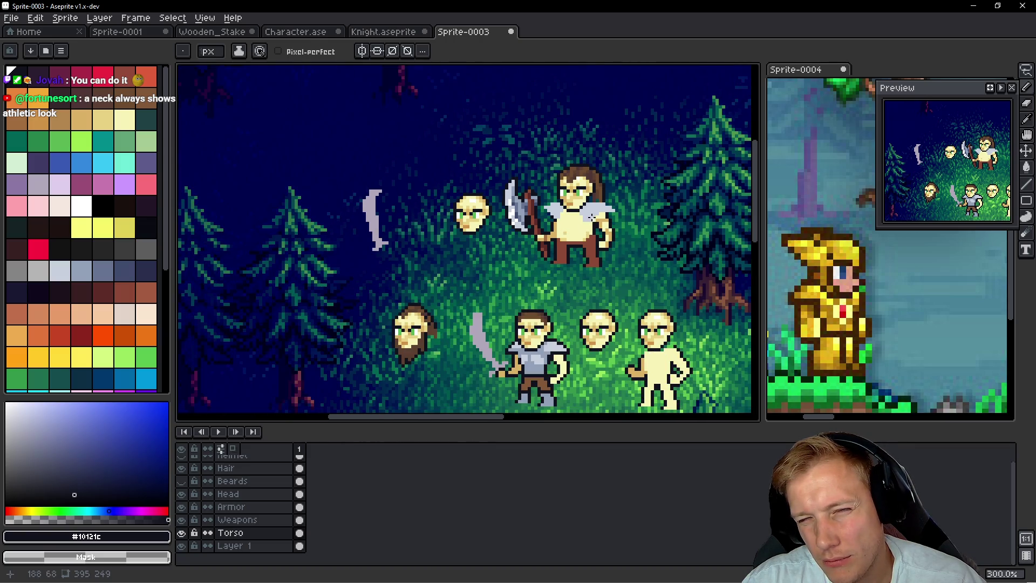
{"action": "scroll", "coordinate": [591, 216], "scroll_direction": "up", "scroll_amount": 4}
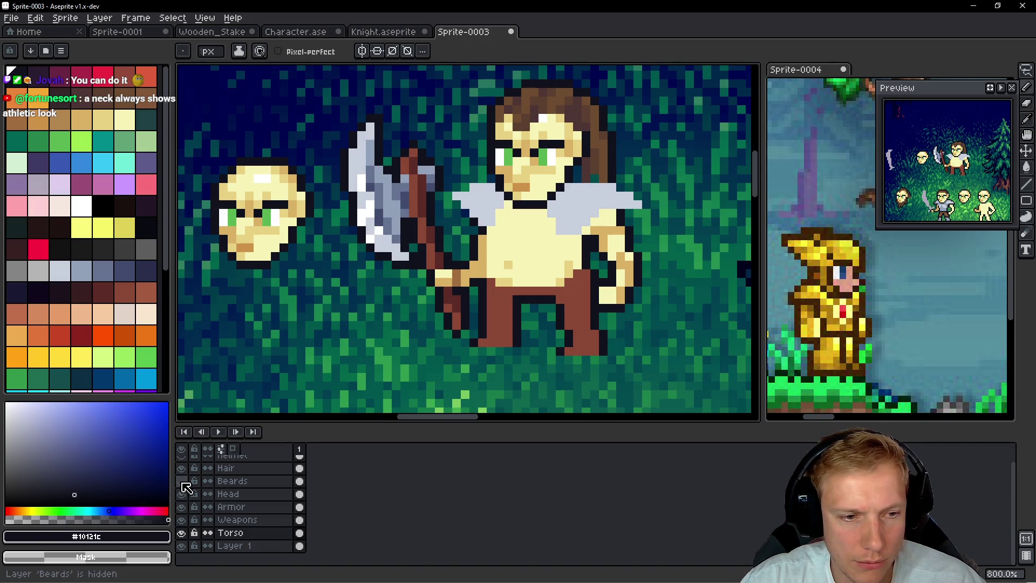
{"action": "left_click", "coordinate": [181, 481]}
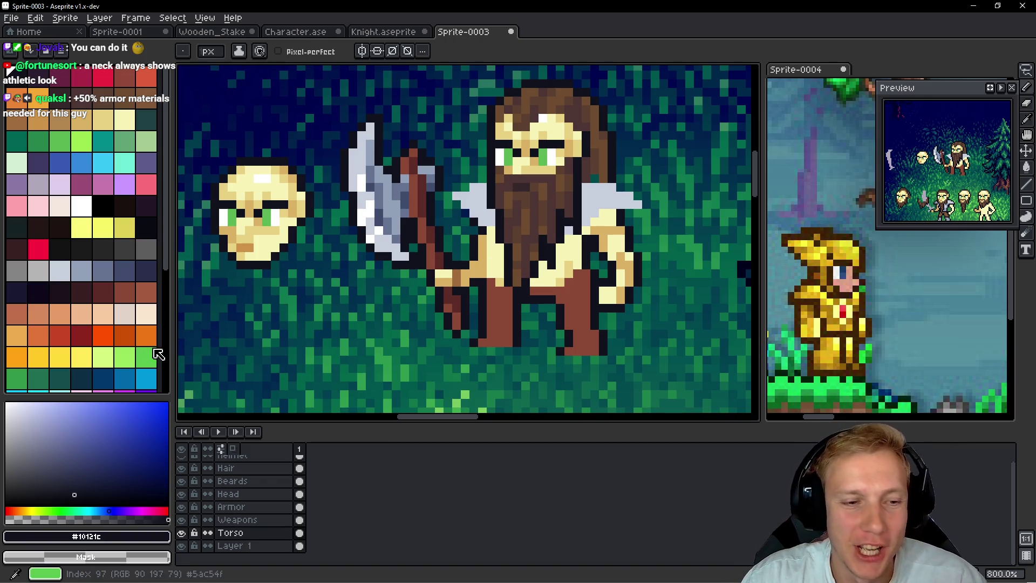
{"action": "left_click", "coordinate": [182, 533]}
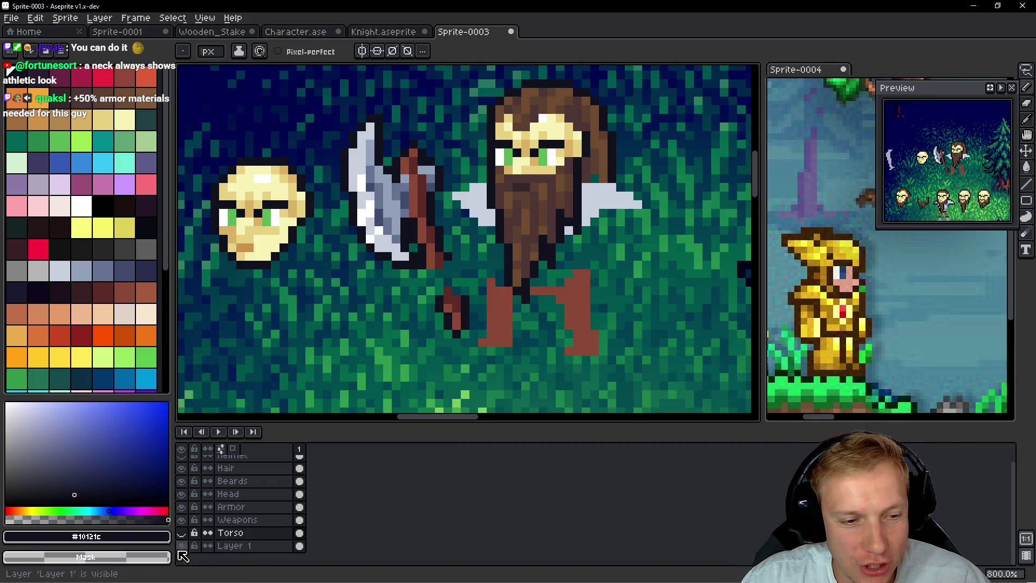
{"action": "left_click", "coordinate": [183, 533]}
{"action": "left_click", "coordinate": [183, 520]}
{"action": "left_click", "coordinate": [183, 521]}
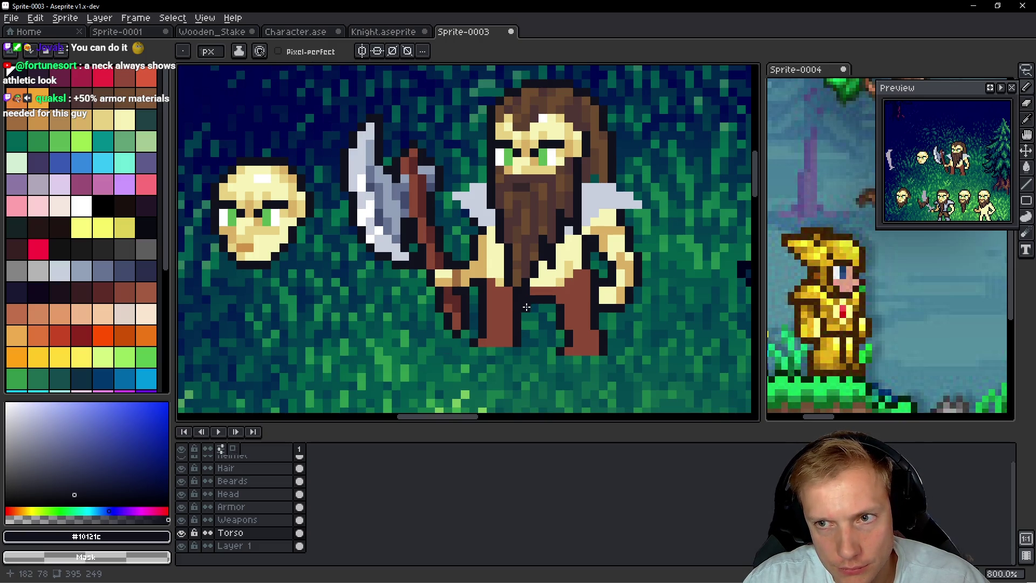
Step: On the Armor layer, outline the left shoulder pad's inner edge in dark #10121c pixels
{"action": "scroll", "coordinate": [536, 232], "scroll_direction": "up", "scroll_amount": 1}
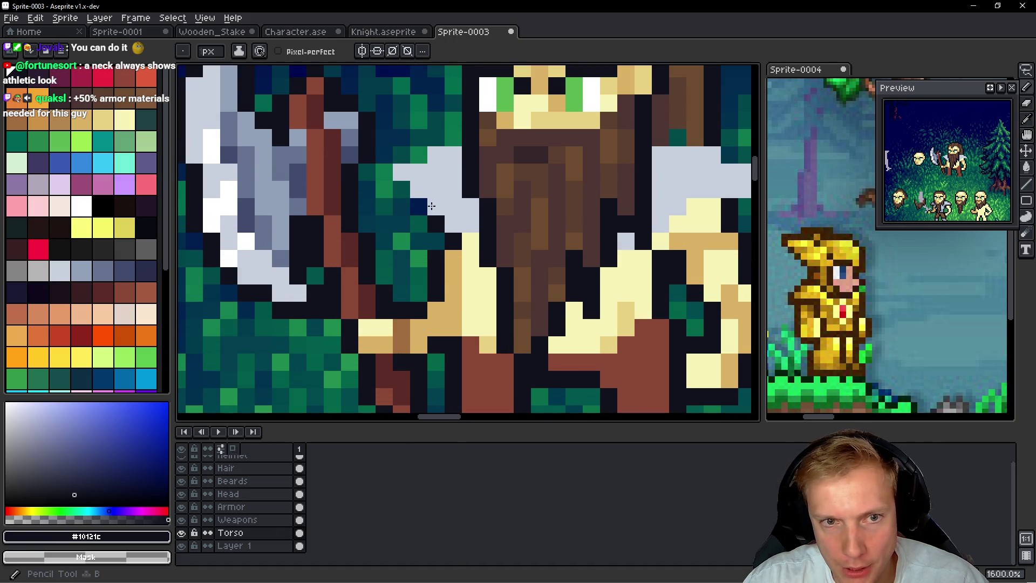
{"action": "key", "text": "Up"}
{"action": "key", "text": "Up"}
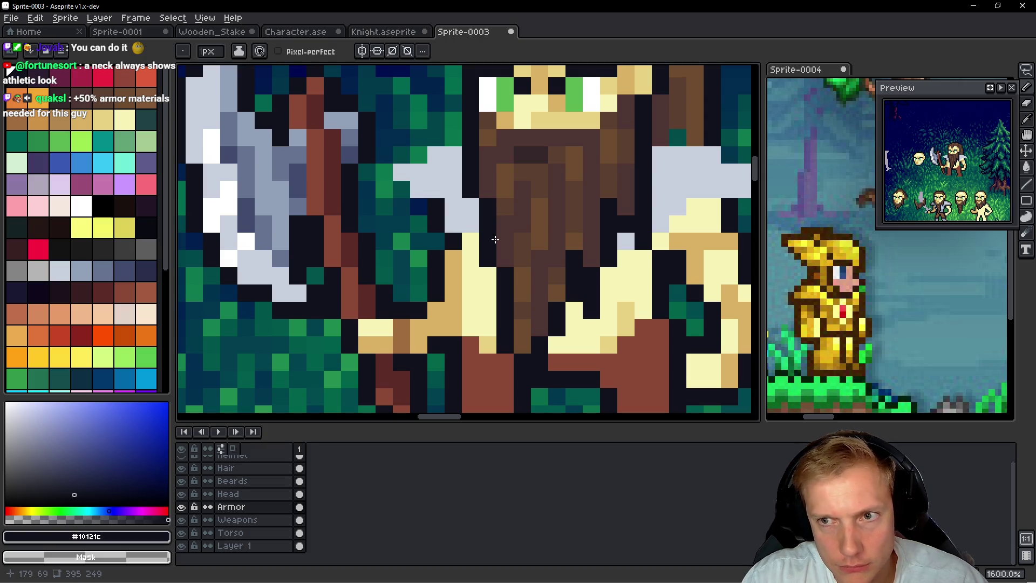
{"action": "left_click", "coordinate": [430, 203]}
{"action": "mouse_move", "coordinate": [430, 203]}
{"action": "left_mouse_down"}
{"action": "mouse_move", "coordinate": [392, 171]}
{"action": "mouse_move", "coordinate": [389, 155]}
{"action": "mouse_move", "coordinate": [453, 137]}
{"action": "left_mouse_up"}
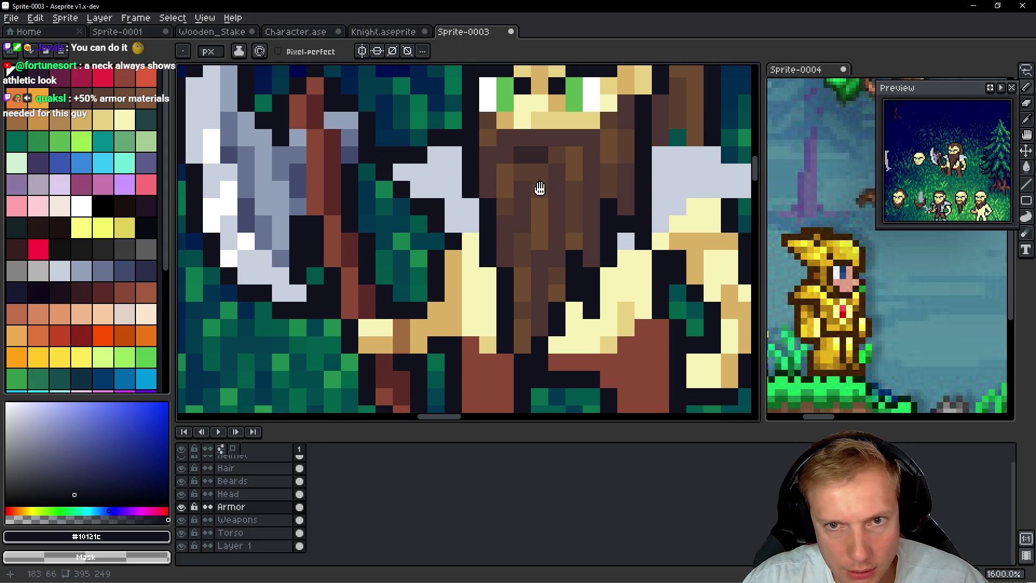
{"action": "left_click_drag", "start_coordinate": [538, 185], "coordinate": [386, 207]}
{"action": "left_click", "coordinate": [528, 160]}
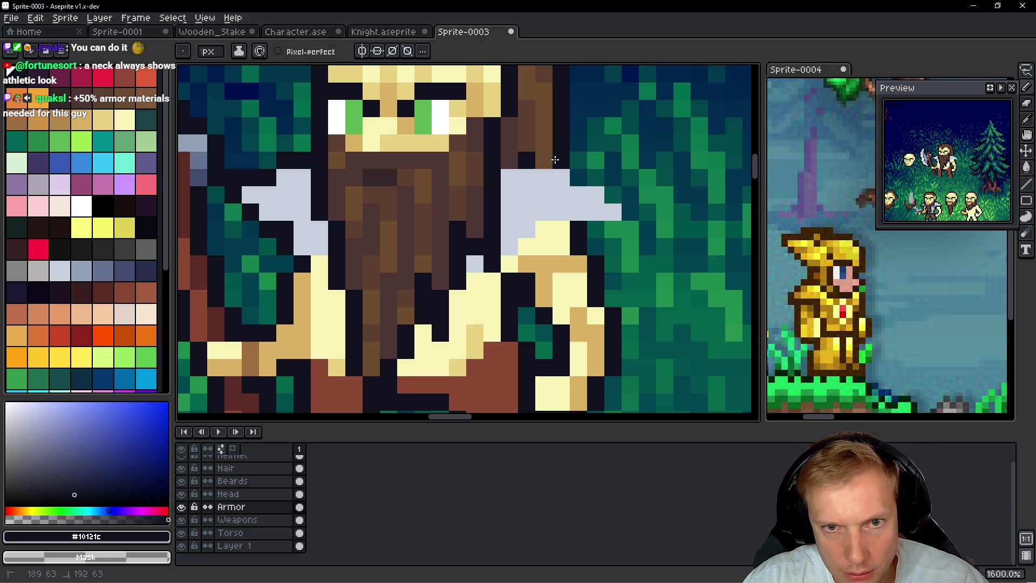
Step: Outline the right shoulder pad's tip and darken the pixels beneath it
{"action": "left_click_drag", "start_coordinate": [578, 177], "coordinate": [613, 197]}
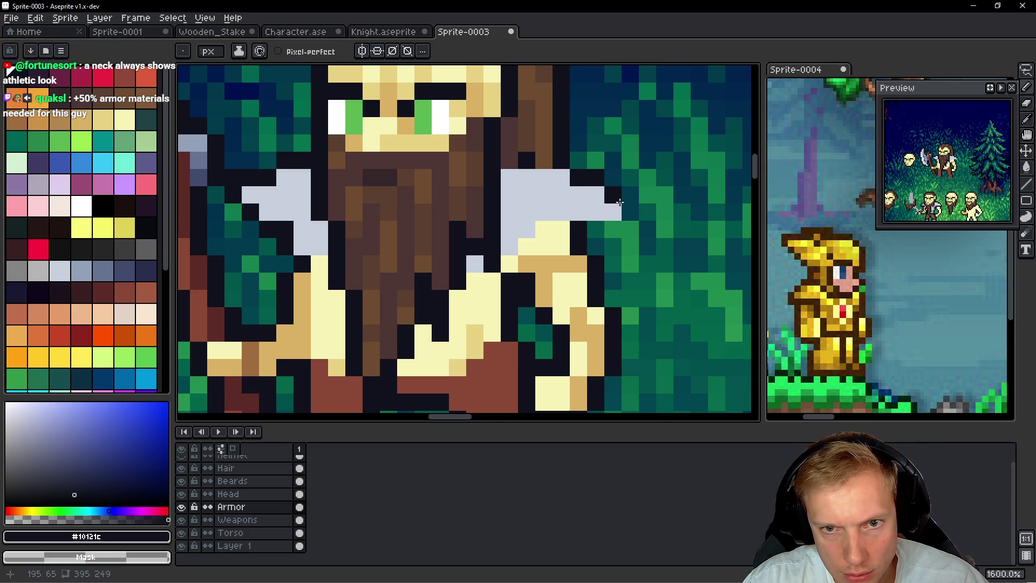
{"action": "scroll", "coordinate": [551, 231], "scroll_direction": "up", "scroll_amount": 1}
{"action": "left_click", "coordinate": [644, 213]}
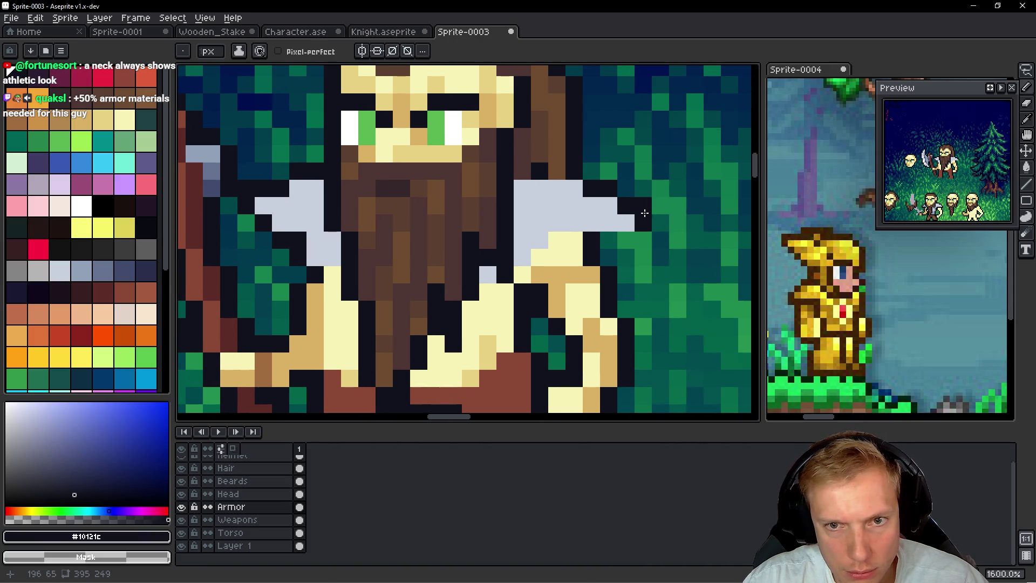
{"action": "scroll", "coordinate": [644, 213], "scroll_direction": "left", "scroll_amount": 1}
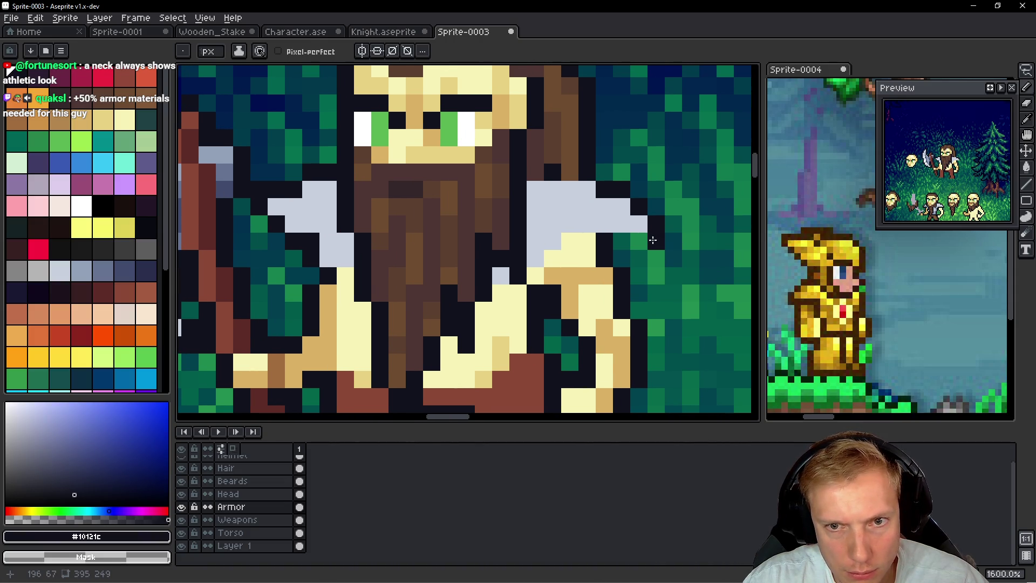
{"action": "left_click_drag", "start_coordinate": [642, 240], "coordinate": [620, 238]}
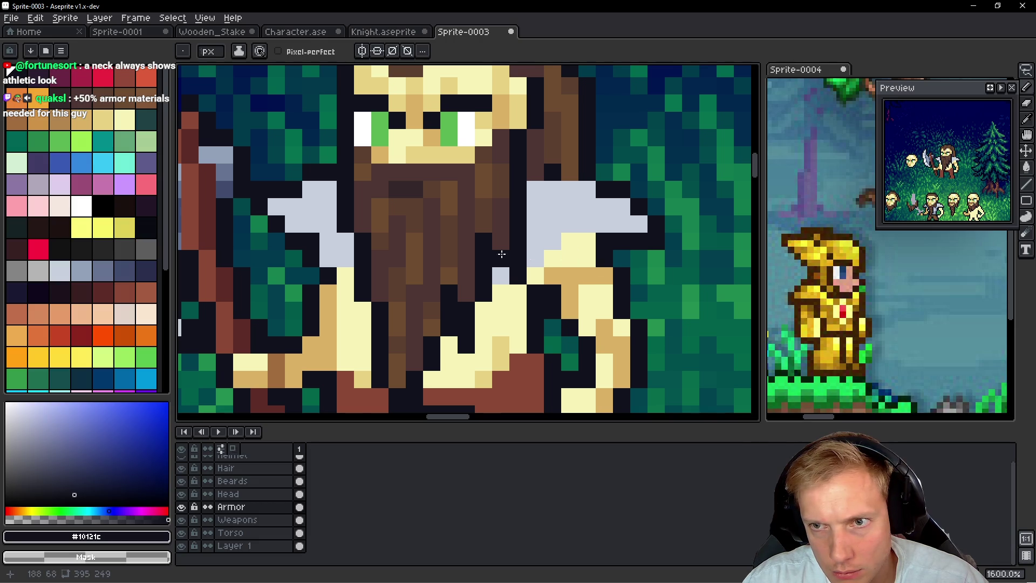
{"action": "scroll", "coordinate": [501, 254], "scroll_direction": "left", "scroll_amount": 5}
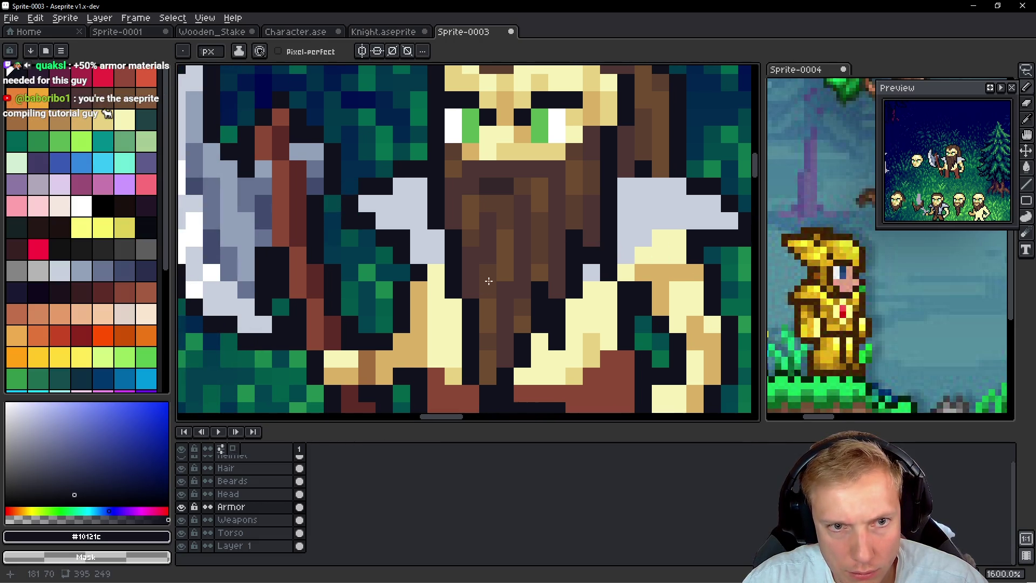
{"action": "scroll", "coordinate": [489, 281], "scroll_direction": "right", "scroll_amount": 5}
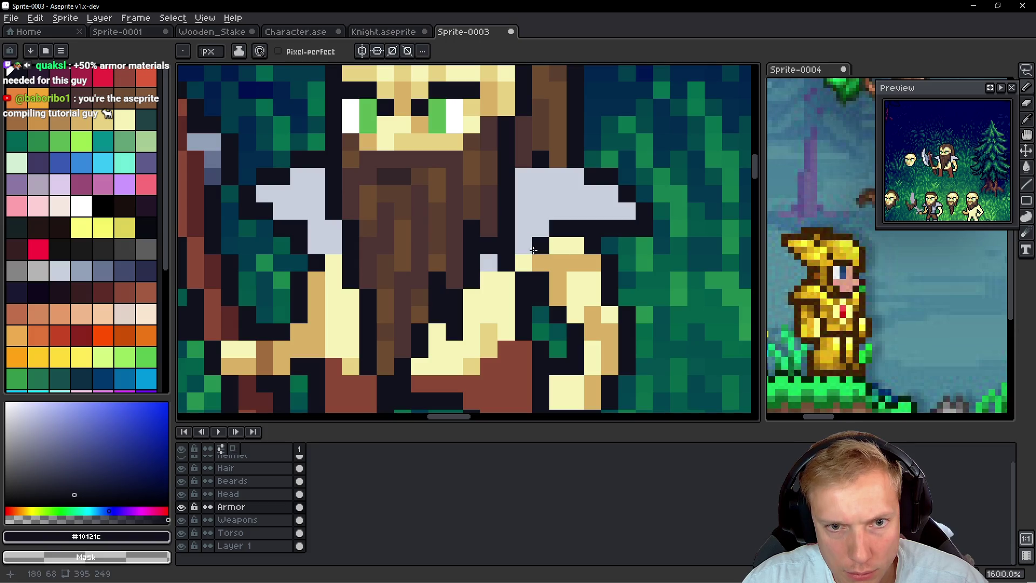
{"action": "left_click", "coordinate": [523, 263]}
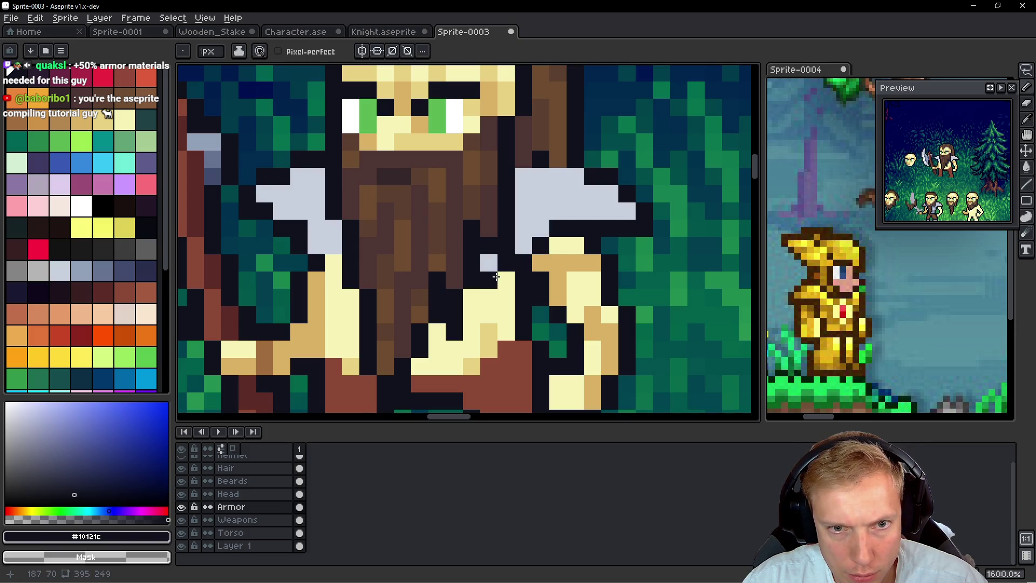
Step: Darken pixels on the chest beside the beard and along the left armour's lower edge
{"action": "left_click", "coordinate": [334, 266]}
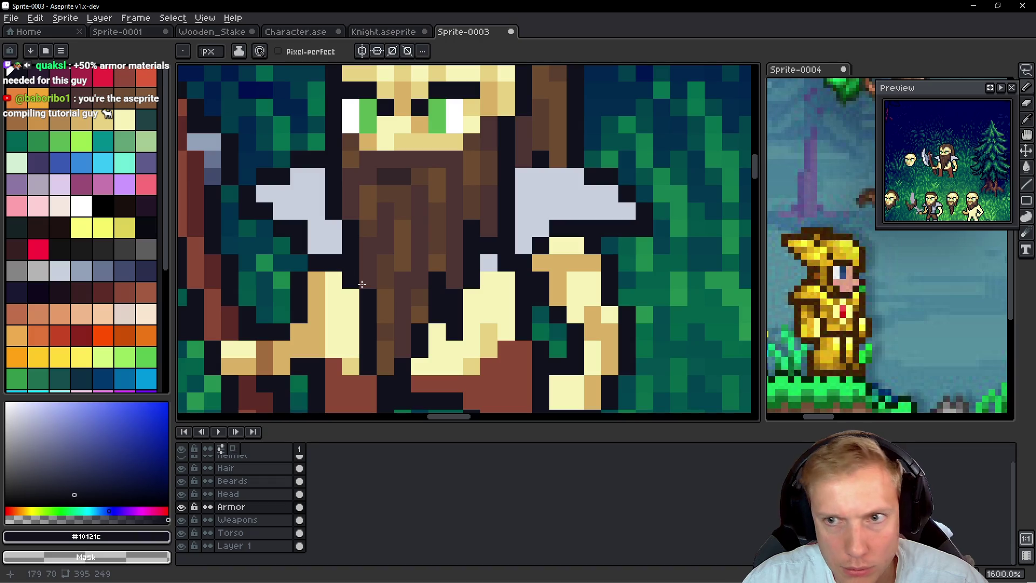
{"action": "left_click", "coordinate": [314, 244]}
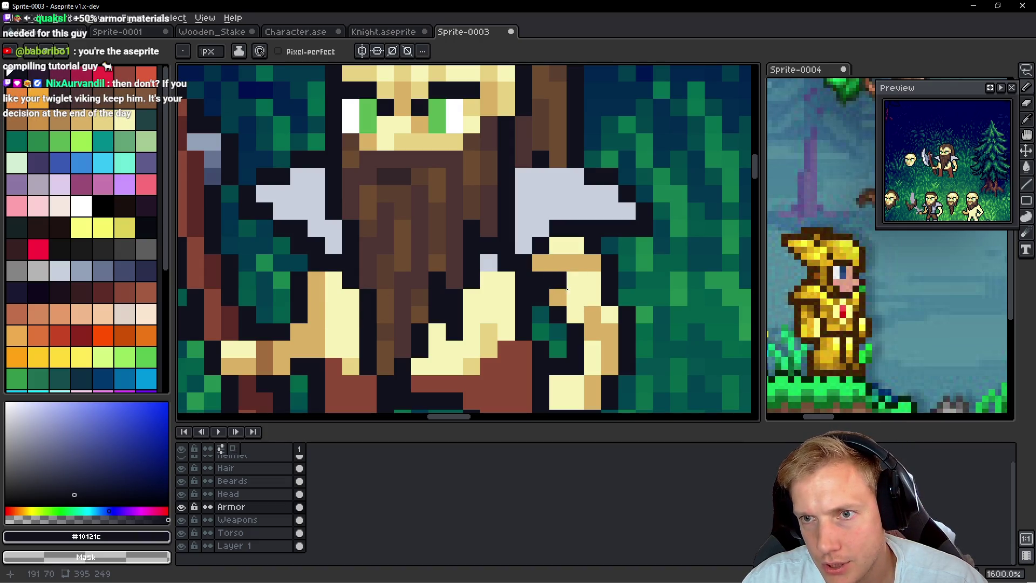
{"action": "scroll", "coordinate": [490, 216], "scroll_direction": "right", "scroll_amount": 2}
Step: Sample the light grey armour colour and bring the lower row of characters into view
{"action": "key", "text": "i"}
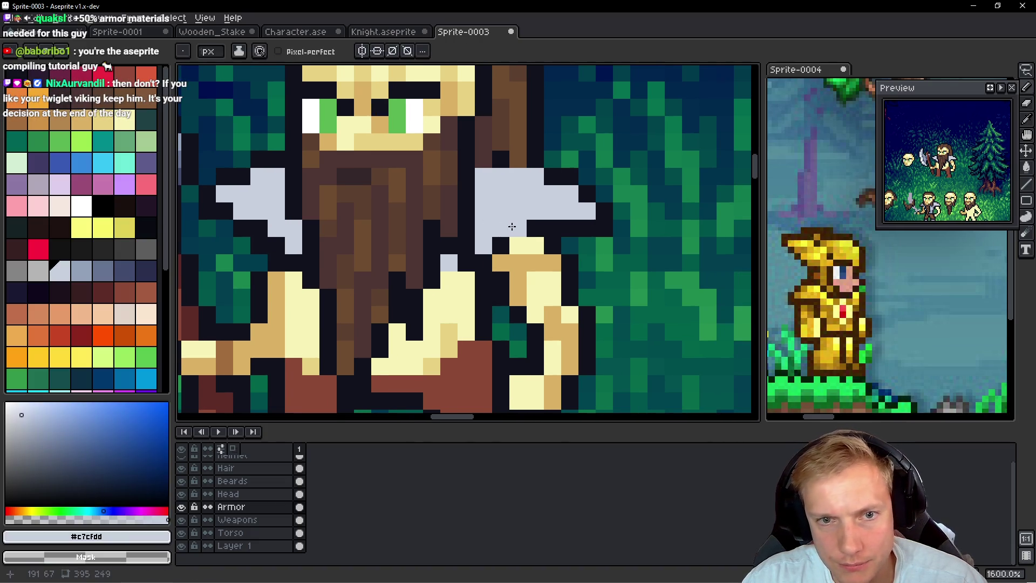
{"action": "scroll", "coordinate": [550, 236], "scroll_direction": "down", "scroll_amount": 6}
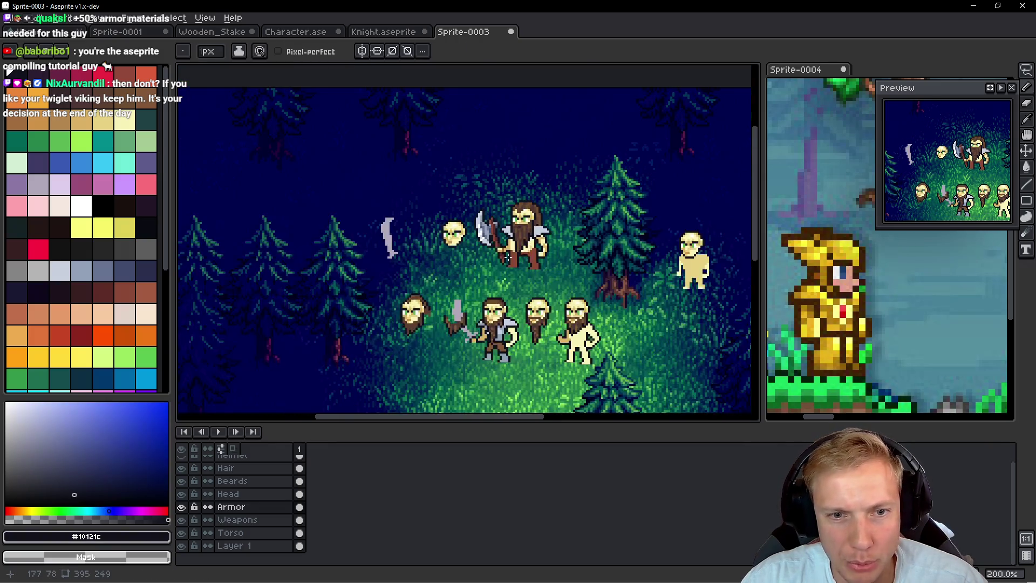
{"action": "scroll", "coordinate": [475, 240], "scroll_direction": "down", "scroll_amount": 5}
{"action": "scroll", "coordinate": [475, 240], "scroll_direction": "left", "scroll_amount": 3}
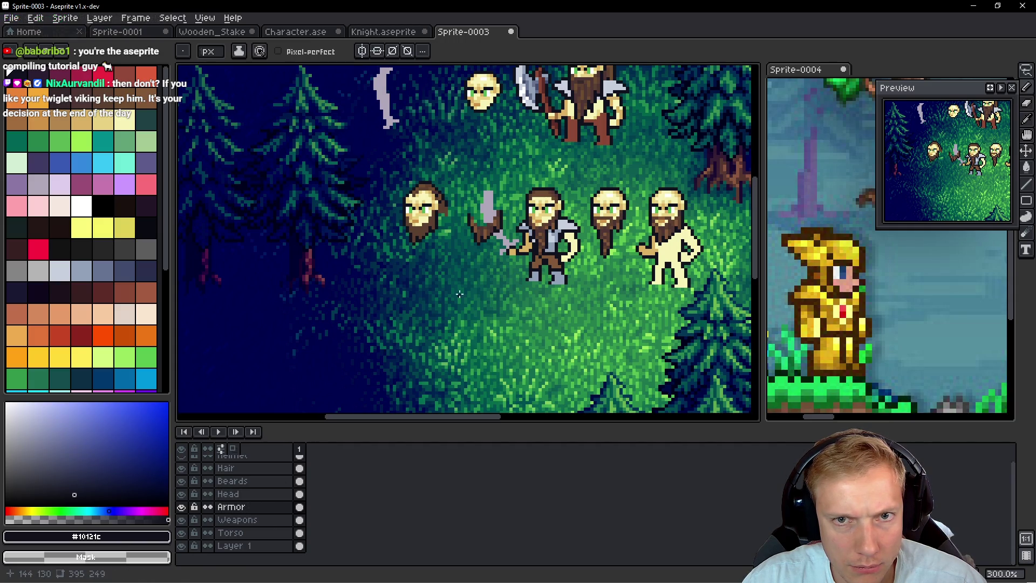
{"action": "left_click_drag", "start_coordinate": [456, 297], "coordinate": [418, 378]}
Step: Zoom in on the viking's legs and make the Torso layer active
{"action": "scroll", "coordinate": [582, 234], "scroll_direction": "up", "scroll_amount": 3}
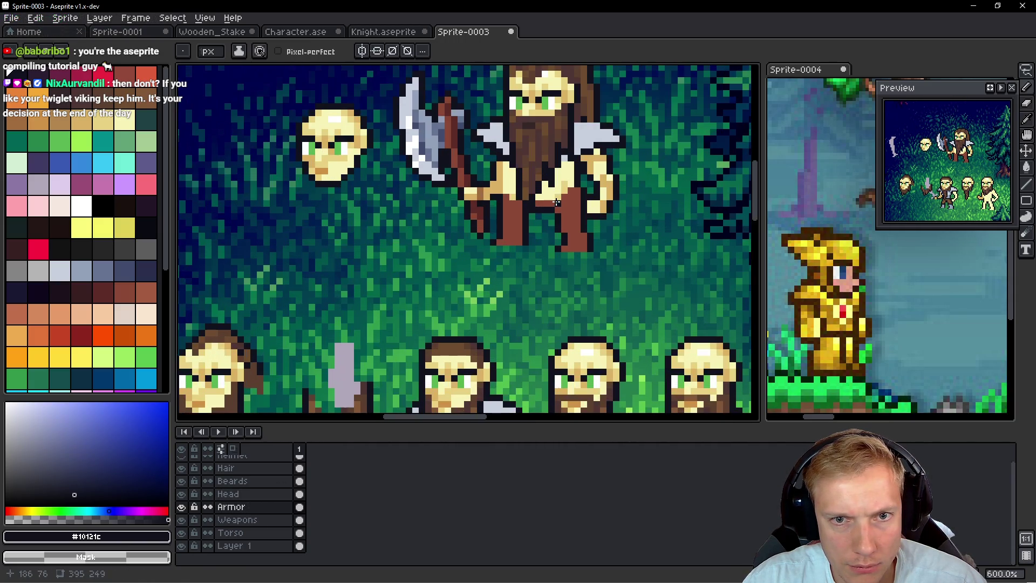
{"action": "scroll", "coordinate": [559, 202], "scroll_direction": "down", "scroll_amount": 1}
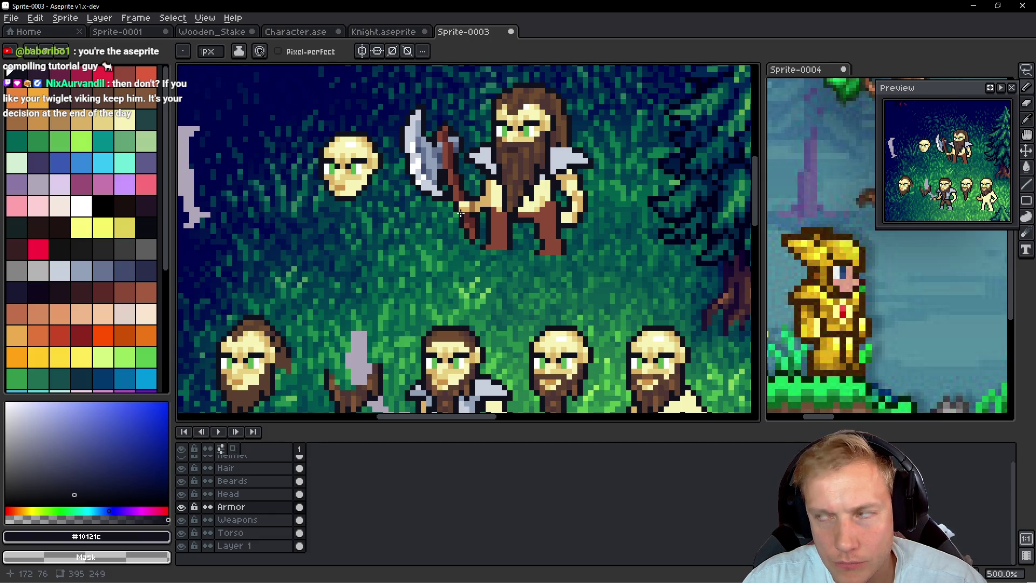
{"action": "scroll", "coordinate": [453, 180], "scroll_direction": "up", "scroll_amount": 5}
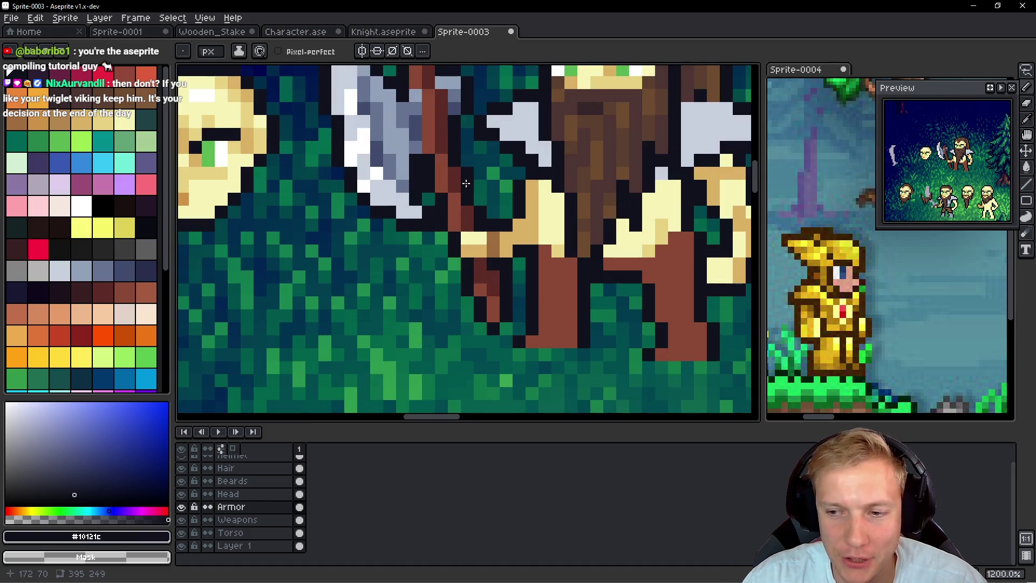
{"action": "scroll", "coordinate": [539, 199], "scroll_direction": "down", "scroll_amount": 5}
{"action": "scroll", "coordinate": [601, 220], "scroll_direction": "up", "scroll_amount": 2}
{"action": "scroll", "coordinate": [602, 219], "scroll_direction": "down", "scroll_amount": 2}
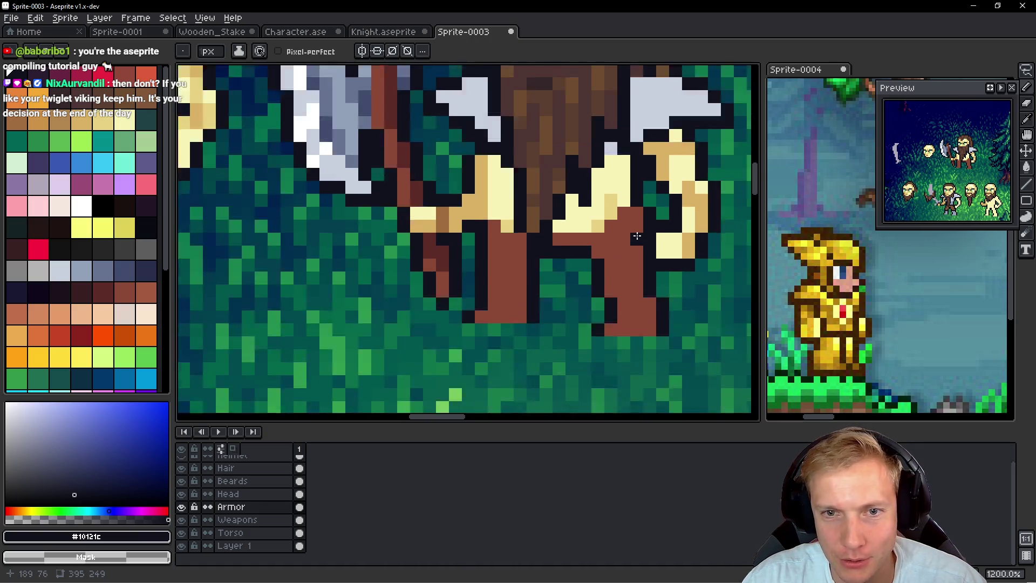
{"action": "scroll", "coordinate": [632, 232], "scroll_direction": "up", "scroll_amount": 1}
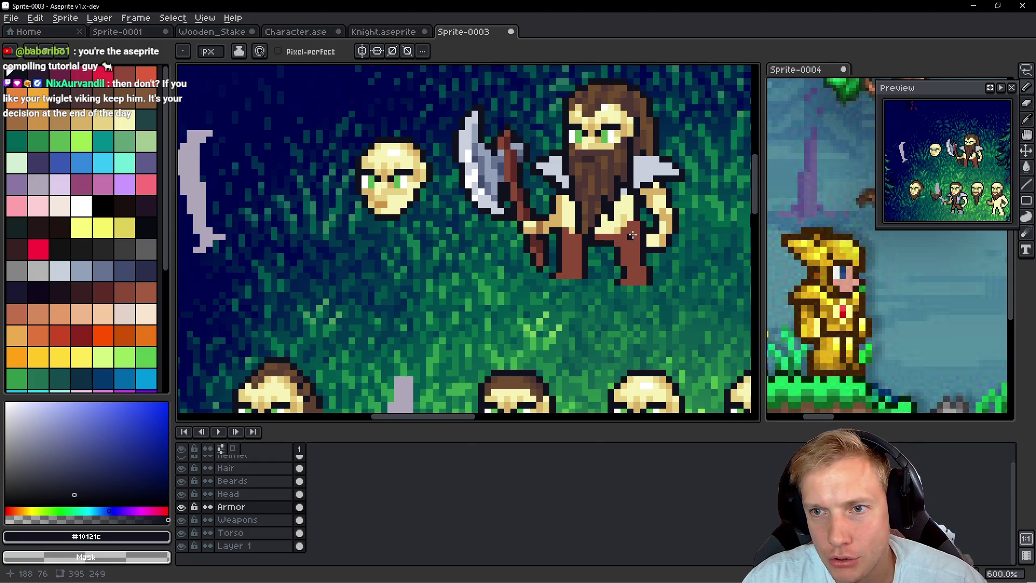
{"action": "scroll", "coordinate": [635, 239], "scroll_direction": "up", "scroll_amount": 3}
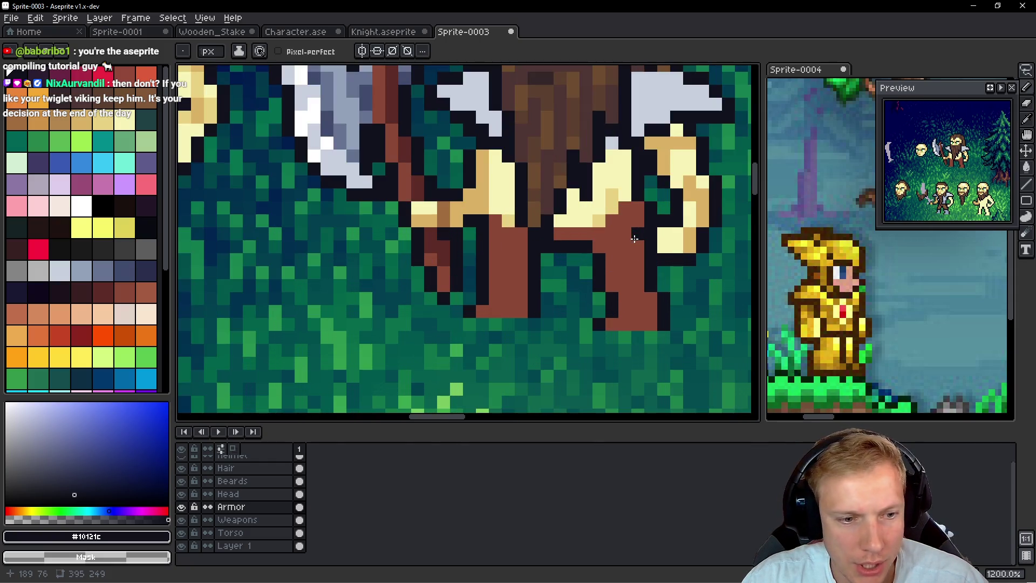
{"action": "left_click", "coordinate": [604, 261], "text": "ctrl"}
{"action": "left_click_drag", "start_coordinate": [583, 268], "coordinate": [523, 265]}
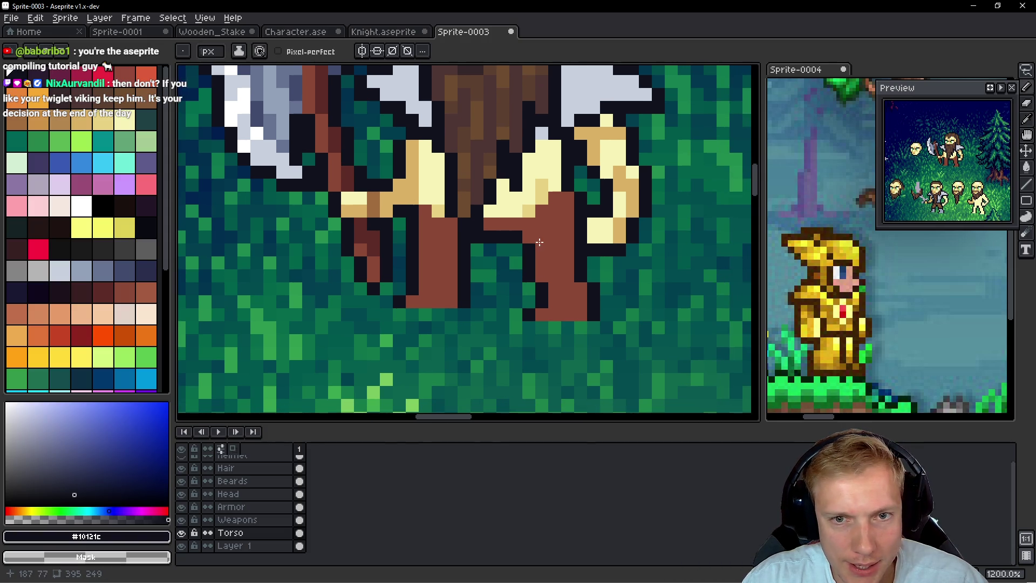
Step: Hide the Armor and Beards layers and lasso-move the viking's leg one pixel left
{"action": "left_click", "coordinate": [182, 507]}
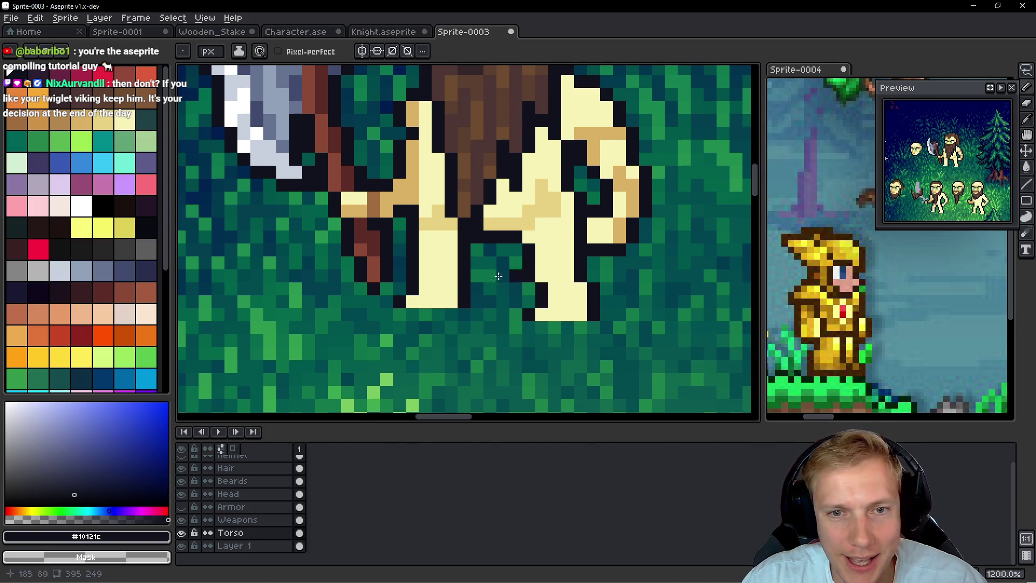
{"action": "left_click", "coordinate": [182, 482]}
{"action": "mouse_move", "coordinate": [537, 210]}
{"action": "left_mouse_down"}
{"action": "mouse_move", "coordinate": [504, 213]}
{"action": "mouse_move", "coordinate": [469, 238]}
{"action": "mouse_move", "coordinate": [542, 350]}
{"action": "mouse_move", "coordinate": [548, 283]}
{"action": "mouse_move", "coordinate": [520, 232]}
{"action": "mouse_move", "coordinate": [537, 213]}
{"action": "left_mouse_up"}
{"action": "left_click_drag", "start_coordinate": [513, 259], "coordinate": [508, 259]}
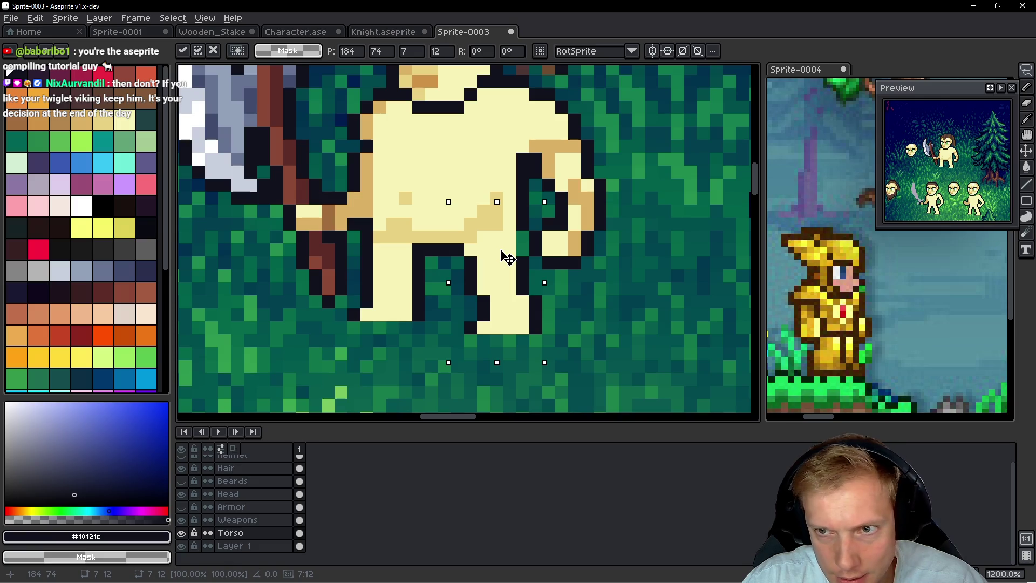
{"action": "key", "text": "ctrl+d"}
Step: Add one dark outline pixel to the leg with the pencil
{"action": "scroll", "coordinate": [564, 262], "scroll_direction": "up", "scroll_amount": 3}
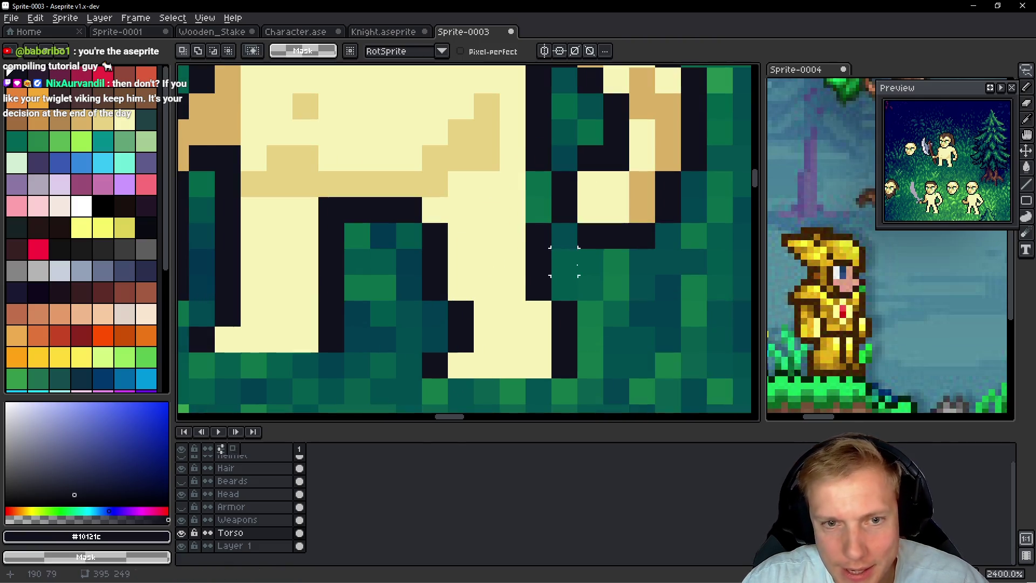
{"action": "key", "text": "b"}
{"action": "scroll", "coordinate": [537, 261], "scroll_direction": "up", "scroll_amount": 2}
{"action": "key", "text": "alt"}
{"action": "left_click", "coordinate": [532, 256]}
Step: Shift a rectangular block containing the left leg one pixel right, narrowing the gap between legs
{"action": "scroll", "coordinate": [534, 249], "scroll_direction": "down", "scroll_amount": 6}
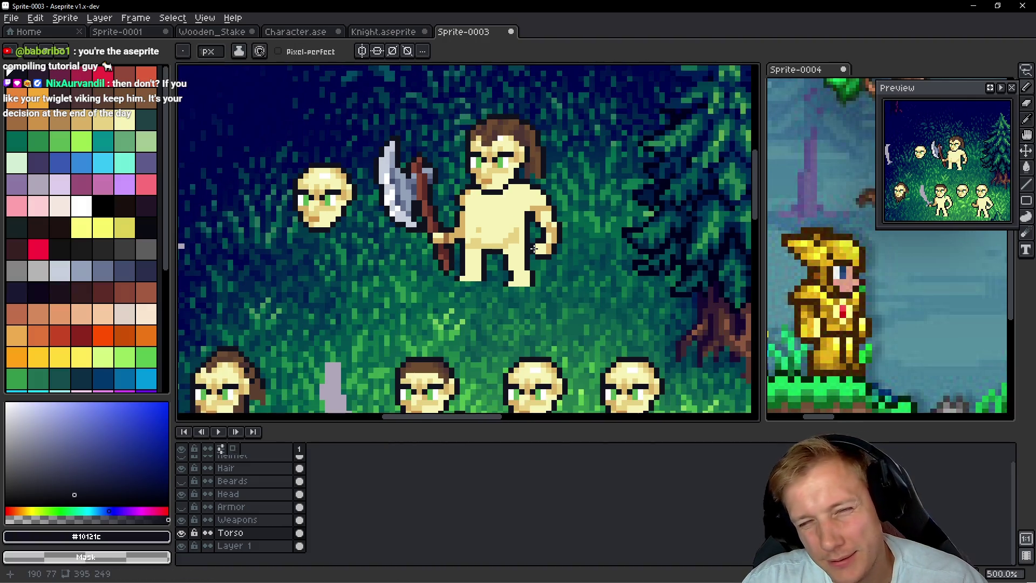
{"action": "scroll", "coordinate": [525, 249], "scroll_direction": "up", "scroll_amount": 4}
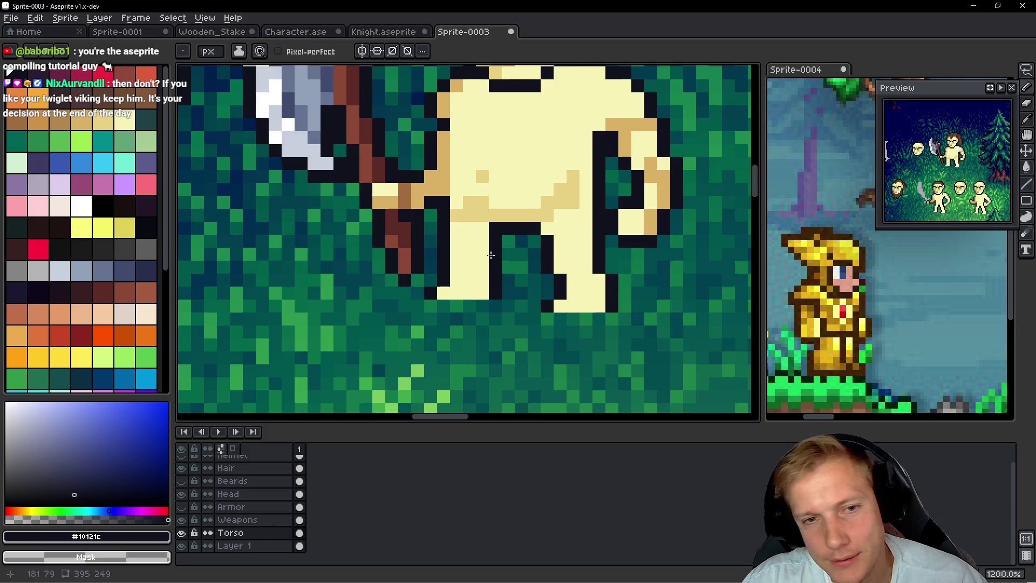
{"action": "key", "text": "m"}
{"action": "mouse_move", "coordinate": [438, 203]}
{"action": "left_mouse_down"}
{"action": "mouse_move", "coordinate": [431, 302]}
{"action": "mouse_move", "coordinate": [516, 339]}
{"action": "left_mouse_up"}
{"action": "left_click_drag", "start_coordinate": [493, 279], "coordinate": [500, 279]}
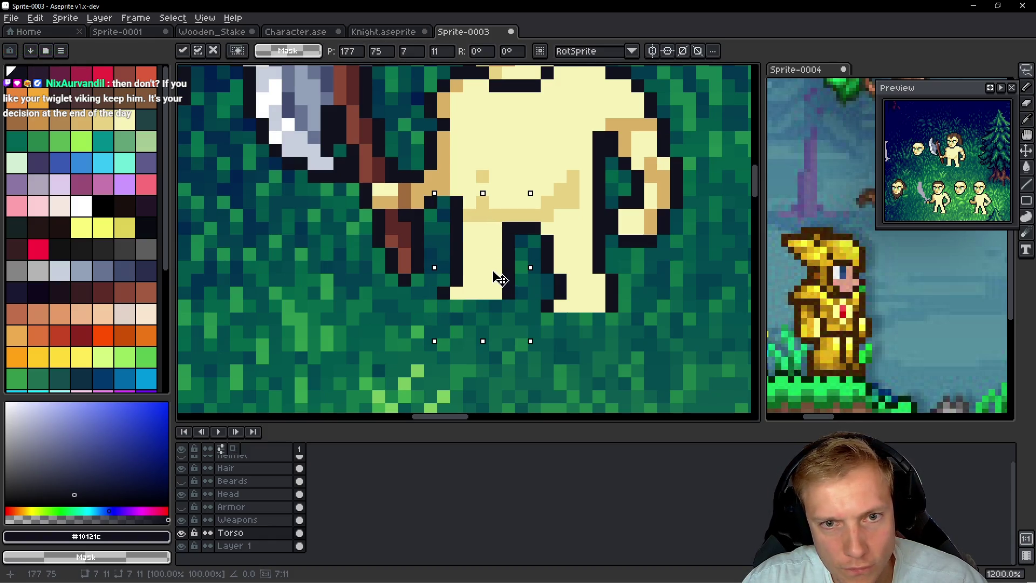
{"action": "key", "text": "b"}
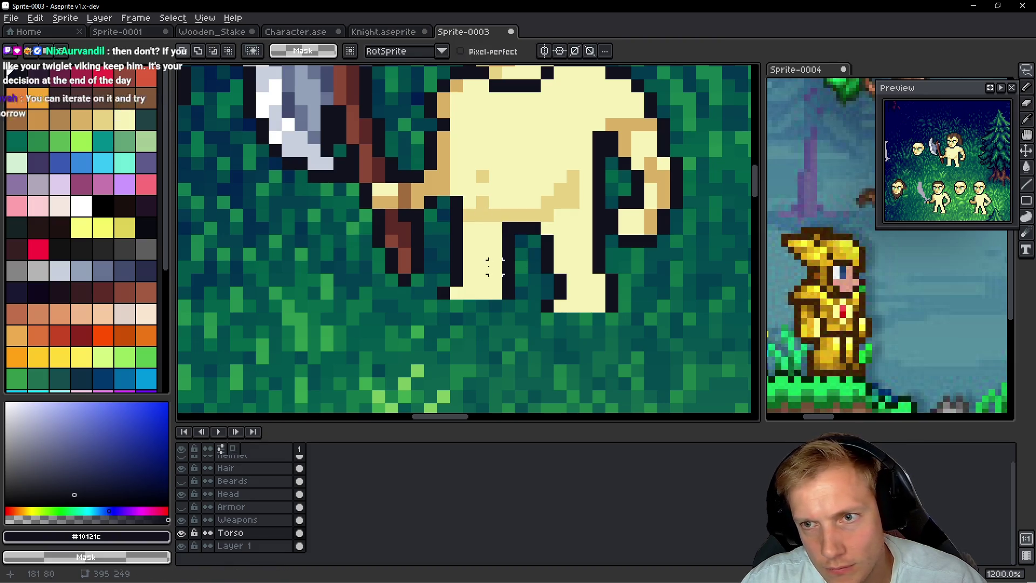
{"action": "scroll", "coordinate": [474, 261], "scroll_direction": "up", "scroll_amount": 2}
{"action": "left_click", "coordinate": [434, 178], "text": "alt"}
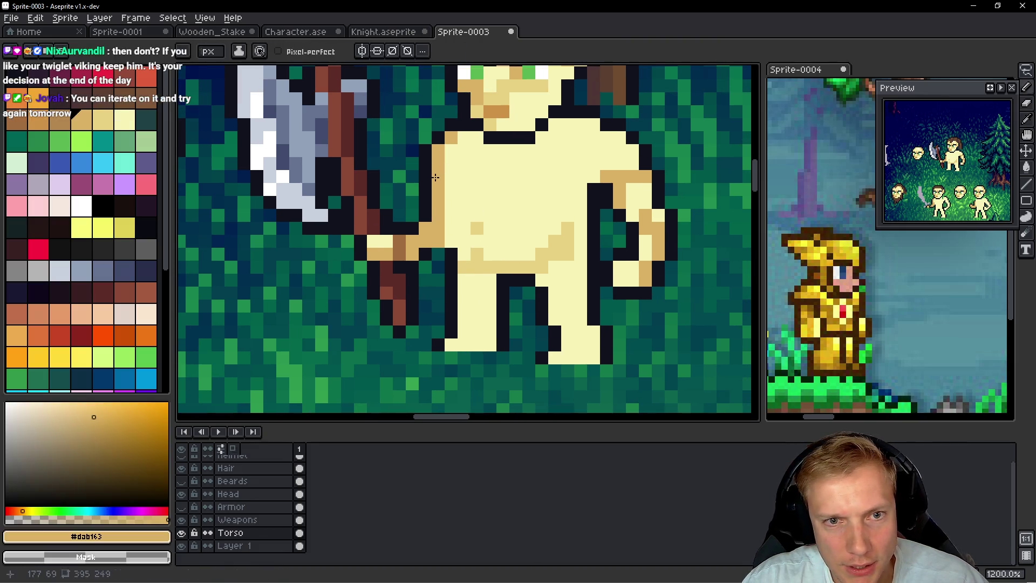
{"action": "left_click", "coordinate": [520, 218]}
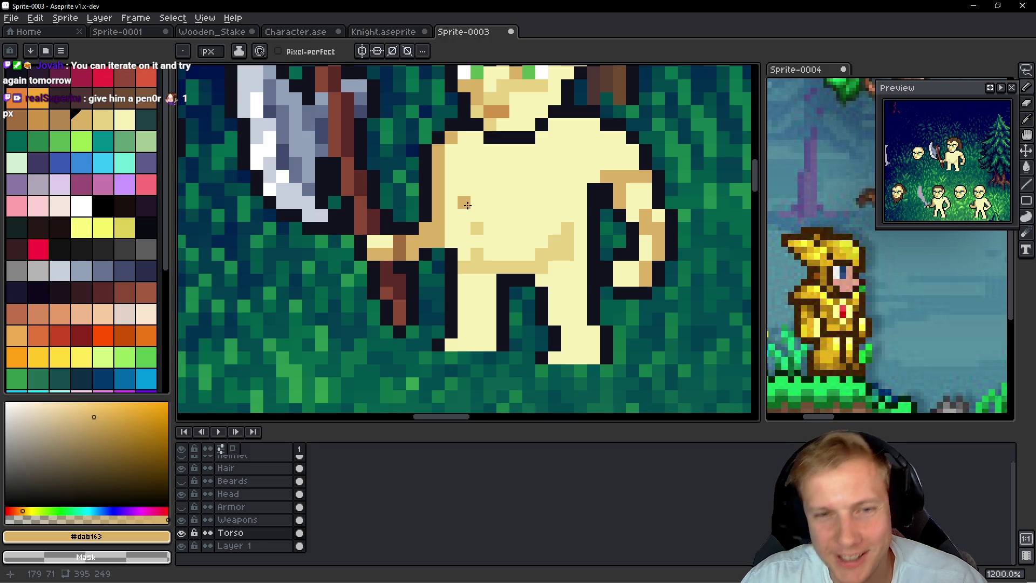
{"action": "scroll", "coordinate": [467, 205], "scroll_direction": "up", "scroll_amount": 1}
{"action": "left_click", "coordinate": [467, 244], "text": "alt"}
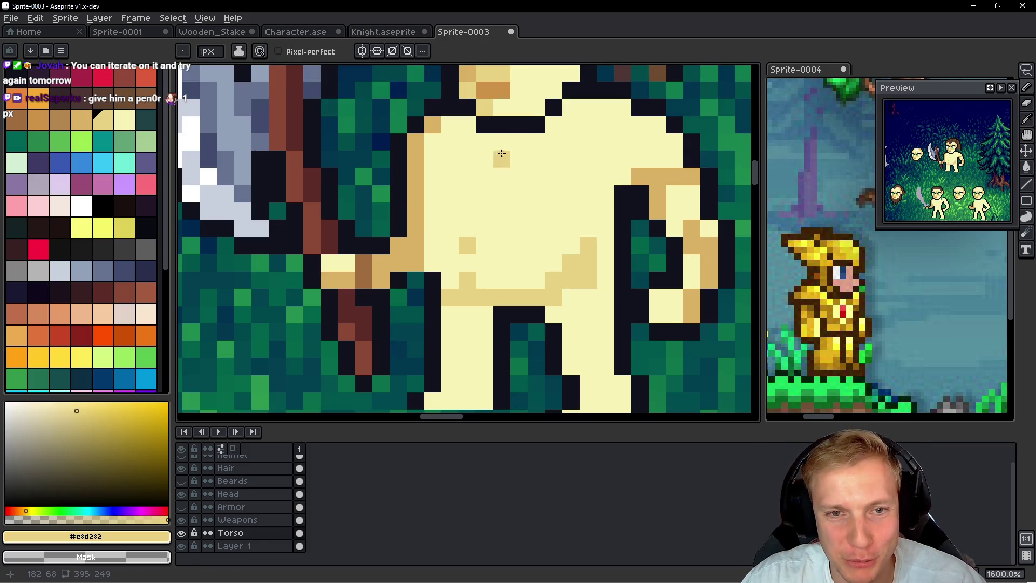
{"action": "mouse_move", "coordinate": [485, 159]}
{"action": "left_mouse_down"}
{"action": "mouse_move", "coordinate": [485, 194]}
{"action": "mouse_move", "coordinate": [537, 211]}
{"action": "left_mouse_up"}
{"action": "left_click_drag", "start_coordinate": [467, 210], "coordinate": [485, 210]}
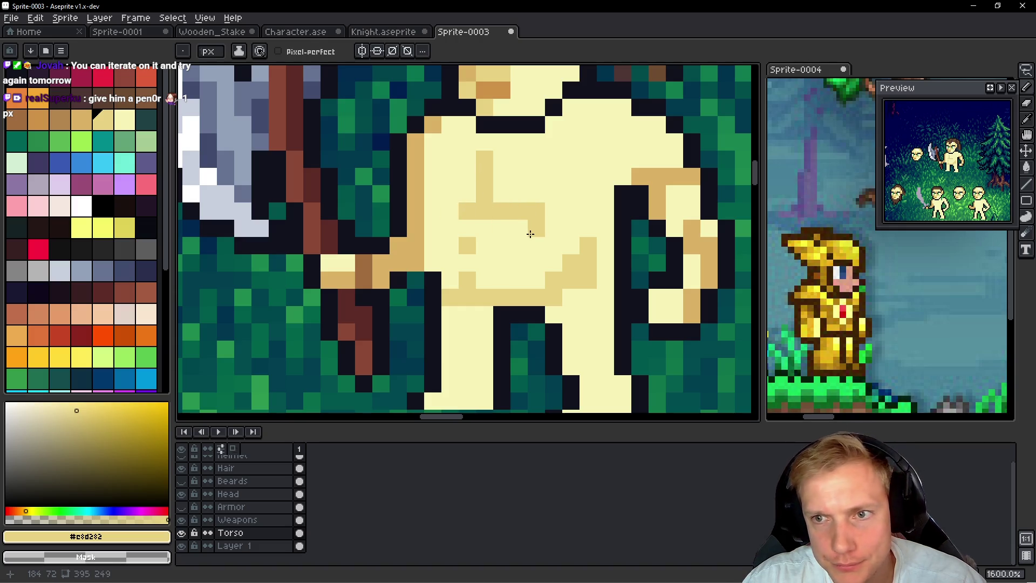
{"action": "left_click", "coordinate": [488, 221], "text": "alt"}
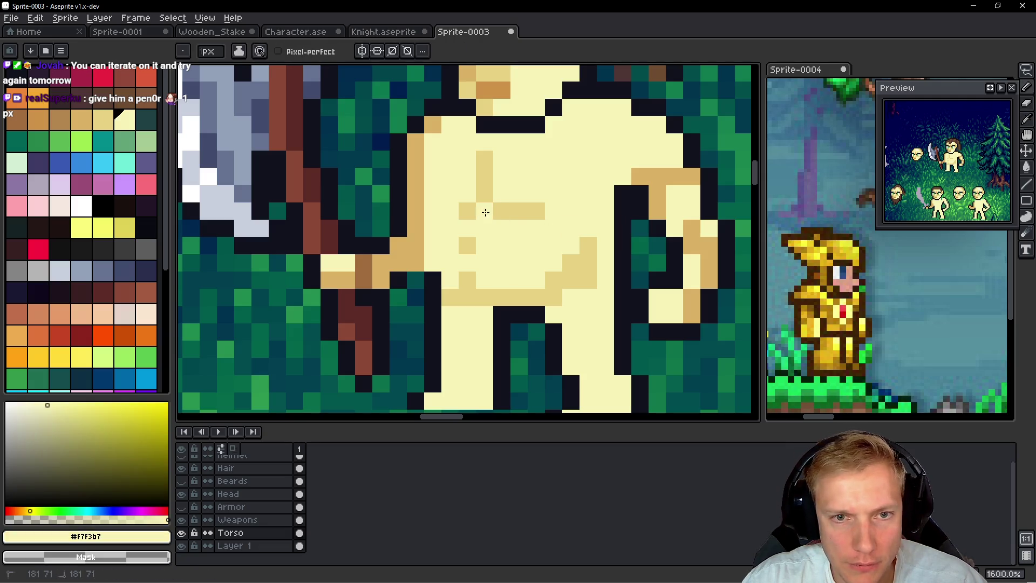
{"action": "left_click", "coordinate": [467, 211]}
{"action": "left_click", "coordinate": [502, 211], "text": "alt"}
{"action": "left_click", "coordinate": [450, 210]}
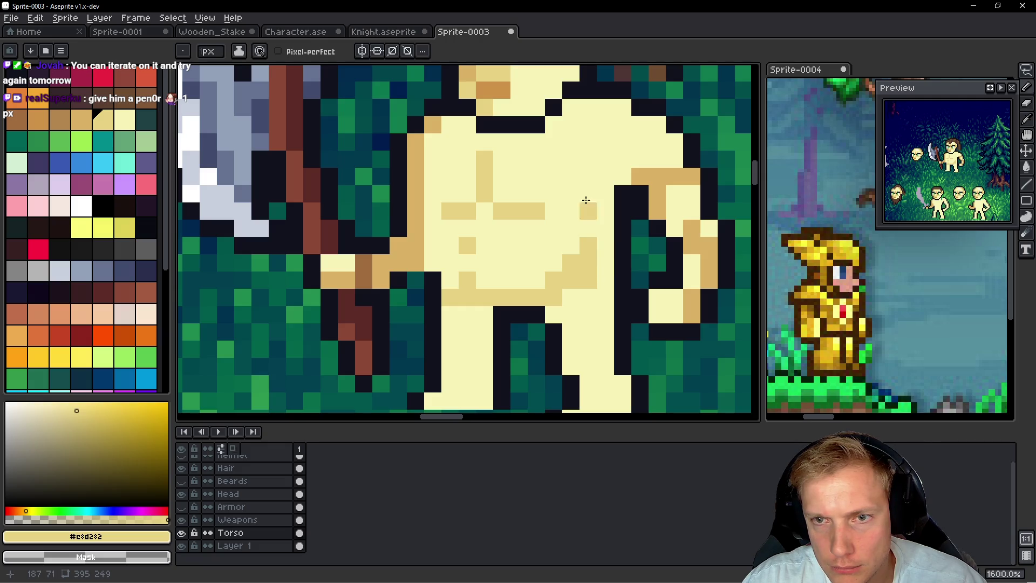
{"action": "left_click", "coordinate": [537, 164], "text": "alt"}
{"action": "mouse_move", "coordinate": [485, 157]}
{"action": "left_mouse_down"}
{"action": "mouse_move", "coordinate": [485, 210]}
{"action": "mouse_move", "coordinate": [536, 208]}
{"action": "left_mouse_up"}
{"action": "left_click", "coordinate": [468, 238], "text": "alt"}
{"action": "mouse_move", "coordinate": [467, 158]}
{"action": "left_mouse_down"}
{"action": "mouse_move", "coordinate": [467, 197]}
{"action": "mouse_move", "coordinate": [484, 194]}
{"action": "mouse_move", "coordinate": [502, 227]}
{"action": "left_mouse_up"}
{"action": "left_click", "coordinate": [519, 211]}
{"action": "left_click", "coordinate": [529, 210], "text": "alt"}
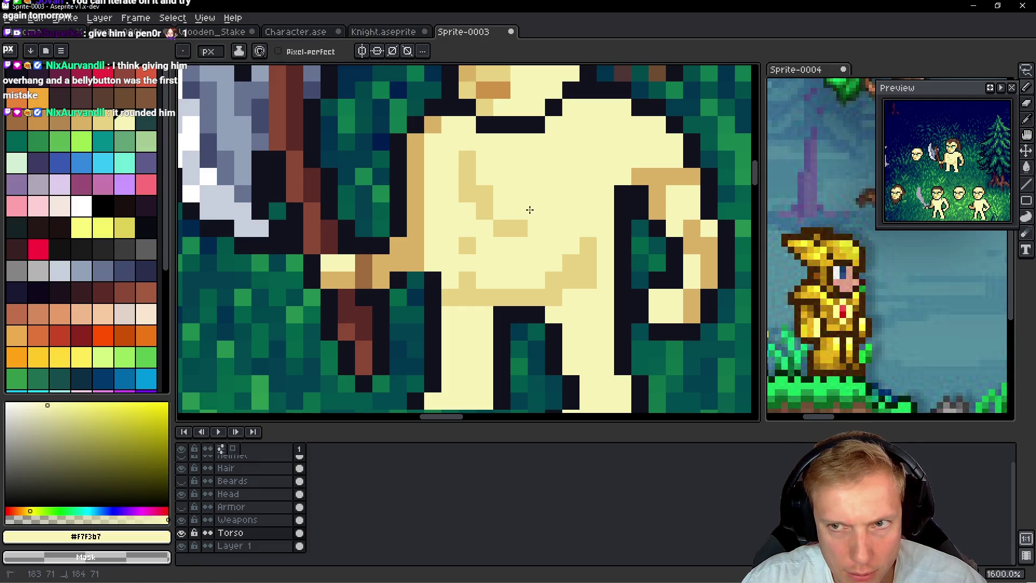
{"action": "key", "text": "ctrl+z"}
{"action": "key", "text": "ctrl+z"}
{"action": "key", "text": "ctrl+z"}
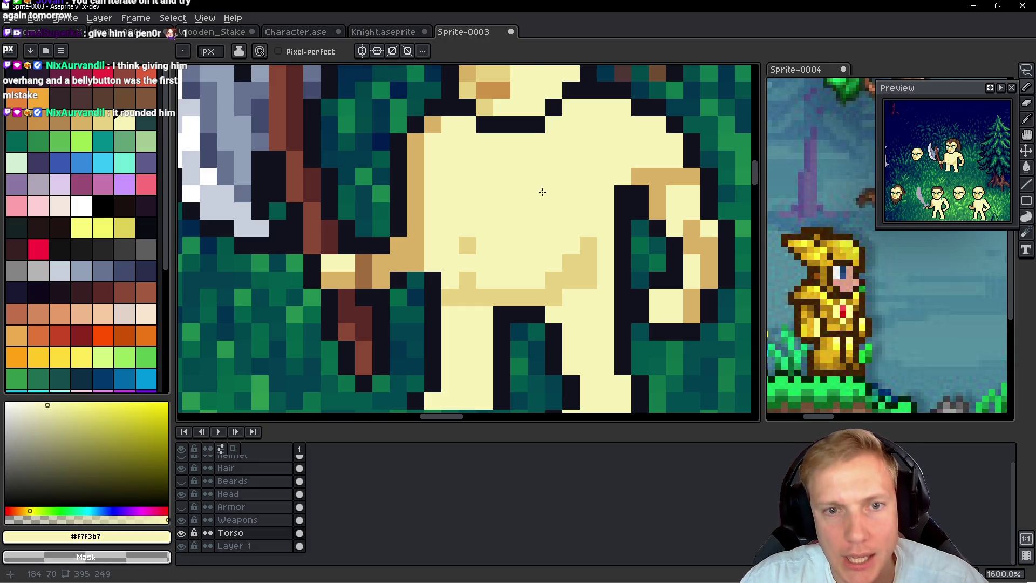
{"action": "scroll", "coordinate": [543, 186], "scroll_direction": "down", "scroll_amount": 5}
{"action": "scroll", "coordinate": [546, 178], "scroll_direction": "down", "scroll_amount": 1}
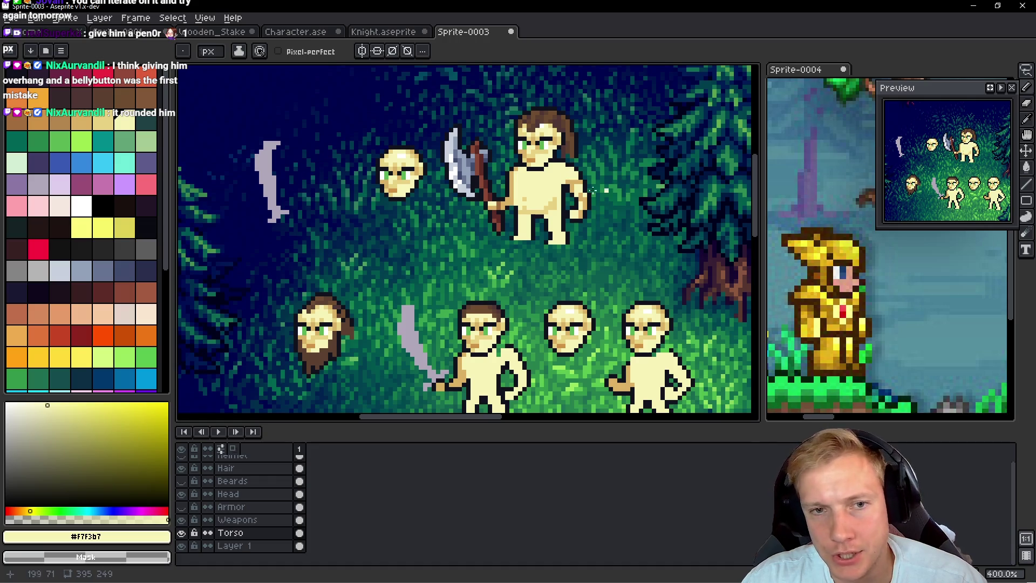
Step: Show the Armor layer again, make it active, and shift the right trouser leg one pixel left
{"action": "left_click", "coordinate": [182, 507]}
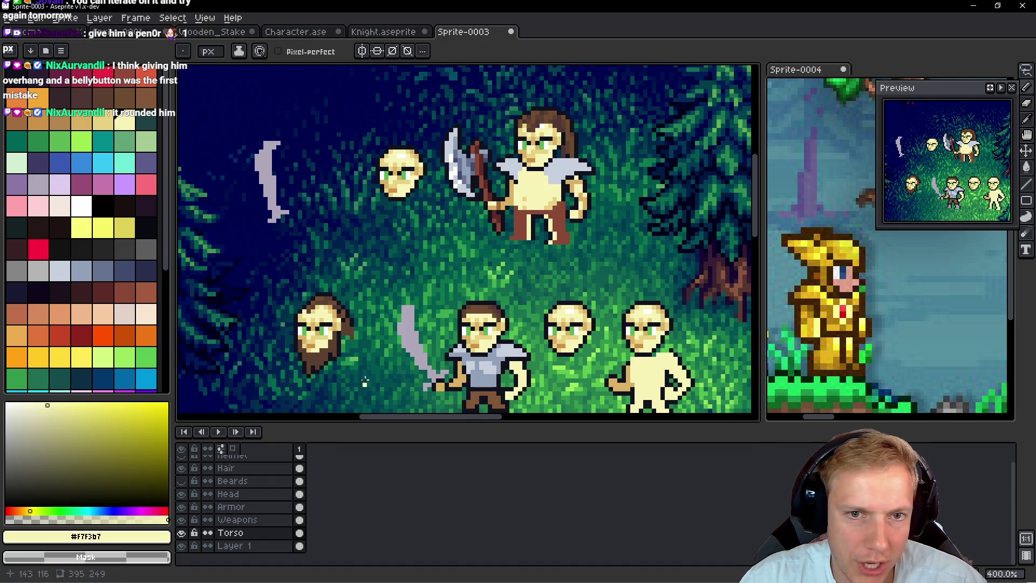
{"action": "scroll", "coordinate": [540, 216], "scroll_direction": "up", "scroll_amount": 5}
{"action": "left_click_drag", "start_coordinate": [593, 222], "coordinate": [569, 231]}
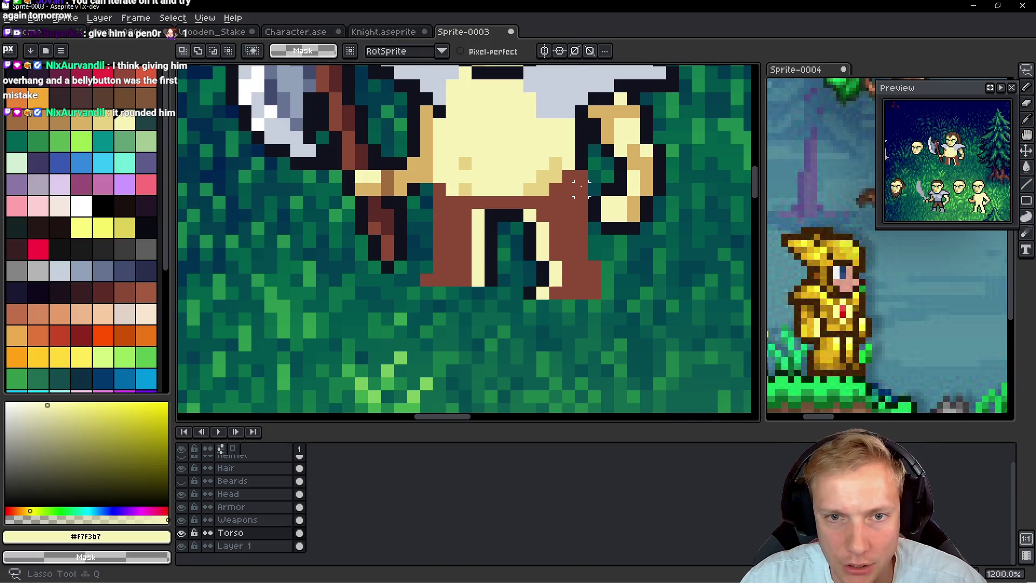
{"action": "left_click", "coordinate": [570, 203], "text": "ctrl"}
{"action": "key", "text": "m"}
{"action": "mouse_move", "coordinate": [594, 171]}
{"action": "left_mouse_down"}
{"action": "mouse_move", "coordinate": [520, 224]}
{"action": "mouse_move", "coordinate": [645, 341]}
{"action": "mouse_move", "coordinate": [667, 158]}
{"action": "left_mouse_up"}
{"action": "left_click_drag", "start_coordinate": [595, 274], "coordinate": [582, 273]}
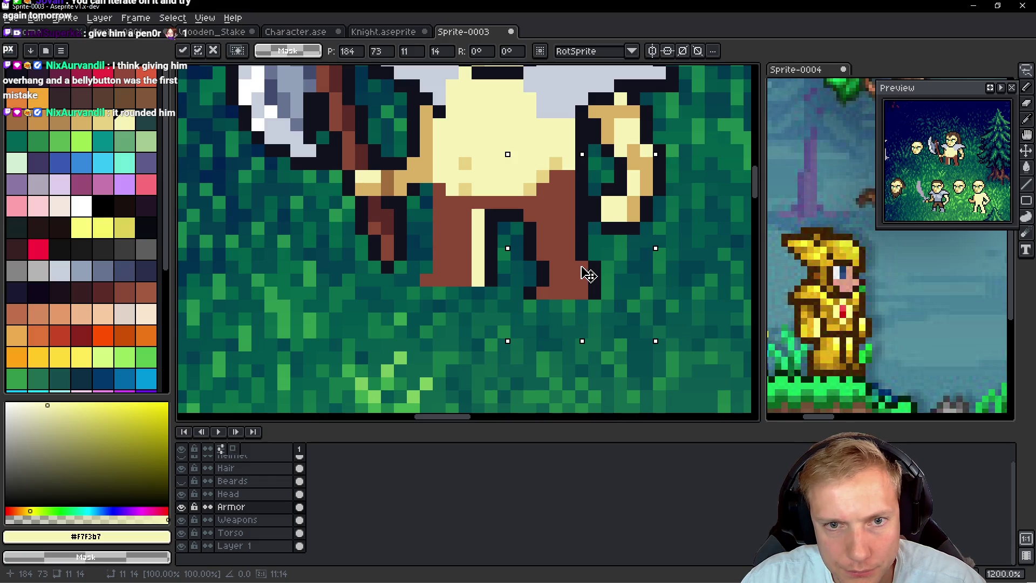
{"action": "key", "text": "b"}
Step: Nudge the lower trouser leg pixels into place with a freehand selection
{"action": "key", "text": "q"}
{"action": "mouse_move", "coordinate": [426, 184]}
{"action": "left_mouse_down"}
{"action": "mouse_move", "coordinate": [496, 296]}
{"action": "mouse_move", "coordinate": [507, 181]}
{"action": "left_mouse_up"}
{"action": "left_click_drag", "start_coordinate": [463, 243], "coordinate": [470, 251]}
{"action": "key", "text": "b"}
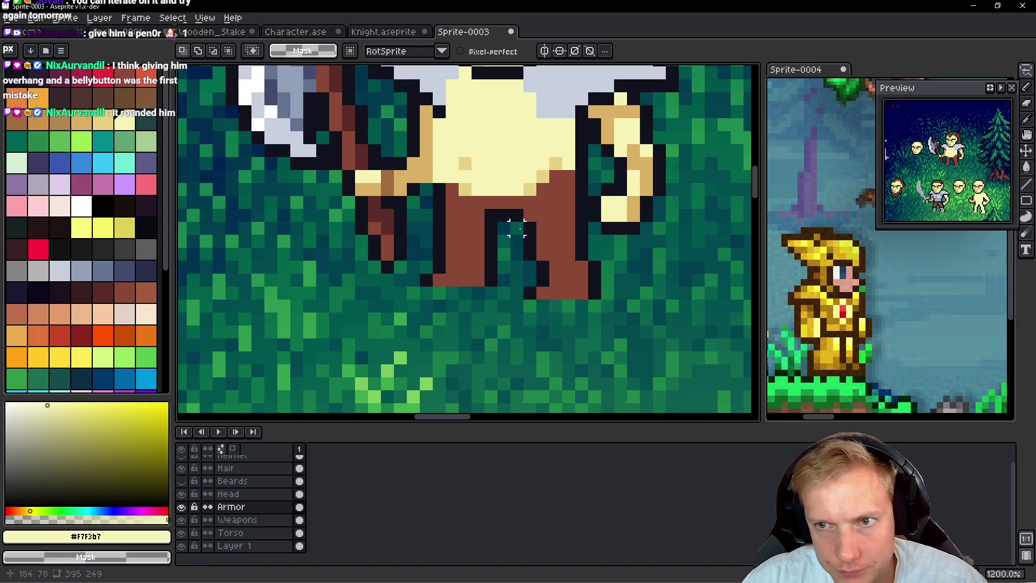
Step: Extend the brown trousers up over the belly to just below the chest
{"action": "scroll", "coordinate": [536, 228], "scroll_direction": "down", "scroll_amount": 3}
{"action": "scroll", "coordinate": [566, 232], "scroll_direction": "up", "scroll_amount": 4}
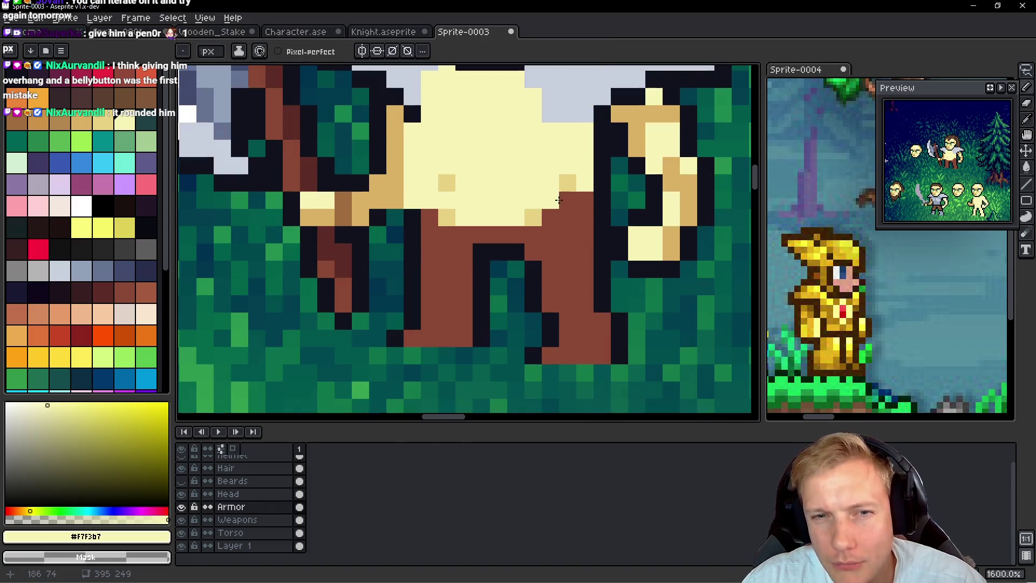
{"action": "left_click", "coordinate": [566, 232], "text": "alt"}
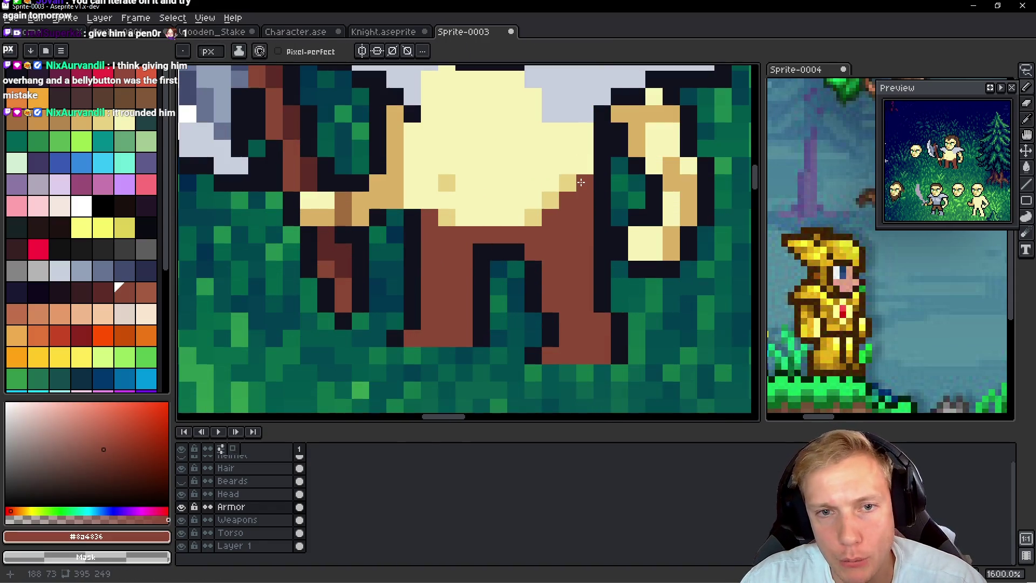
{"action": "left_click", "coordinate": [561, 131]}
{"action": "mouse_move", "coordinate": [562, 131]}
{"action": "left_mouse_down"}
{"action": "mouse_move", "coordinate": [548, 200]}
{"action": "mouse_move", "coordinate": [583, 183]}
{"action": "mouse_move", "coordinate": [541, 204]}
{"action": "mouse_move", "coordinate": [486, 200]}
{"action": "mouse_move", "coordinate": [496, 184]}
{"action": "mouse_move", "coordinate": [452, 199]}
{"action": "left_mouse_up"}
{"action": "key", "text": "ctrl+z"}
{"action": "key", "text": "ctrl+z"}
{"action": "key", "text": "ctrl+z"}
{"action": "left_click", "coordinate": [442, 202]}
{"action": "mouse_move", "coordinate": [412, 131]}
{"action": "left_mouse_down"}
{"action": "mouse_move", "coordinate": [419, 187]}
{"action": "mouse_move", "coordinate": [451, 216]}
{"action": "mouse_move", "coordinate": [561, 217]}
{"action": "left_mouse_up"}
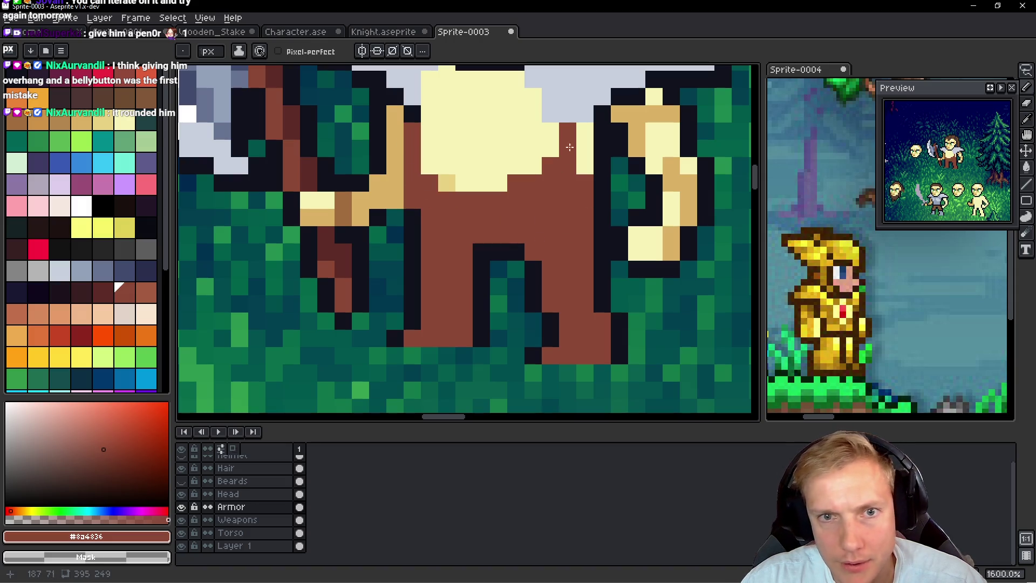
{"action": "left_click_drag", "start_coordinate": [561, 148], "coordinate": [550, 130]}
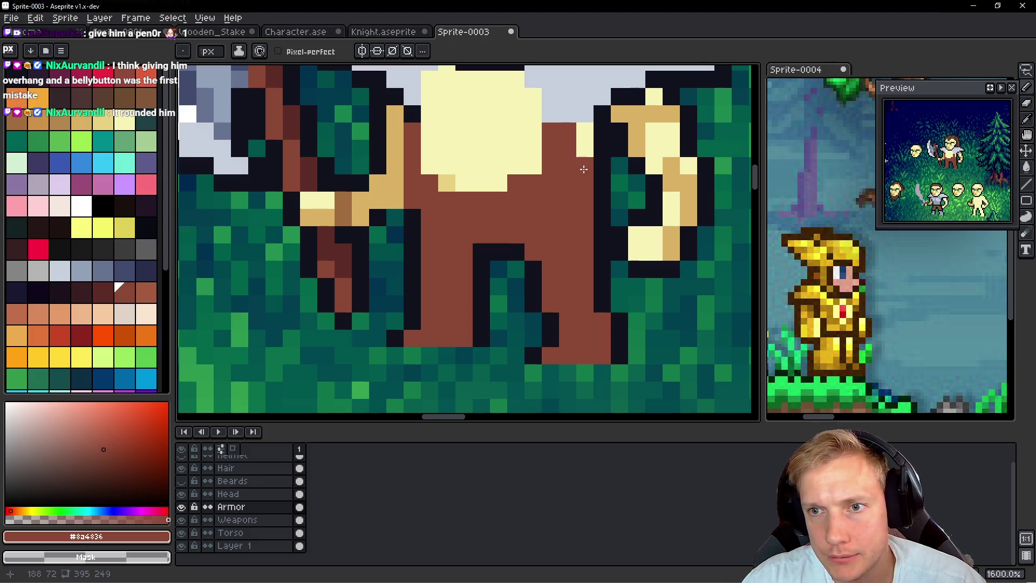
{"action": "scroll", "coordinate": [583, 169], "scroll_direction": "down", "scroll_amount": 6}
{"action": "scroll", "coordinate": [573, 154], "scroll_direction": "up", "scroll_amount": 5}
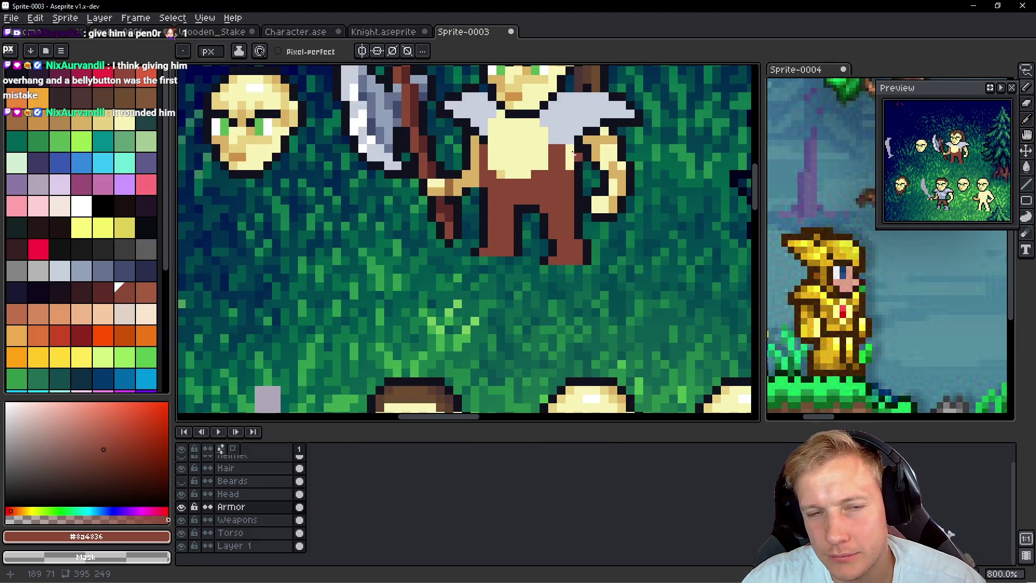
{"action": "scroll", "coordinate": [548, 151], "scroll_direction": "up", "scroll_amount": 2}
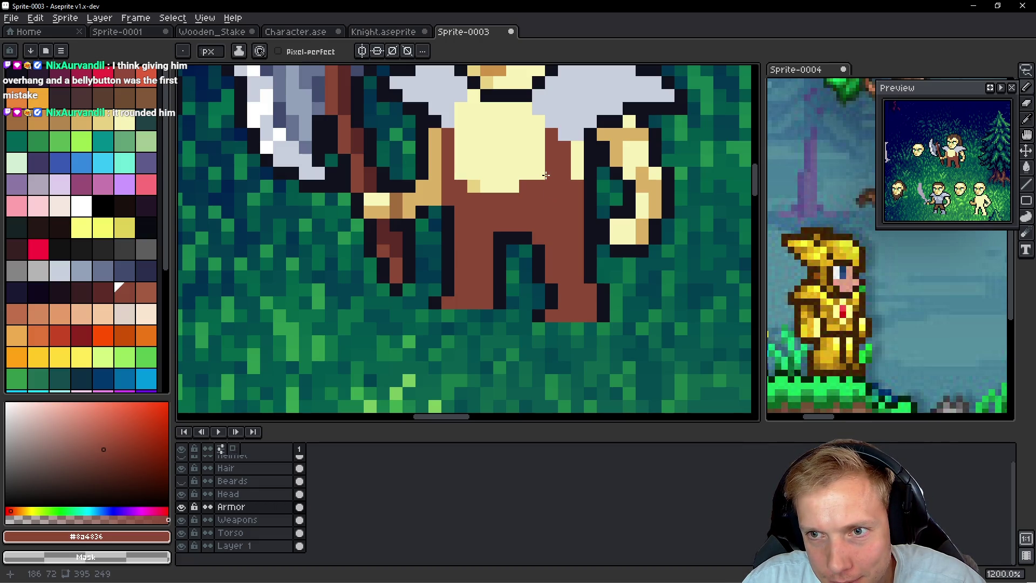
Step: Draw a dark outline-coloured belt line across the viking's waist
{"action": "scroll", "coordinate": [546, 174], "scroll_direction": "down", "scroll_amount": 5}
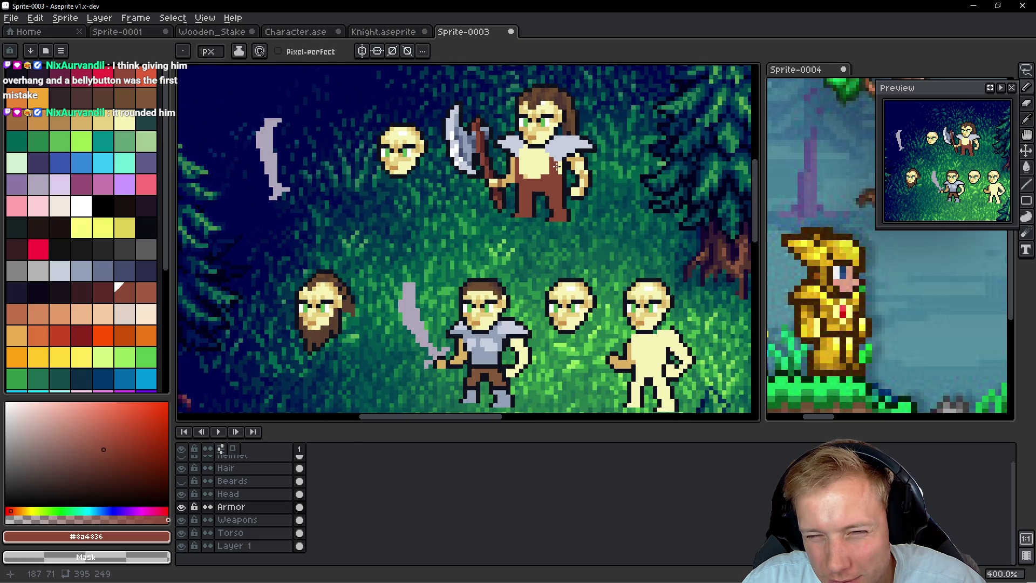
{"action": "scroll", "coordinate": [557, 168], "scroll_direction": "up", "scroll_amount": 3}
{"action": "scroll", "coordinate": [540, 174], "scroll_direction": "up", "scroll_amount": 1}
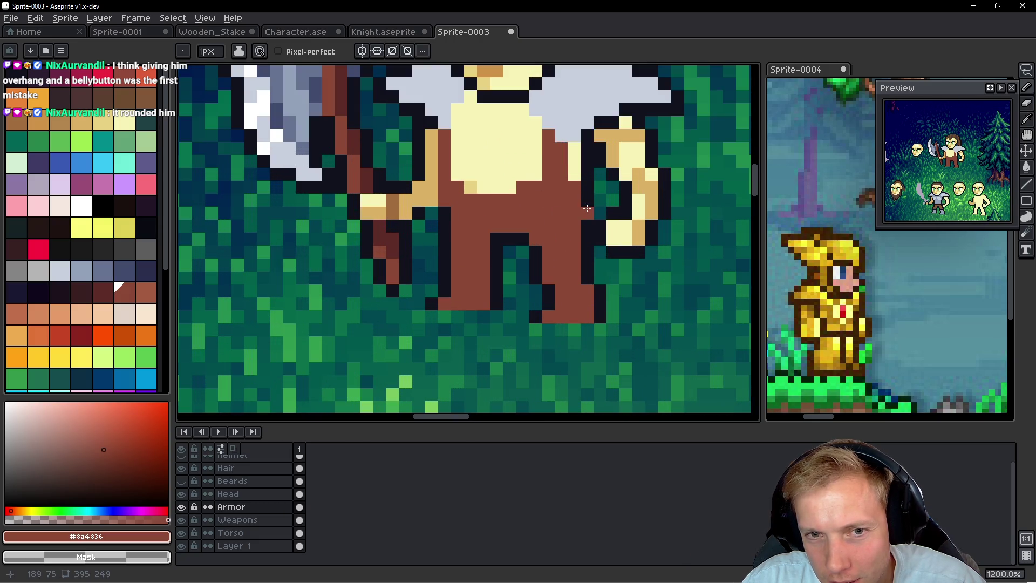
{"action": "left_click", "coordinate": [590, 194], "text": "alt"}
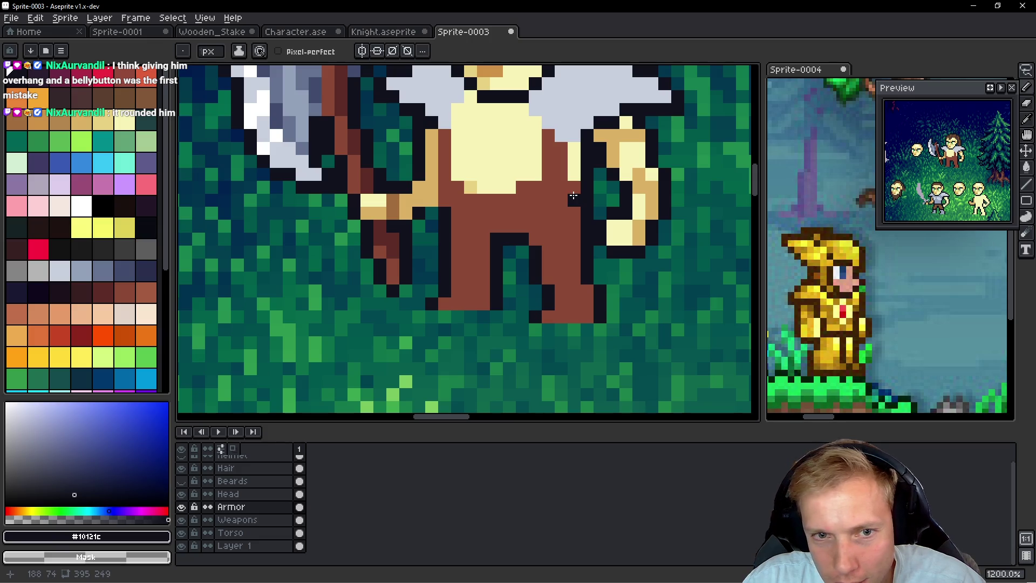
{"action": "left_click_drag", "start_coordinate": [569, 196], "coordinate": [534, 197]}
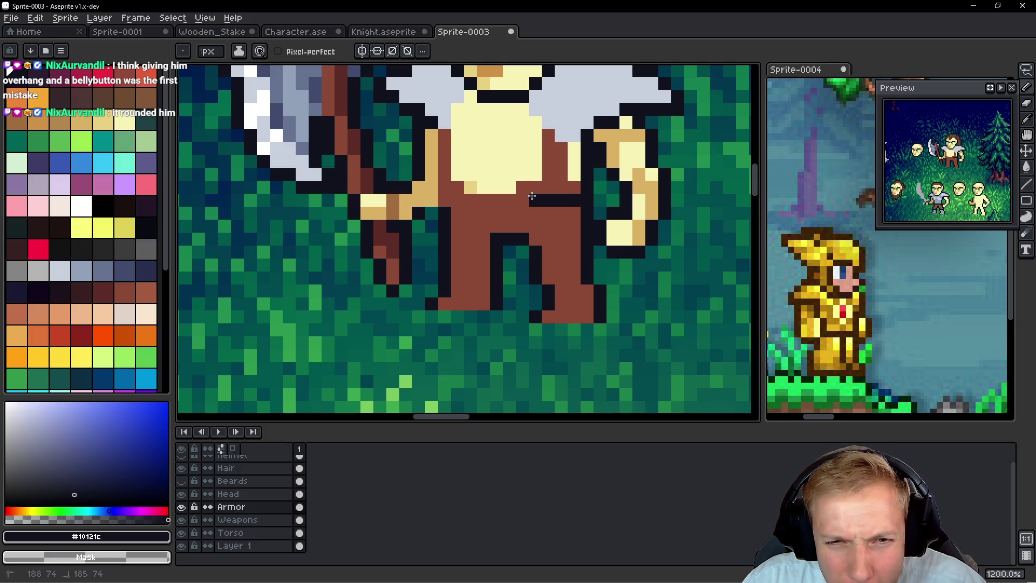
{"action": "mouse_move", "coordinate": [531, 208]}
{"action": "left_mouse_down"}
{"action": "mouse_move", "coordinate": [469, 211]}
{"action": "mouse_move", "coordinate": [444, 201]}
{"action": "left_mouse_up"}
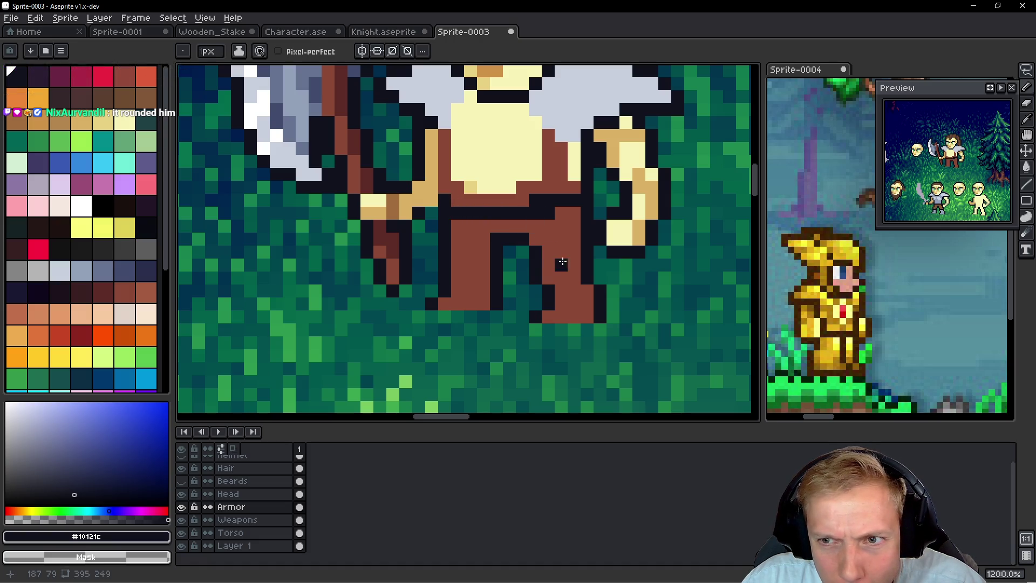
Step: Paint both lower legs in the shoulder-pad grey to form boots
{"action": "left_click", "coordinate": [537, 195], "text": "alt"}
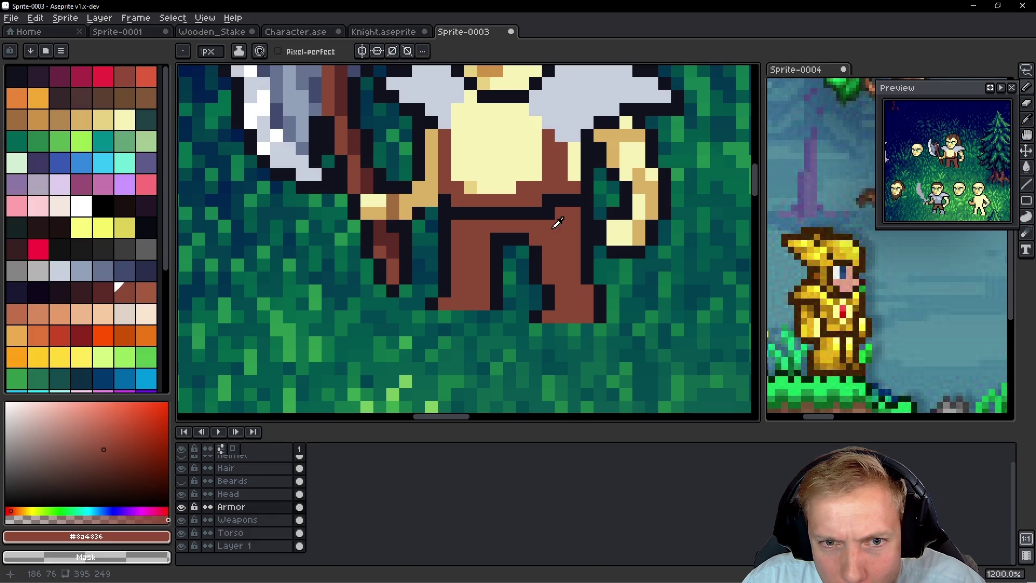
{"action": "key", "text": "alt"}
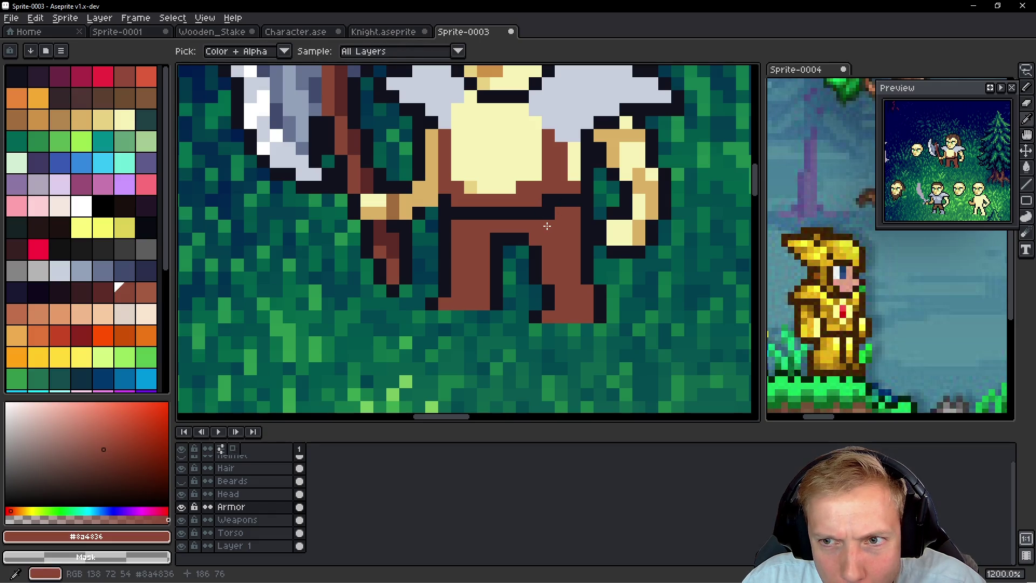
{"action": "scroll", "coordinate": [543, 248], "scroll_direction": "down", "scroll_amount": 1}
{"action": "scroll", "coordinate": [544, 248], "scroll_direction": "up", "scroll_amount": 3}
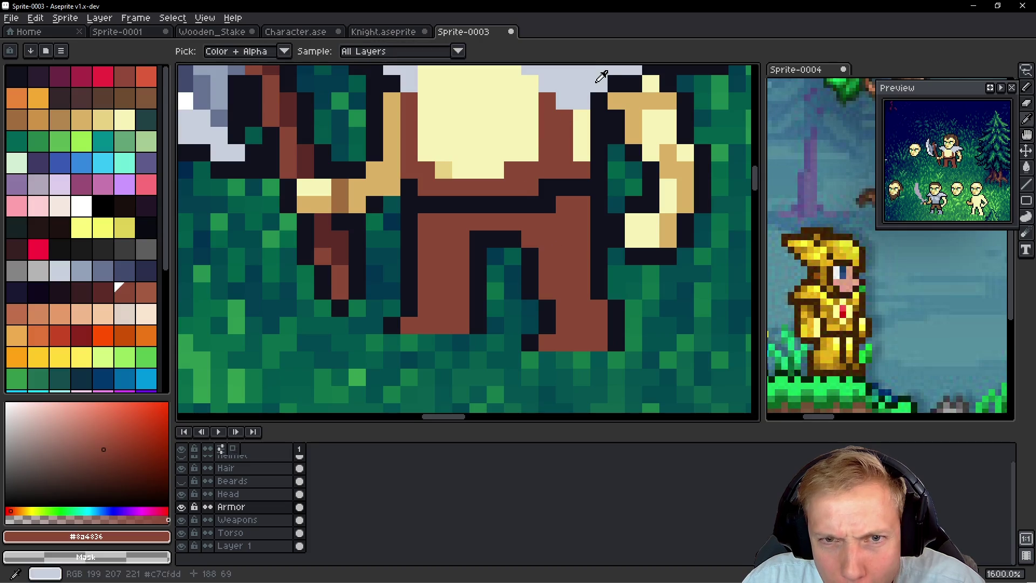
{"action": "left_click", "coordinate": [585, 80], "text": "alt"}
{"action": "mouse_move", "coordinate": [546, 273]}
{"action": "left_mouse_down"}
{"action": "mouse_move", "coordinate": [584, 307]}
{"action": "mouse_move", "coordinate": [580, 340]}
{"action": "mouse_move", "coordinate": [548, 343]}
{"action": "left_mouse_up"}
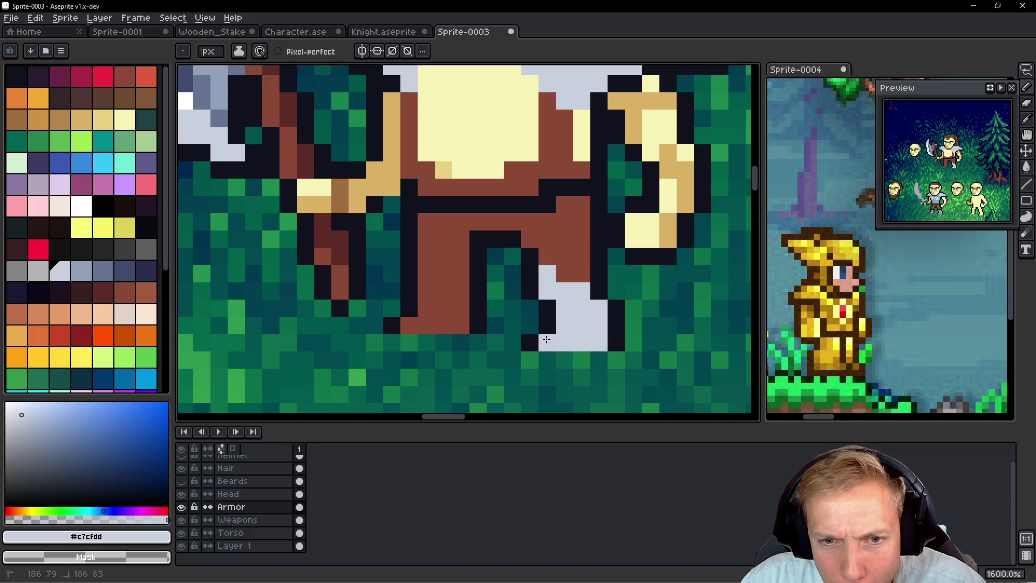
{"action": "left_click", "coordinate": [427, 273]}
{"action": "mouse_move", "coordinate": [428, 290]}
{"action": "left_mouse_down"}
{"action": "mouse_move", "coordinate": [459, 294]}
{"action": "mouse_move", "coordinate": [427, 304]}
{"action": "mouse_move", "coordinate": [454, 323]}
{"action": "mouse_move", "coordinate": [412, 326]}
{"action": "left_mouse_up"}
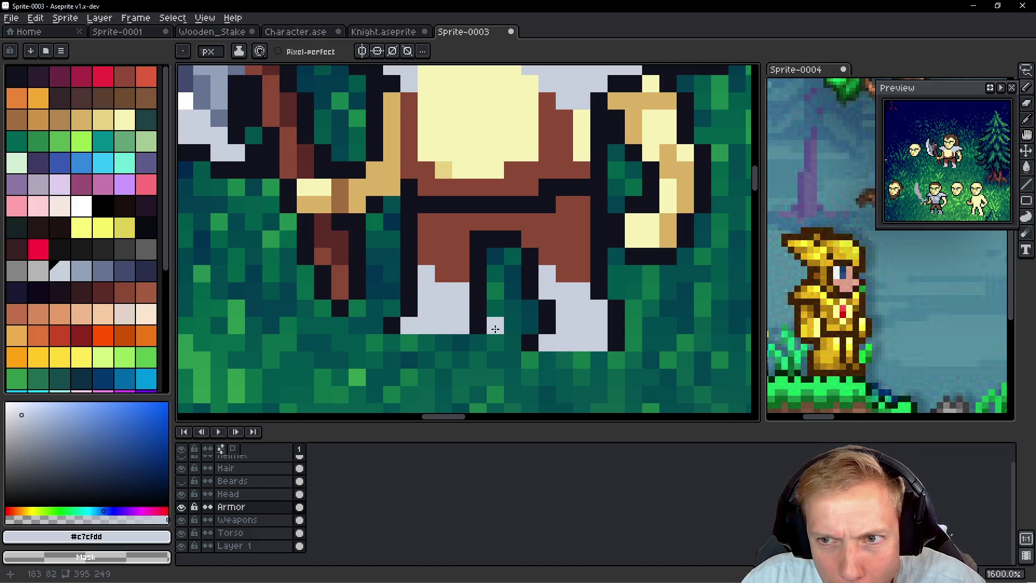
{"action": "scroll", "coordinate": [576, 262], "scroll_direction": "down", "scroll_amount": 8}
{"action": "scroll", "coordinate": [576, 263], "scroll_direction": "up", "scroll_amount": 2}
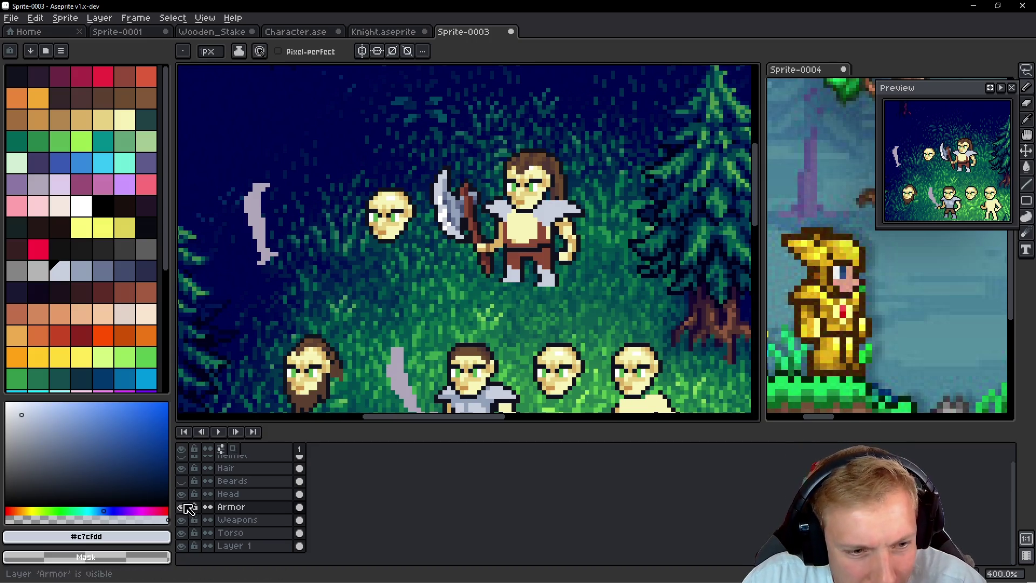
Step: Make the Beards layer visible and pan across the scene to review the bearded characters
{"action": "left_click", "coordinate": [181, 480]}
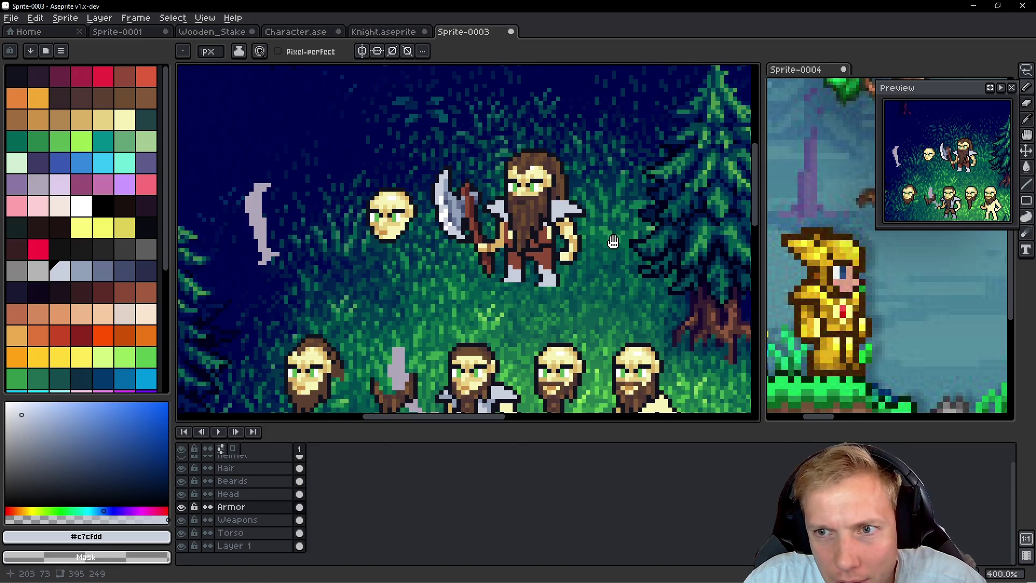
{"action": "scroll", "coordinate": [604, 248], "scroll_direction": "left", "scroll_amount": 1}
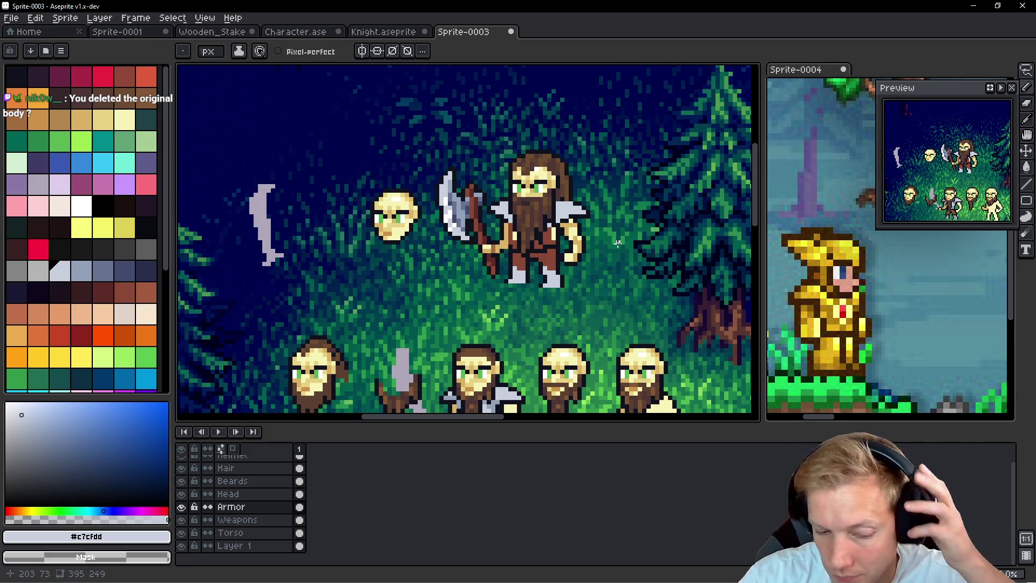
{"action": "mouse_move", "coordinate": [613, 206]}
{"action": "left_mouse_down"}
{"action": "mouse_move", "coordinate": [627, 209]}
{"action": "mouse_move", "coordinate": [576, 218]}
{"action": "left_mouse_up"}
{"action": "scroll", "coordinate": [566, 236], "scroll_direction": "down", "scroll_amount": 2}
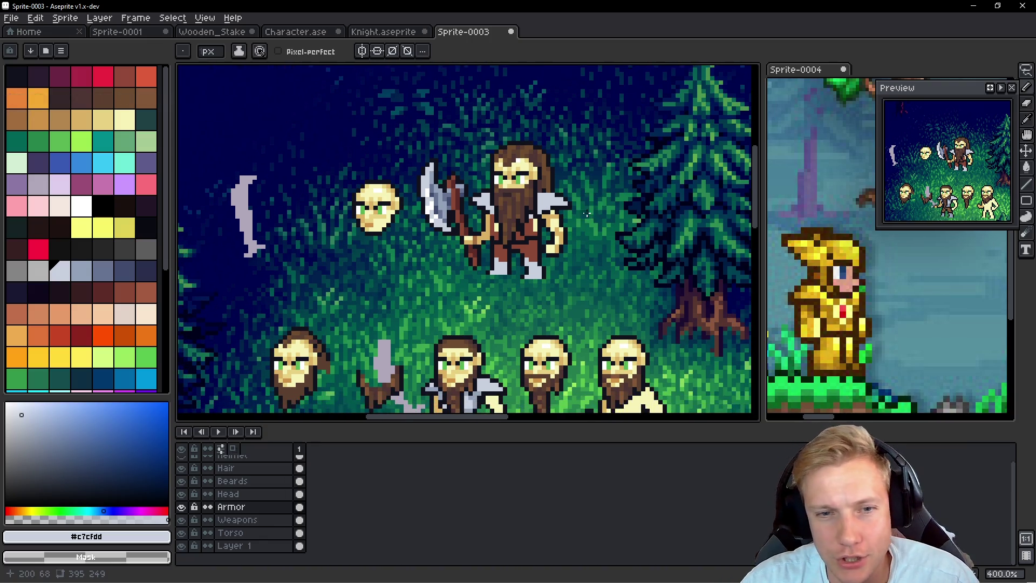
{"action": "scroll", "coordinate": [594, 209], "scroll_direction": "up", "scroll_amount": 2}
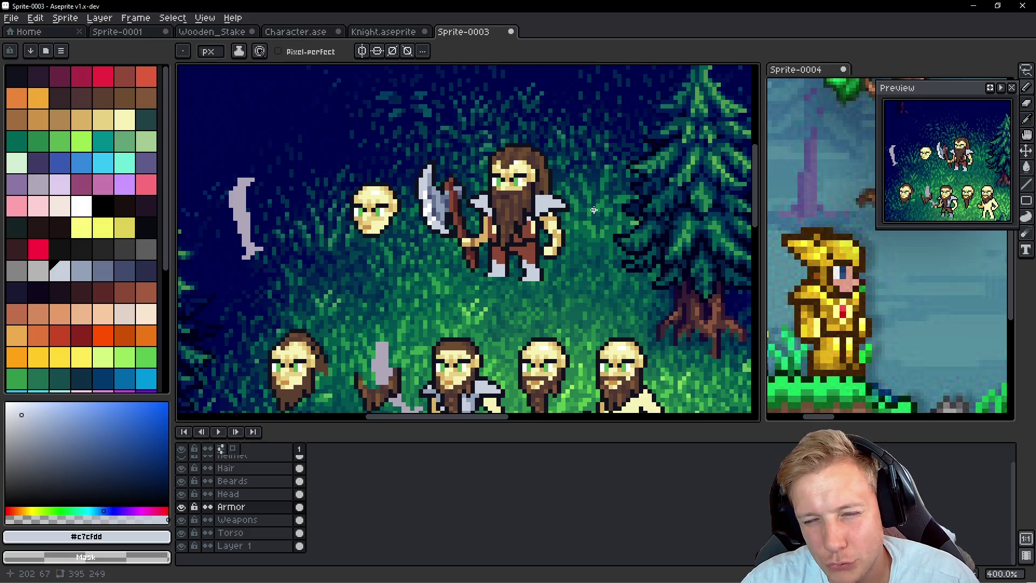
{"action": "key", "text": "alt"}
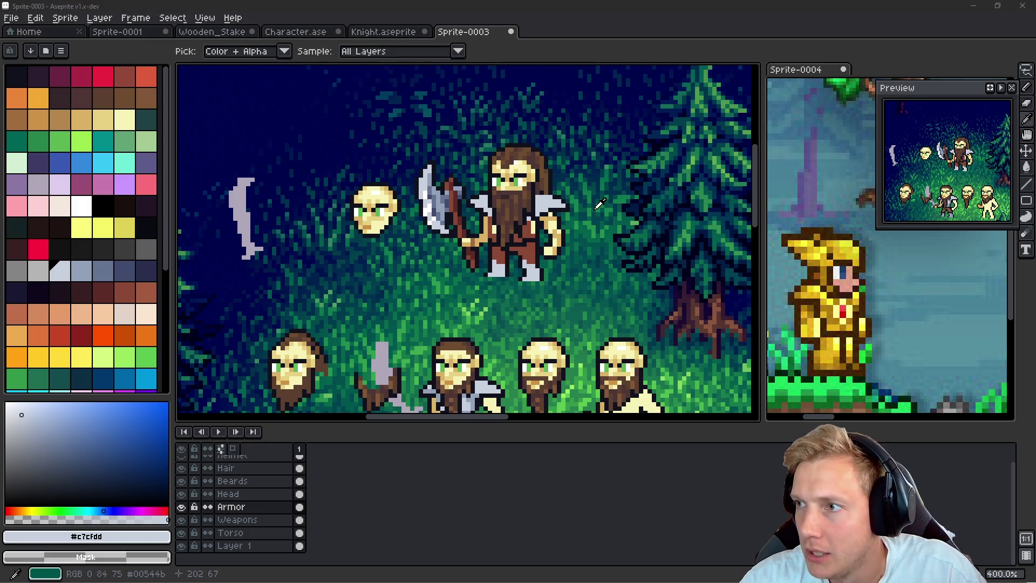
{"action": "key", "text": "alt+Tab"}
Step: Search Google Images for 'viking armor' and scroll through the results
{"action": "key", "text": "slash"}
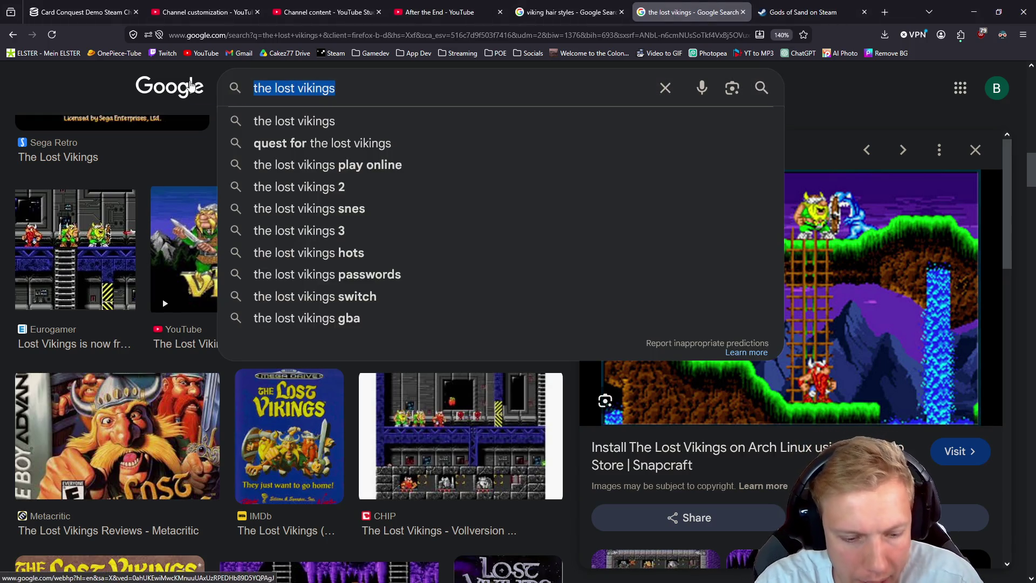
{"action": "type", "text": "viking armor"}
{"action": "key", "text": "Return"}
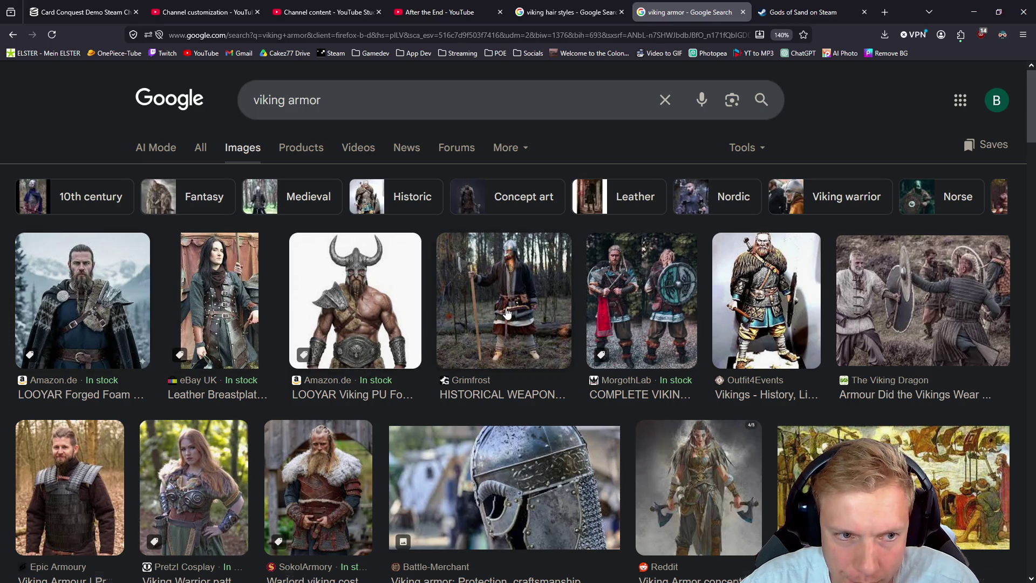
{"action": "scroll", "coordinate": [506, 312], "scroll_direction": "down", "scroll_amount": 3}
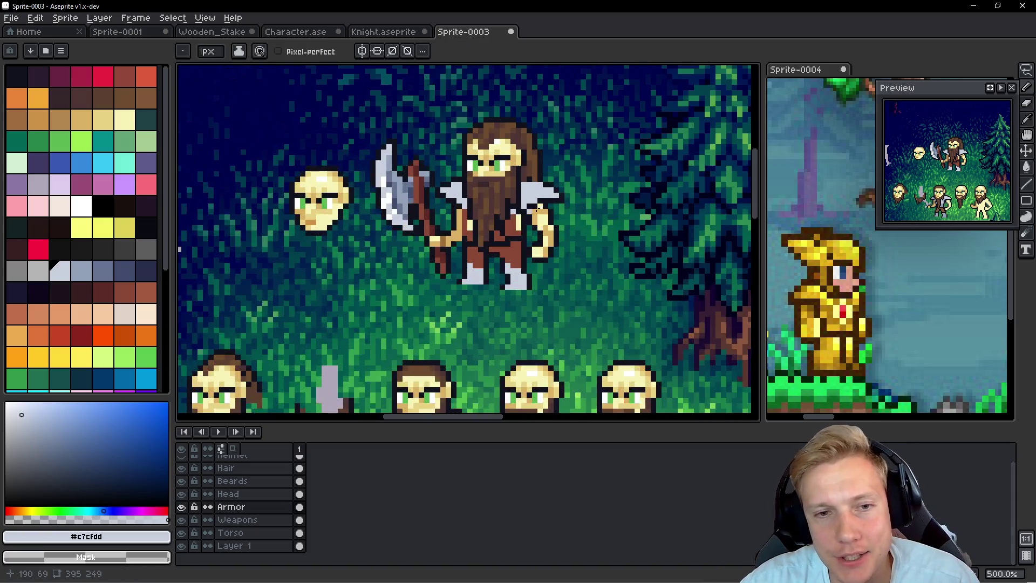
Step: Compare the sprite against the viking armor references and make the Armor layer active
{"action": "scroll", "coordinate": [486, 222], "scroll_direction": "down", "scroll_amount": 1}
{"action": "scroll", "coordinate": [508, 220], "scroll_direction": "up", "scroll_amount": 1}
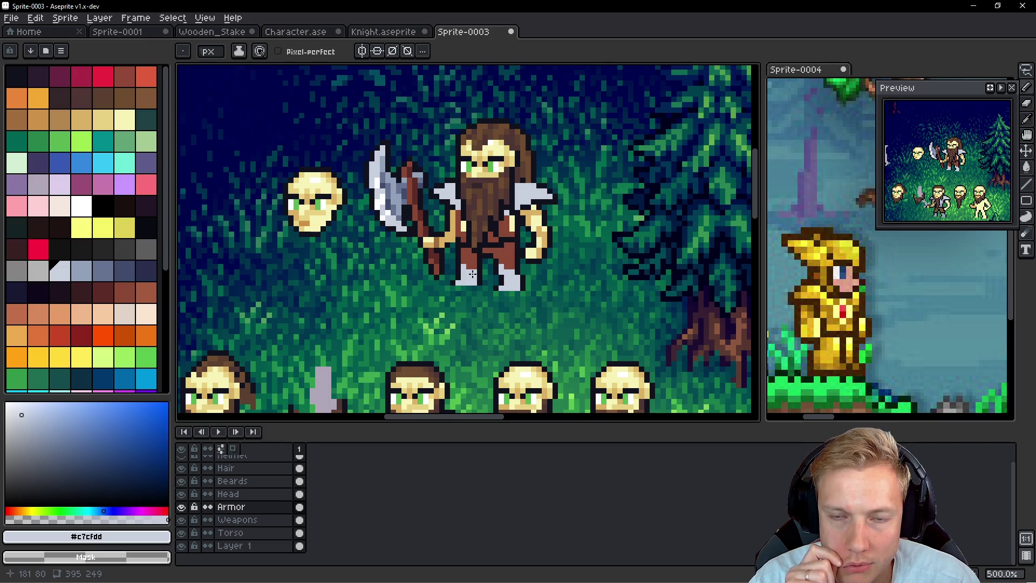
{"action": "key", "text": "alt+Down"}
{"action": "key", "text": "alt+Down"}
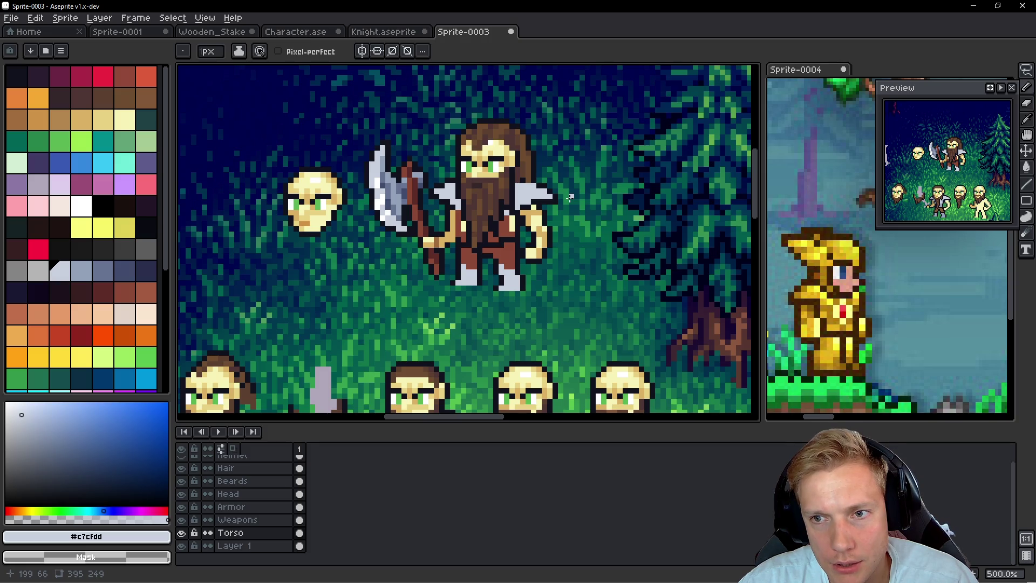
{"action": "key", "text": "alt+Tab"}
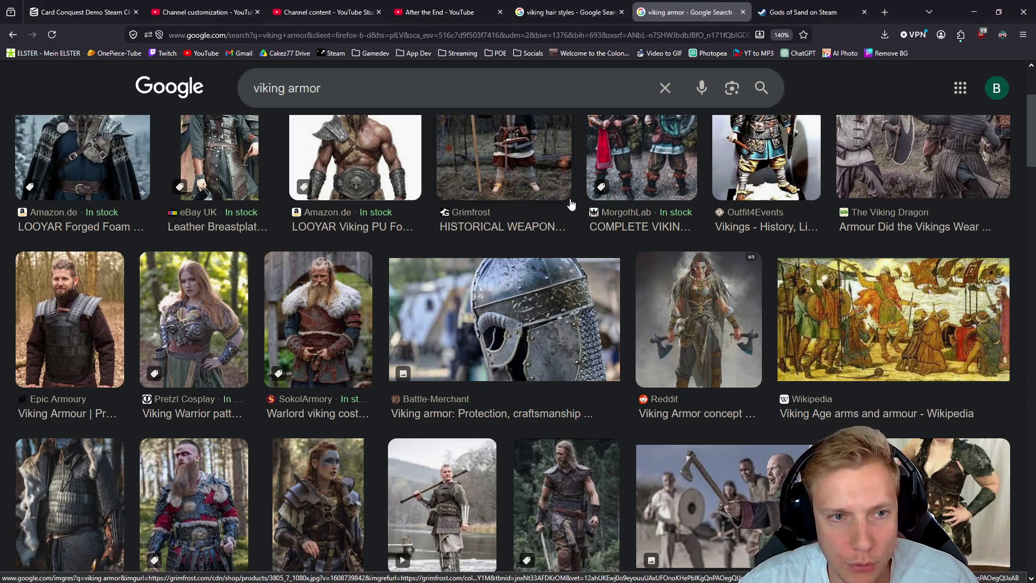
{"action": "key", "text": "alt+Tab"}
{"action": "scroll", "coordinate": [443, 223], "scroll_direction": "up", "scroll_amount": 2}
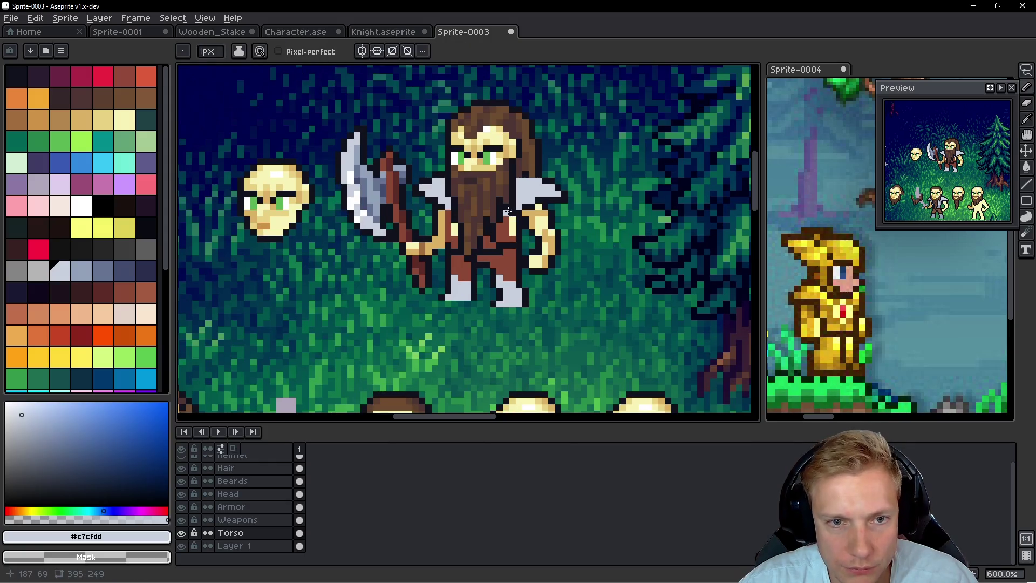
{"action": "left_click", "coordinate": [443, 223], "text": "ctrl"}
{"action": "left_click", "coordinate": [443, 223], "text": "ctrl"}
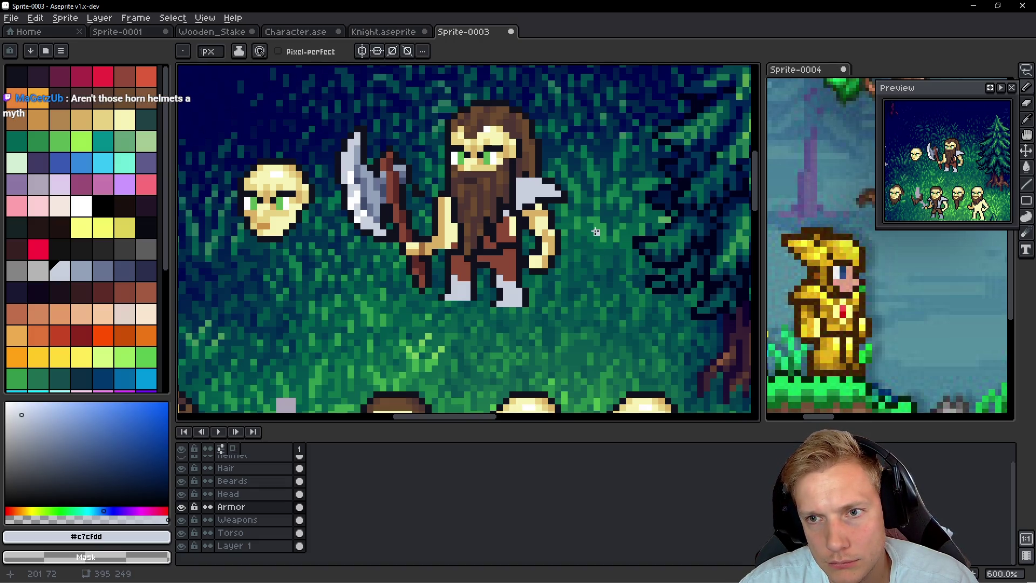
Step: Lasso the bearded viking and his axe with a freehand selection
{"action": "scroll", "coordinate": [595, 232], "scroll_direction": "down", "scroll_amount": 2}
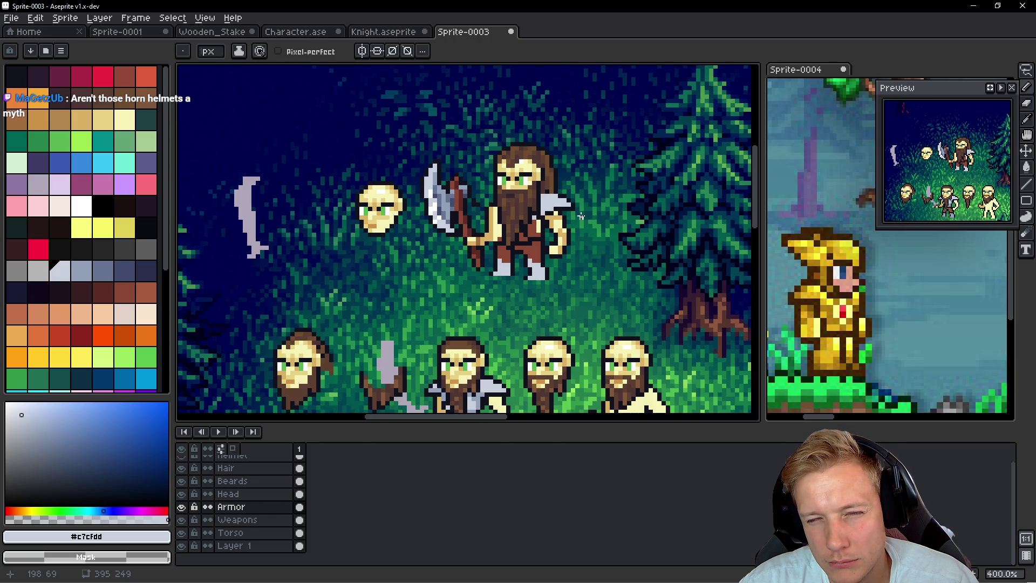
{"action": "scroll", "coordinate": [580, 215], "scroll_direction": "up", "scroll_amount": 1}
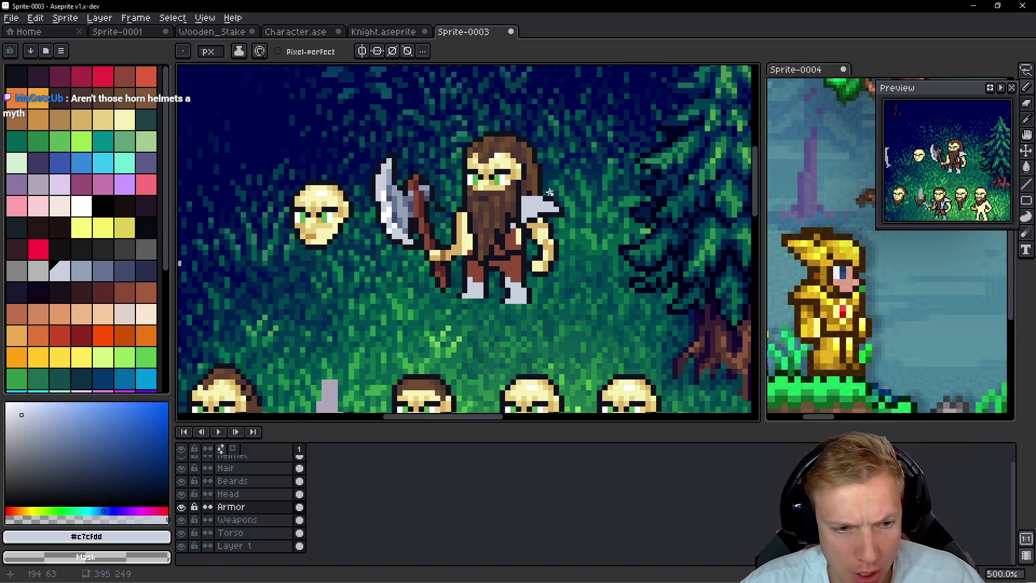
{"action": "key", "text": "q"}
{"action": "mouse_move", "coordinate": [582, 172]}
{"action": "left_mouse_down"}
{"action": "mouse_move", "coordinate": [405, 113]}
{"action": "mouse_move", "coordinate": [370, 186]}
{"action": "mouse_move", "coordinate": [599, 291]}
{"action": "mouse_move", "coordinate": [580, 114]}
{"action": "left_mouse_up"}
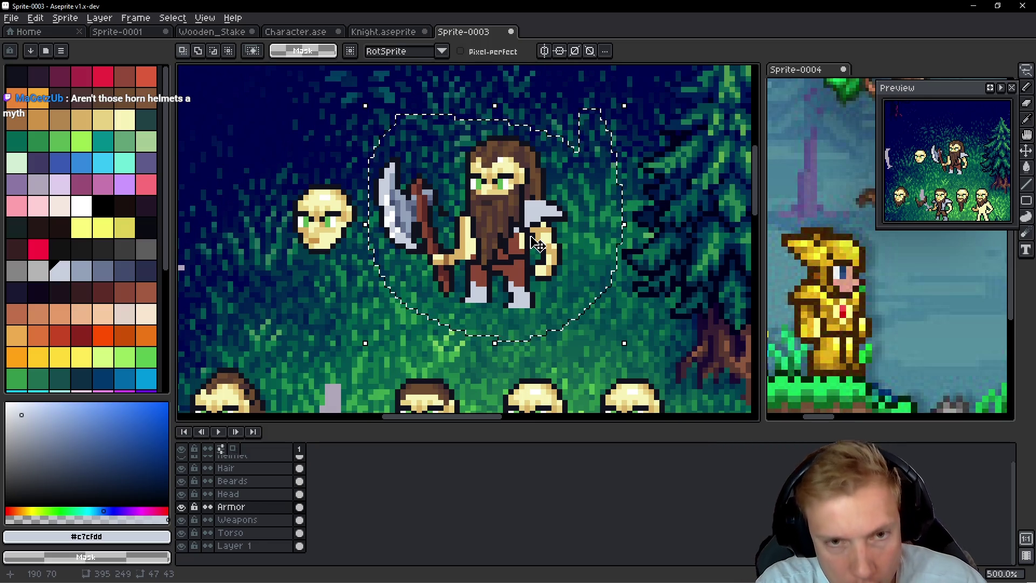
Step: Copy the selected viking into a new 47×43 sprite
{"action": "key", "text": "ctrl+c"}
{"action": "key", "text": "ctrl+n"}
{"action": "key", "text": "Return"}
{"action": "key", "text": "ctrl+v"}
{"action": "key", "text": "Return"}
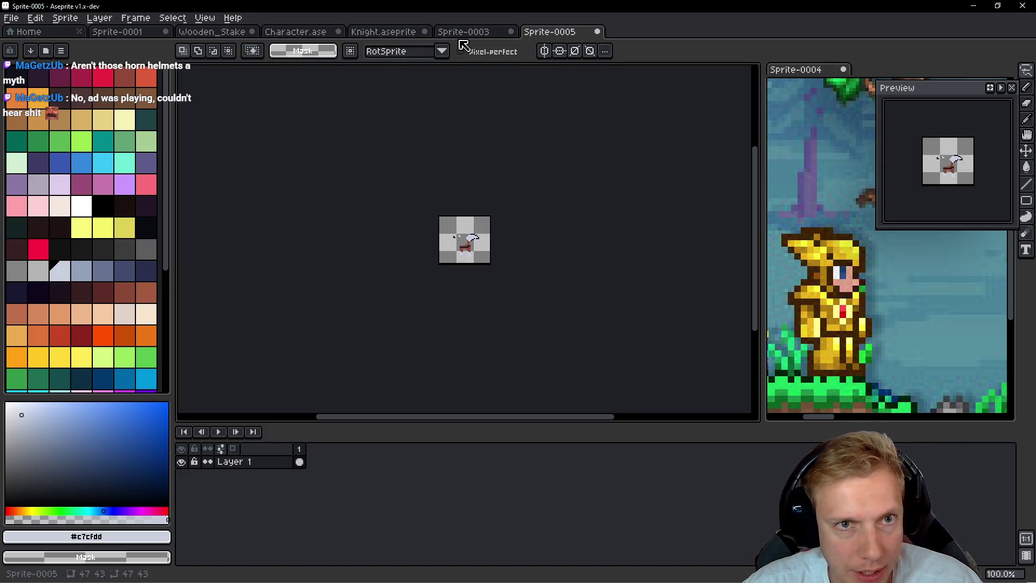
Step: Paste the axe from the Weapons layer onto a new layer named weapon
{"action": "left_click", "coordinate": [470, 33]}
{"action": "left_click", "coordinate": [561, 239], "text": "ctrl"}
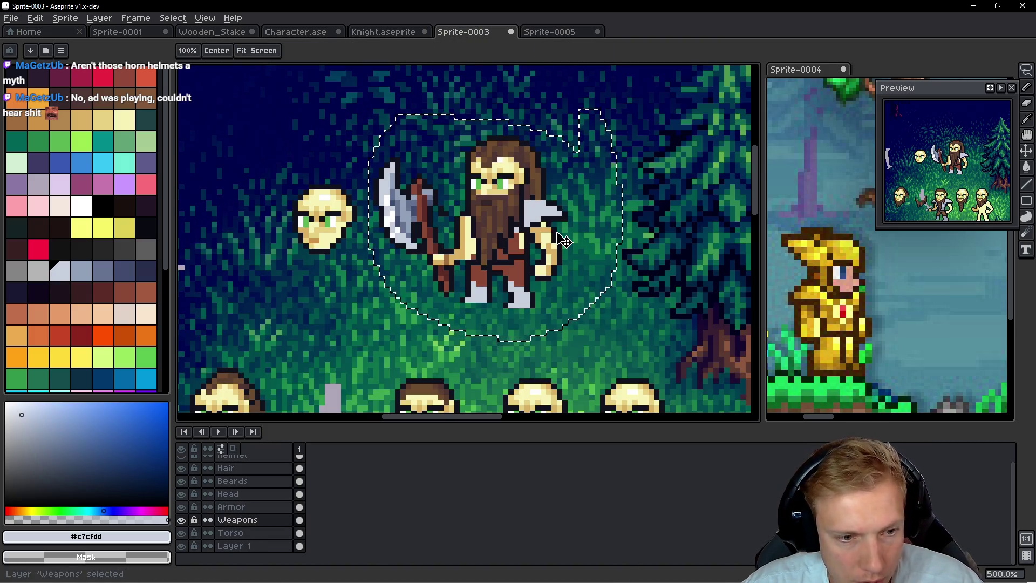
{"action": "left_click", "coordinate": [567, 33]}
{"action": "key", "text": "ctrl+v"}
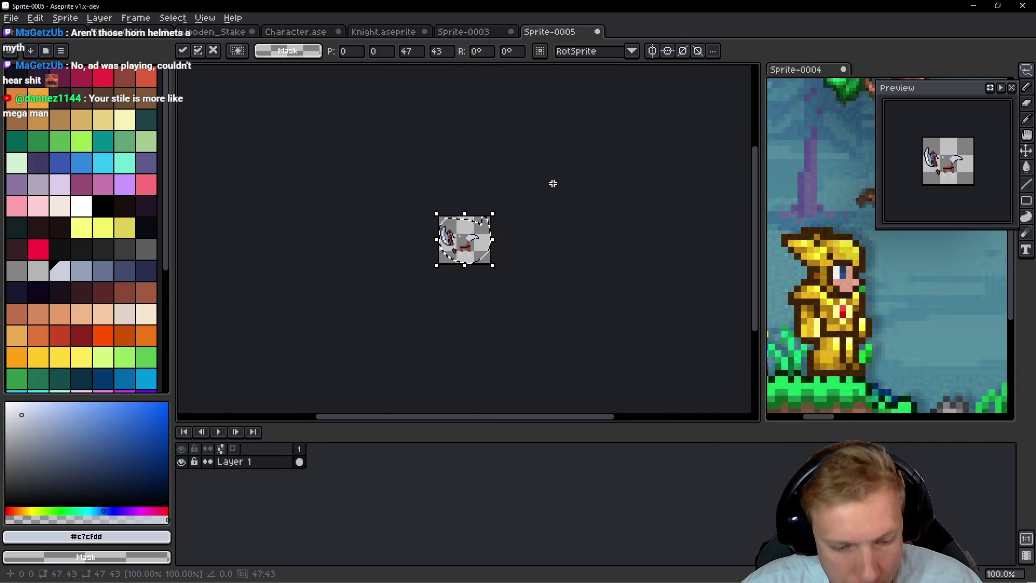
{"action": "key", "text": "shift+n"}
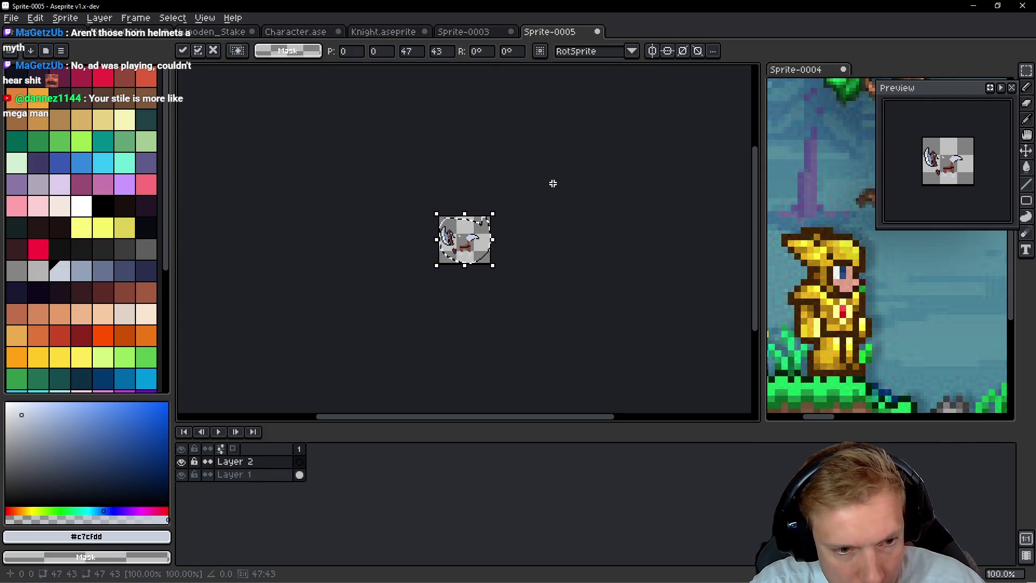
{"action": "key", "text": "Return"}
{"action": "key", "text": "shift+p"}
{"action": "type", "text": "wea"}
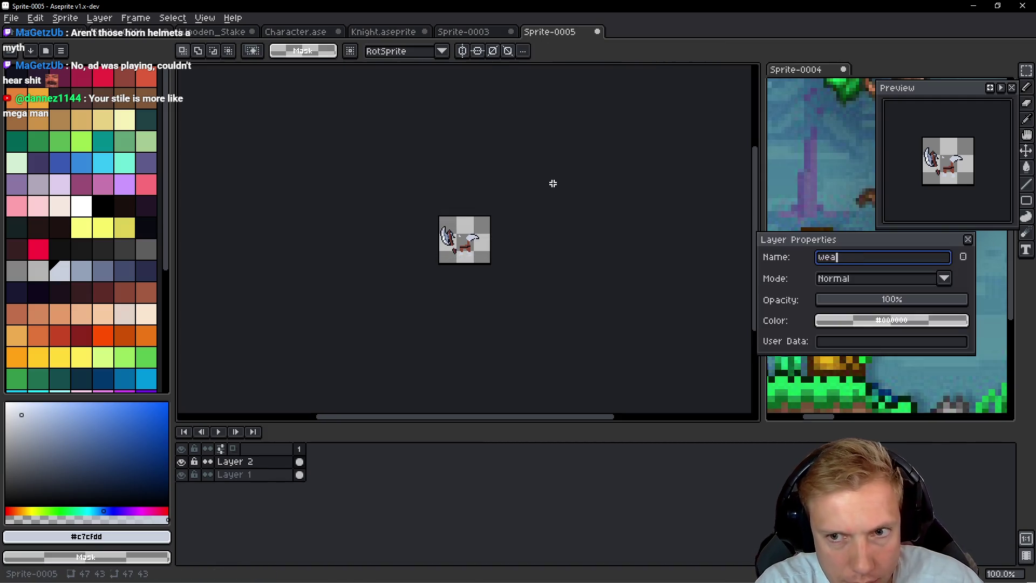
{"action": "type", "text": "pon"}
{"action": "key", "text": "Return"}
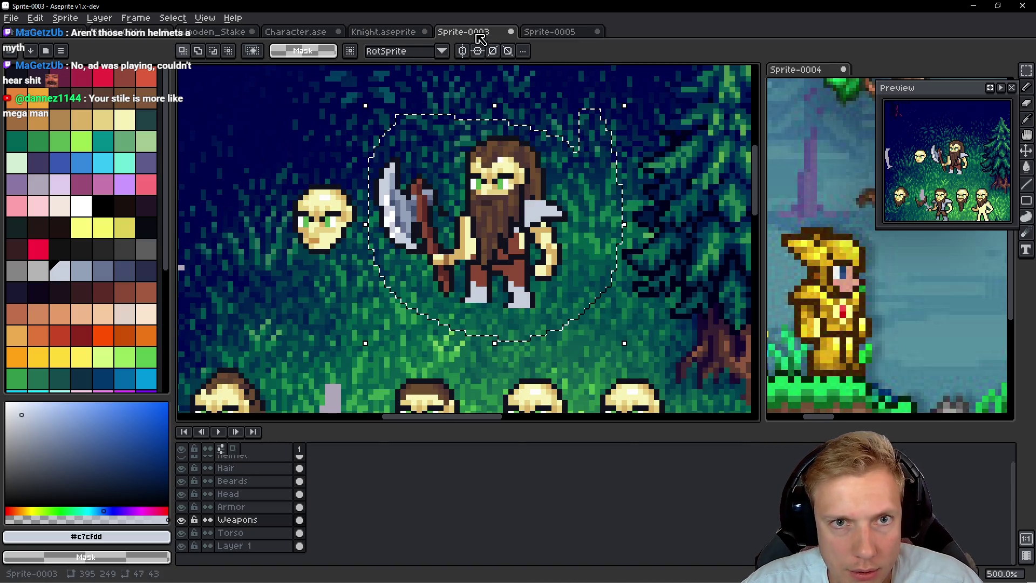
Step: Paste the torso onto Layer 2, move it beneath Layer 1, and rename it Torso
{"action": "left_click", "coordinate": [475, 33]}
{"action": "key", "text": "Down"}
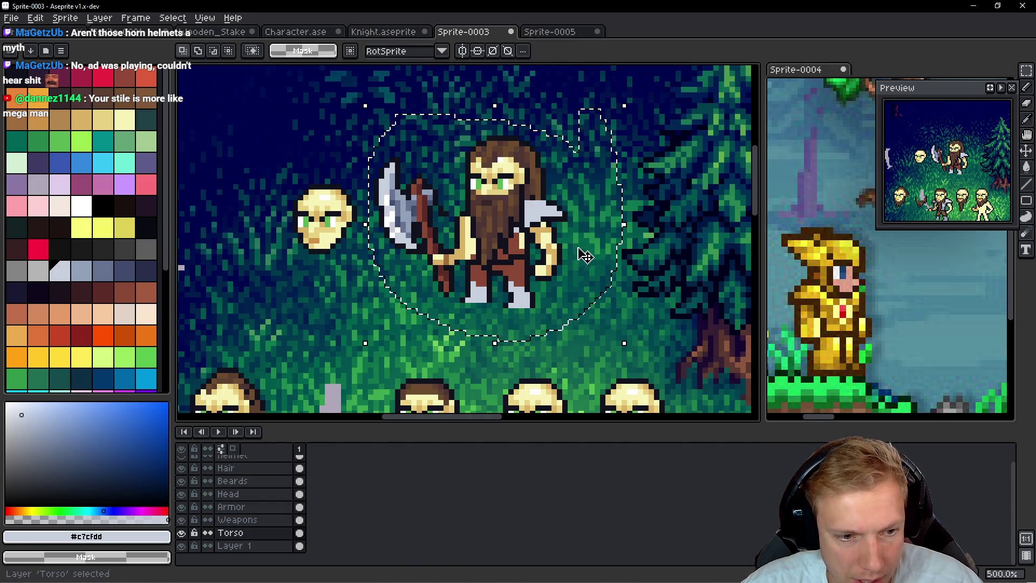
{"action": "left_click", "coordinate": [571, 36]}
{"action": "key", "text": "shift+n"}
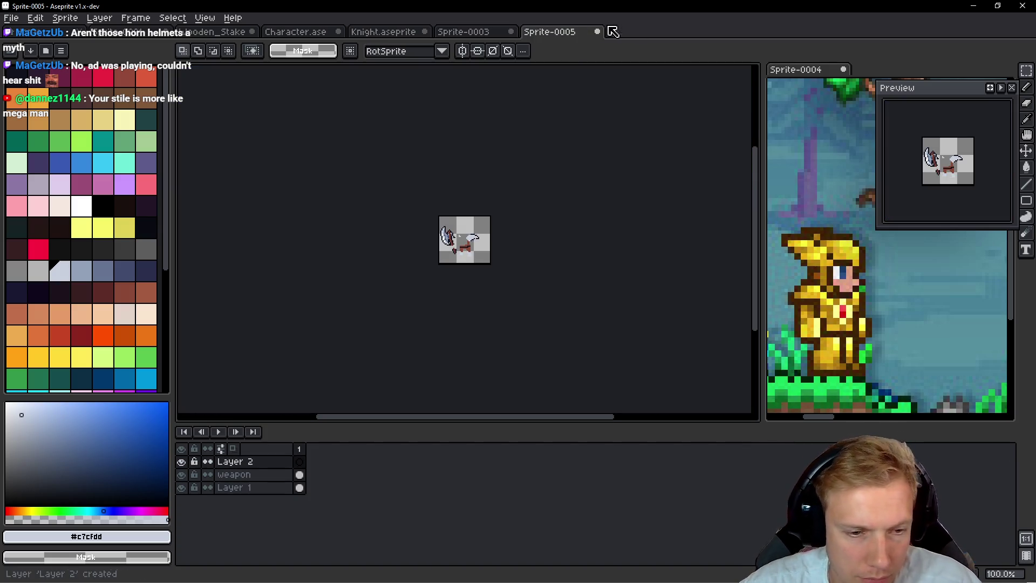
{"action": "key", "text": "ctrl+v"}
{"action": "mouse_move", "coordinate": [270, 462]}
{"action": "left_mouse_down"}
{"action": "mouse_move", "coordinate": [278, 498]}
{"action": "mouse_move", "coordinate": [448, 458]}
{"action": "left_mouse_up"}
{"action": "left_click", "coordinate": [976, 133]}
{"action": "key", "text": "Return"}
{"action": "left_click_drag", "start_coordinate": [273, 461], "coordinate": [278, 494]}
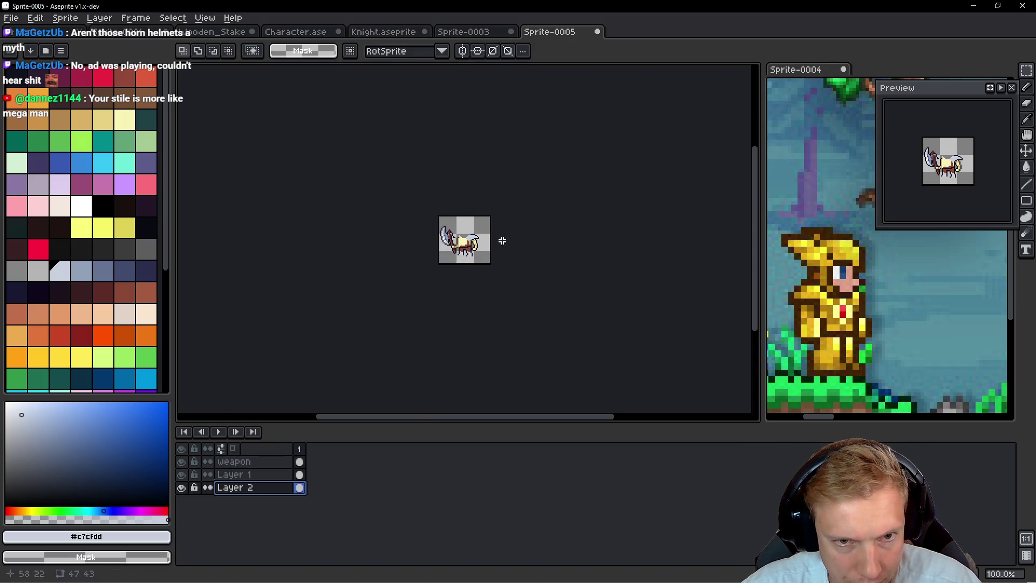
{"action": "key", "text": "shift+p"}
{"action": "type", "text": "Torso"}
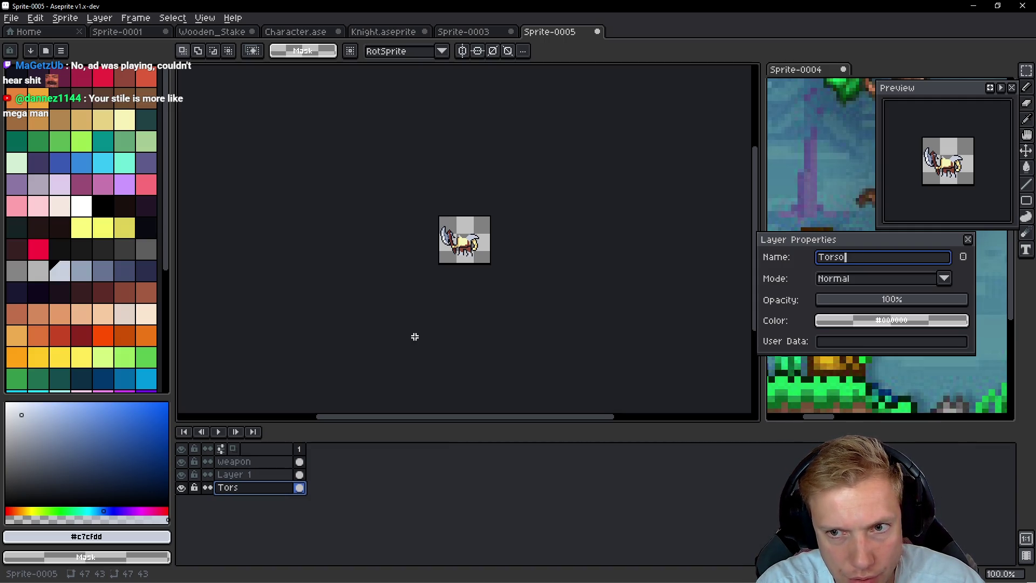
{"action": "key", "text": "Return"}
{"action": "left_click", "coordinate": [470, 32]}
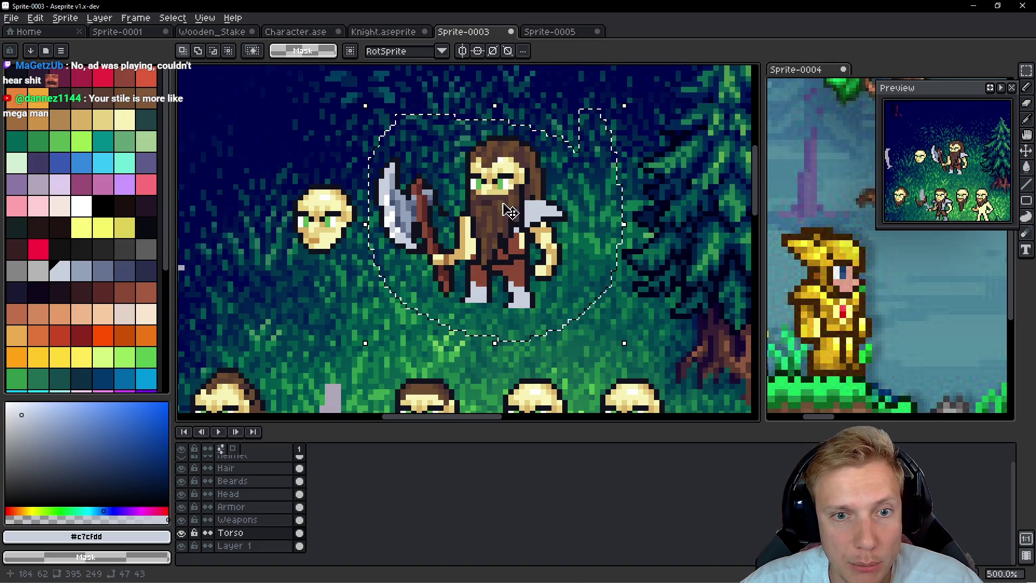
Step: Undo the recent pencil, armor and axe edits, redoing once to restore the grey shoulder armor and trousers
{"action": "key", "text": "ctrl+z"}
{"action": "key", "text": "ctrl+z"}
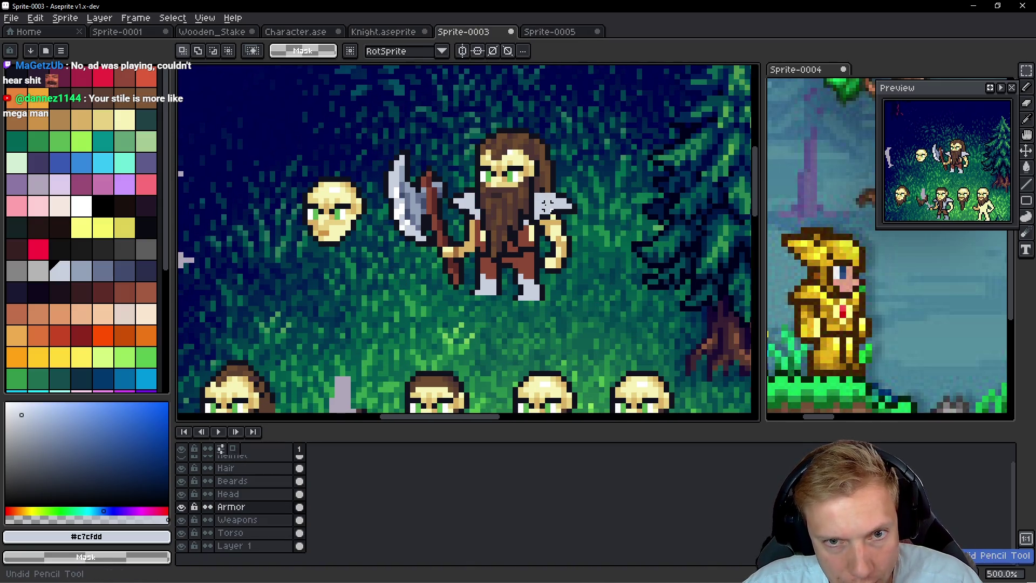
{"action": "key", "text": "ctrl+z"}
{"action": "key", "text": "ctrl+z"}
{"action": "key", "text": "ctrl+z"}
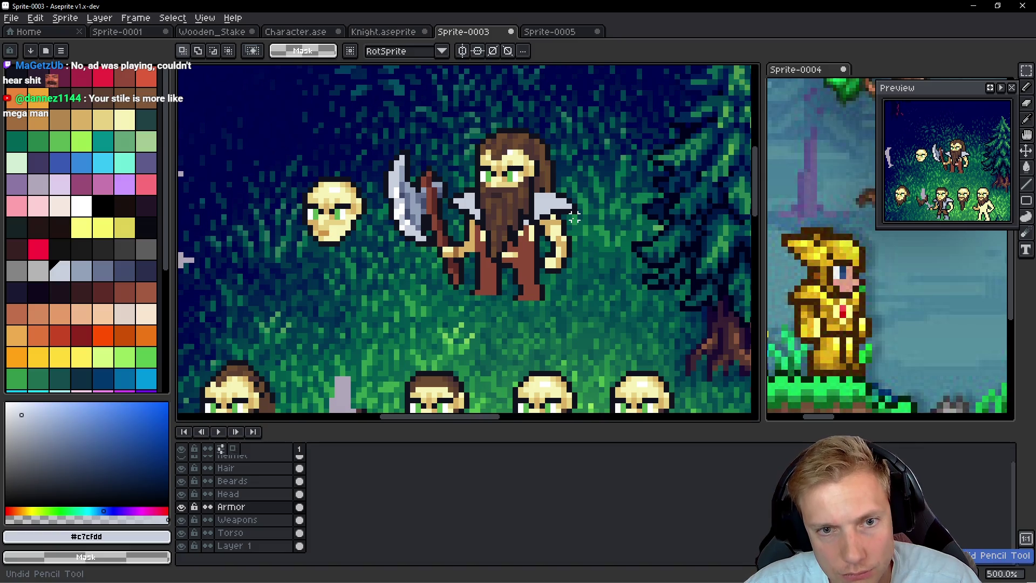
{"action": "key", "text": "ctrl+z"}
{"action": "key", "text": "ctrl+z"}
{"action": "key", "text": "ctrl+z"}
{"action": "key", "text": "ctrl+z"}
{"action": "key", "text": "ctrl+z"}
{"action": "key", "text": "ctrl+z"}
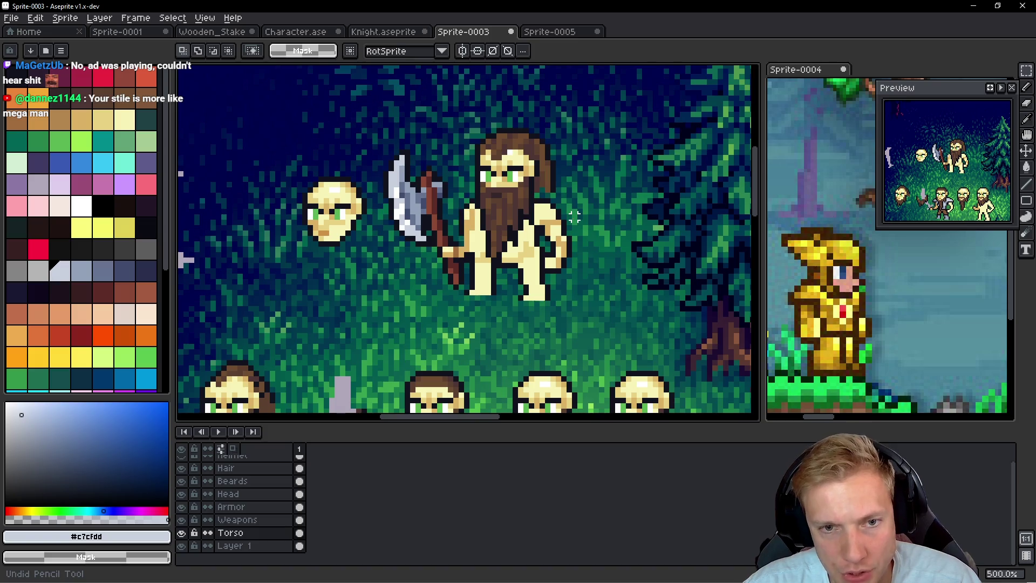
{"action": "key", "text": "ctrl+z"}
{"action": "key", "text": "ctrl+z"}
{"action": "key", "text": "ctrl+z"}
{"action": "scroll", "coordinate": [571, 219], "scroll_direction": "down", "scroll_amount": 1}
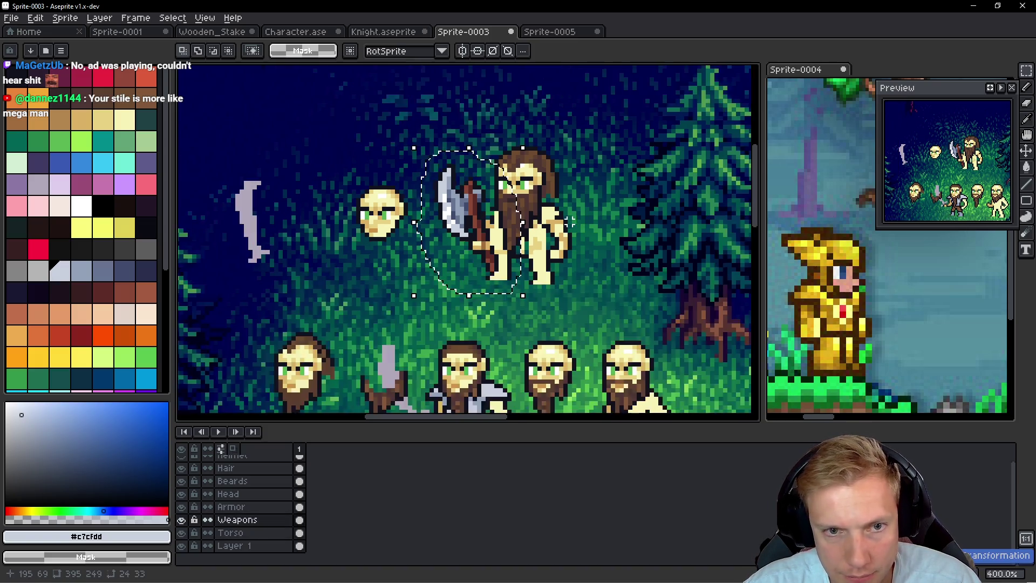
{"action": "scroll", "coordinate": [571, 219], "scroll_direction": "down", "scroll_amount": 1}
{"action": "key", "text": "ctrl+z"}
{"action": "key", "text": "ctrl+z"}
{"action": "key", "text": "ctrl+z"}
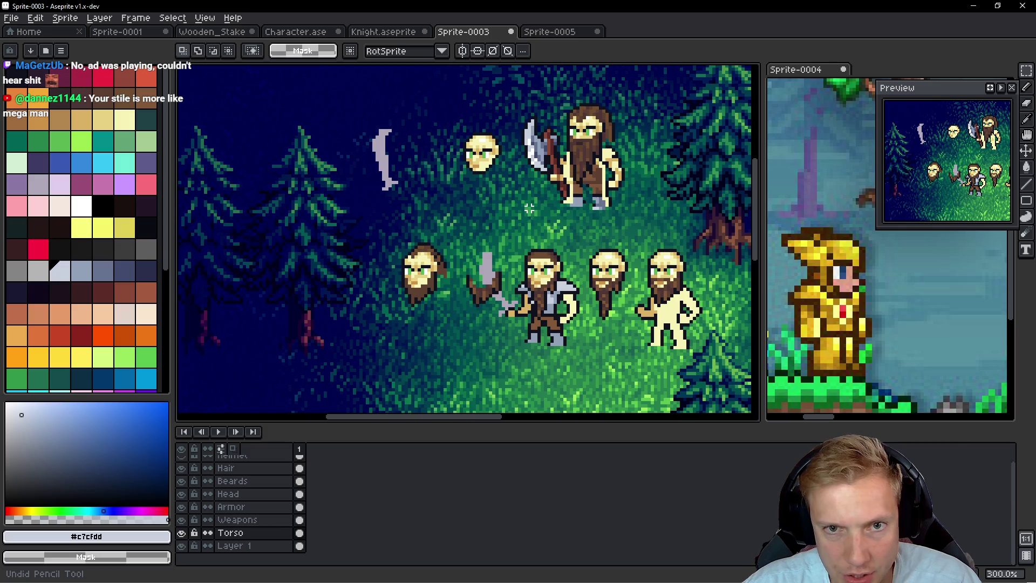
{"action": "key", "text": "ctrl+y"}
{"action": "key", "text": "ctrl+y"}
{"action": "key", "text": "ctrl+z"}
{"action": "key", "text": "ctrl+z"}
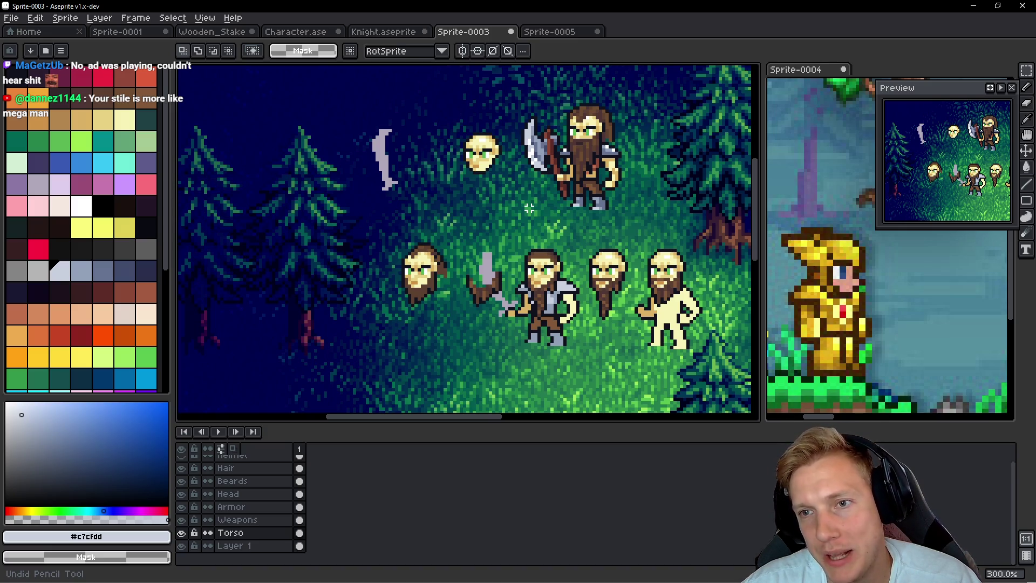
Step: Undo the lasso and move steps so the bearded head sits below, then check Sprite-0005 and return to Sprite-0003
{"action": "key", "text": "ctrl+z"}
{"action": "key", "text": "ctrl+z"}
{"action": "key", "text": "ctrl+z"}
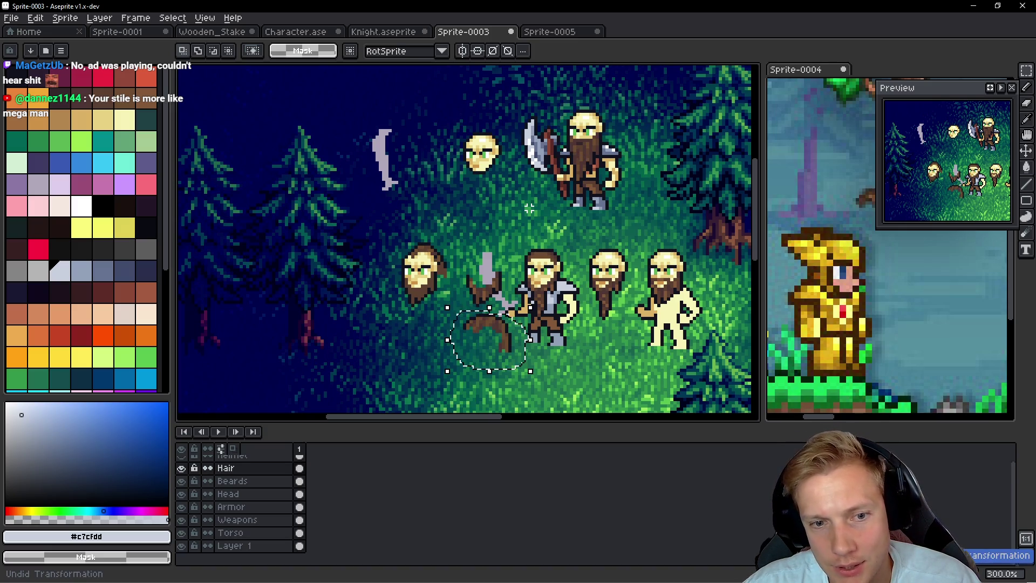
{"action": "key", "text": "ctrl+z"}
{"action": "key", "text": "ctrl+z"}
{"action": "key", "text": "ctrl+z"}
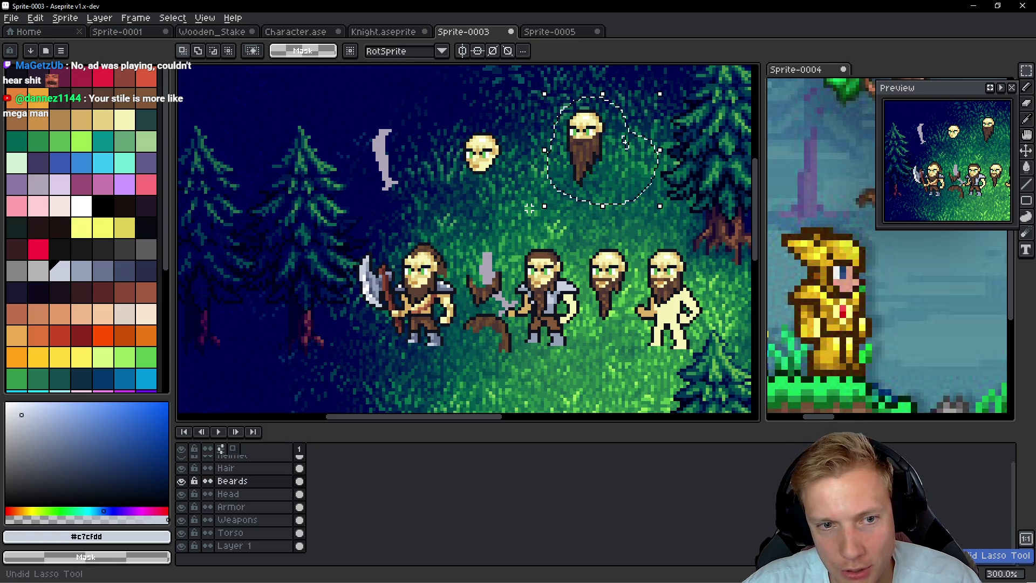
{"action": "key", "text": "ctrl+z"}
{"action": "key", "text": "ctrl+z"}
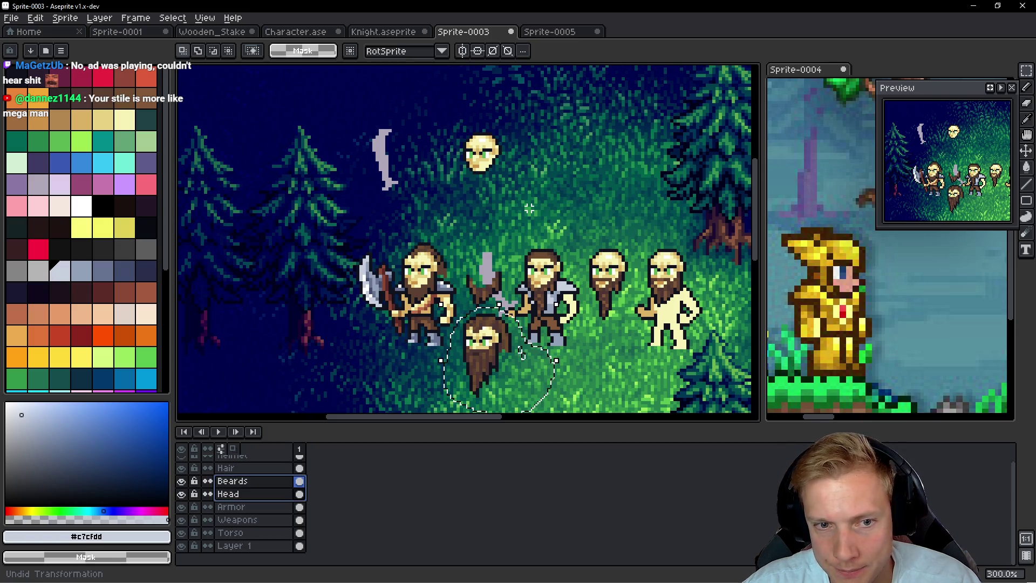
{"action": "scroll", "coordinate": [526, 198], "scroll_direction": "left", "scroll_amount": 5}
{"action": "scroll", "coordinate": [526, 199], "scroll_direction": "down", "scroll_amount": 1}
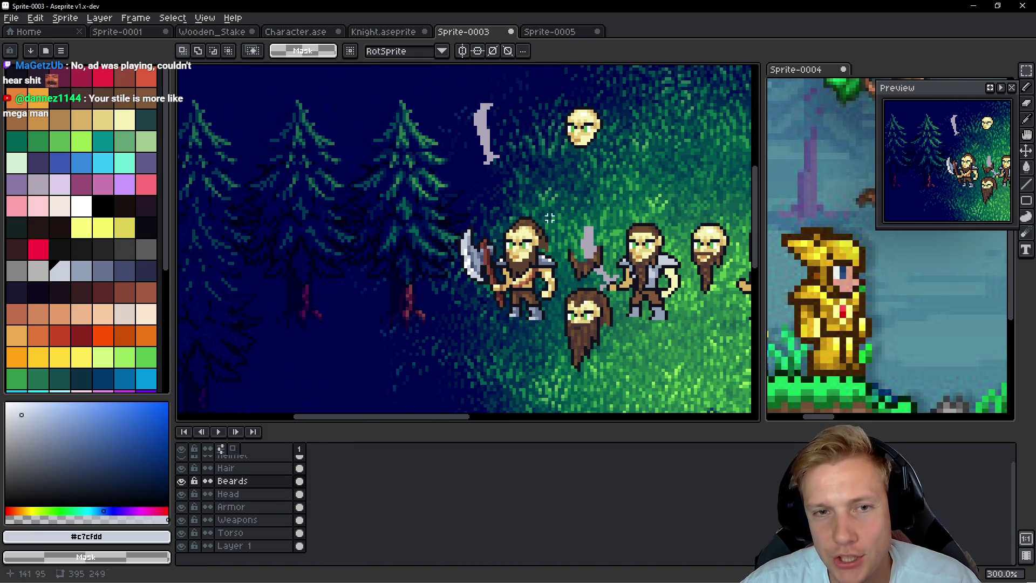
{"action": "left_click", "coordinate": [556, 32]}
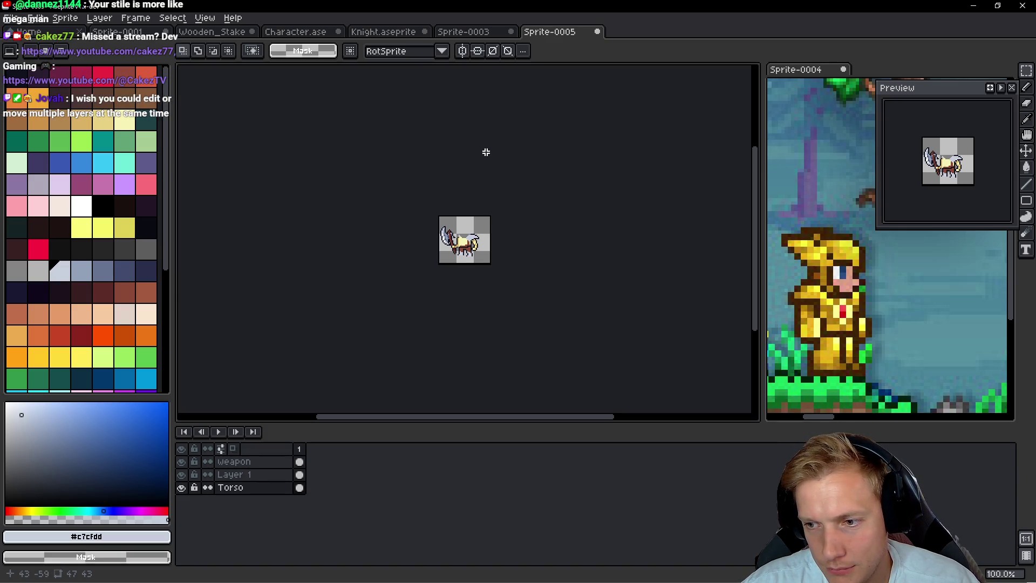
{"action": "left_click", "coordinate": [476, 31]}
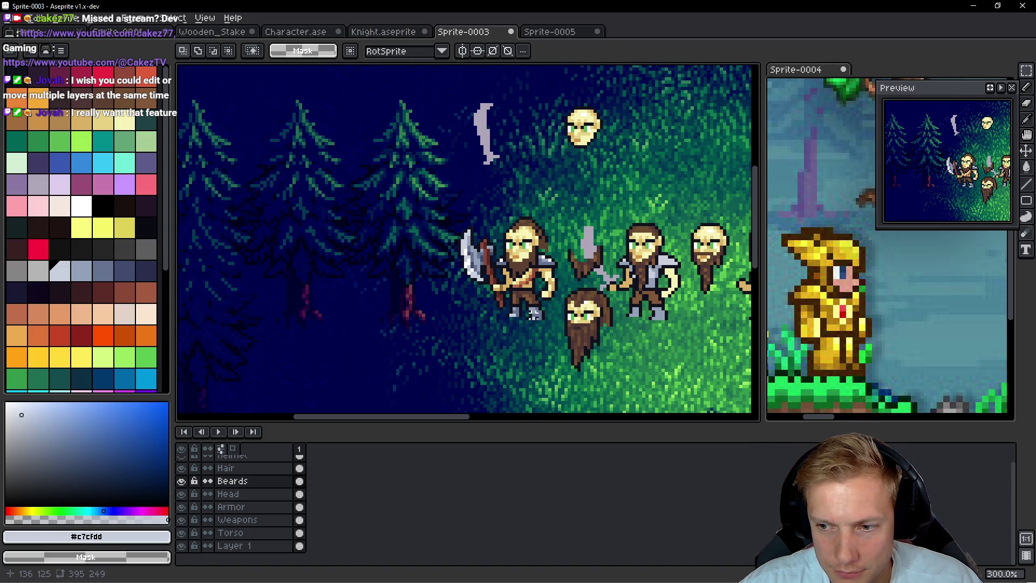
Step: Pan and zoom to centre the character lineup, then bring up the Google 'viking armor' image results
{"action": "left_click_drag", "start_coordinate": [464, 237], "coordinate": [406, 222]}
{"action": "scroll", "coordinate": [480, 243], "scroll_direction": "up", "scroll_amount": 2}
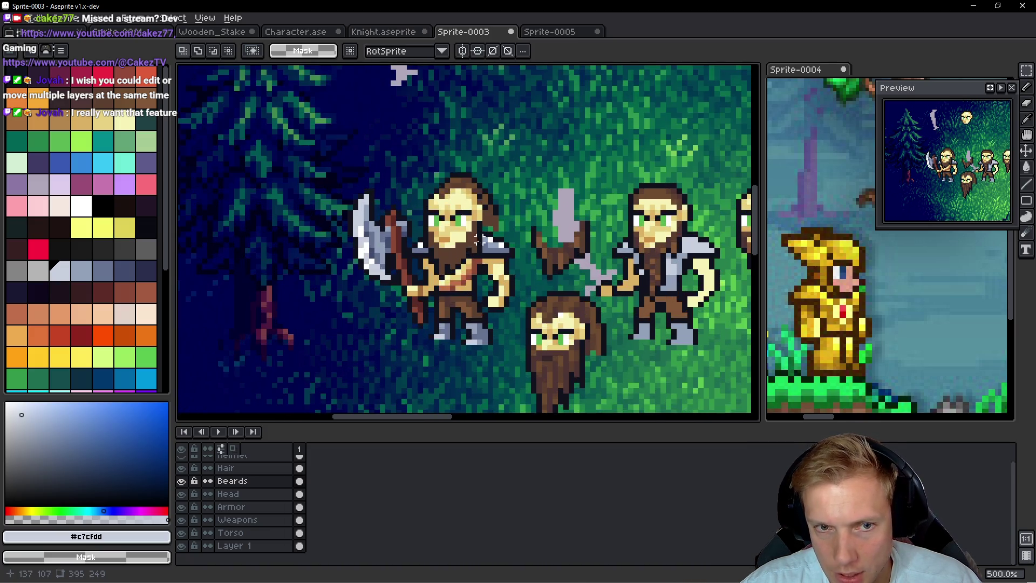
{"action": "scroll", "coordinate": [485, 229], "scroll_direction": "up", "scroll_amount": 2}
{"action": "key", "text": "b"}
{"action": "scroll", "coordinate": [494, 230], "scroll_direction": "up", "scroll_amount": 3}
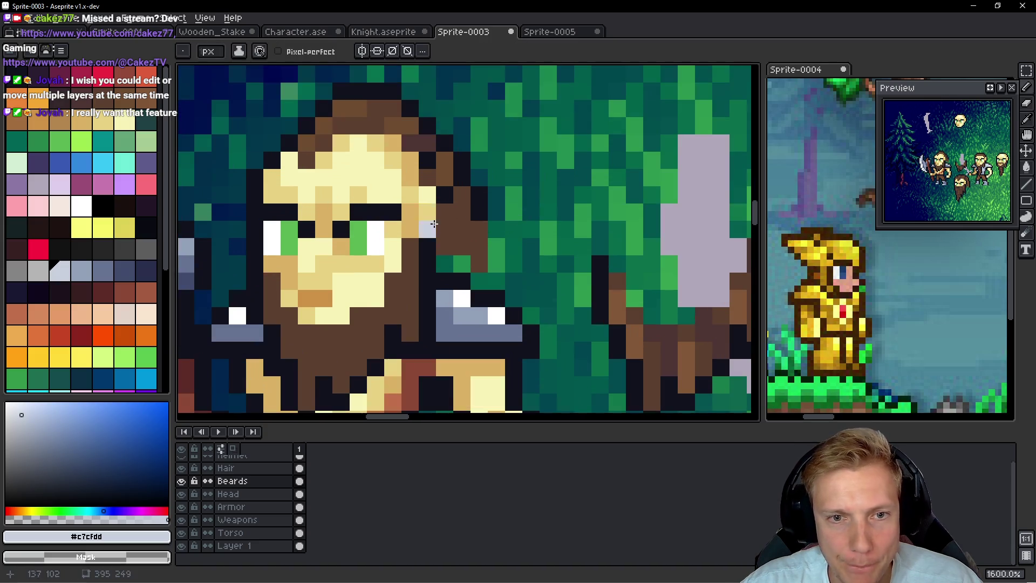
{"action": "scroll", "coordinate": [501, 232], "scroll_direction": "down", "scroll_amount": 4}
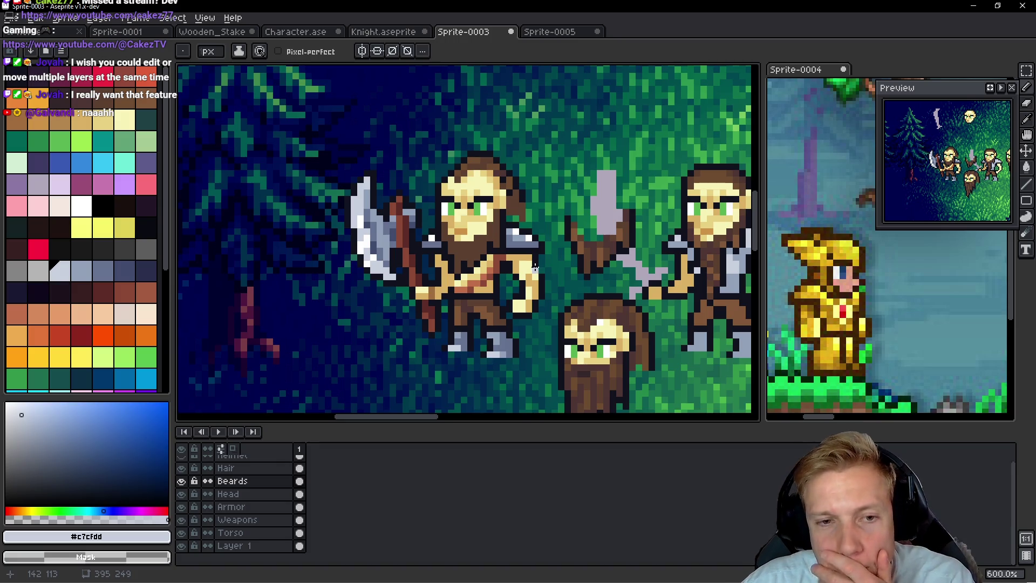
{"action": "scroll", "coordinate": [534, 268], "scroll_direction": "down", "scroll_amount": 3}
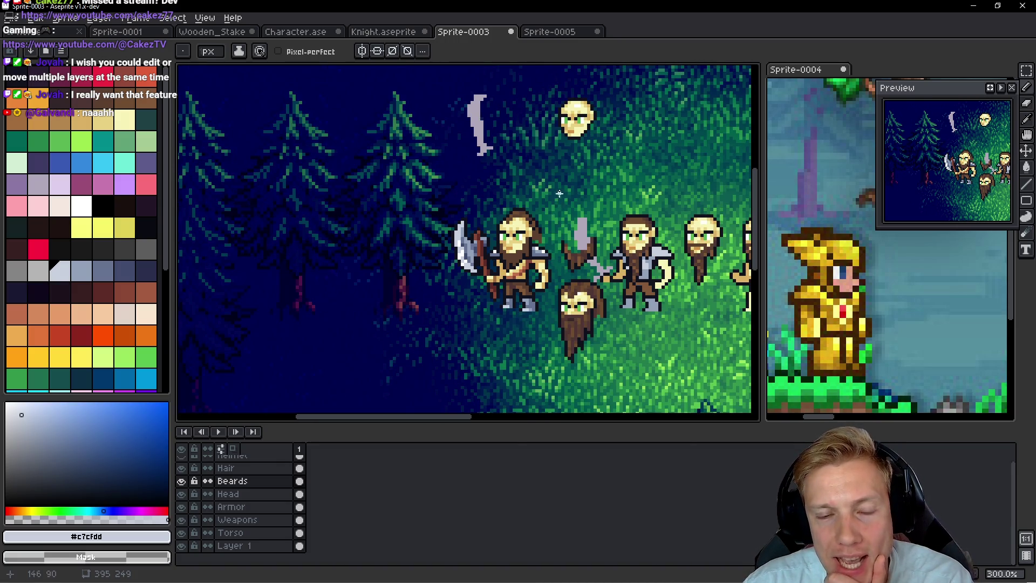
{"action": "left_click_drag", "start_coordinate": [560, 193], "coordinate": [532, 237]}
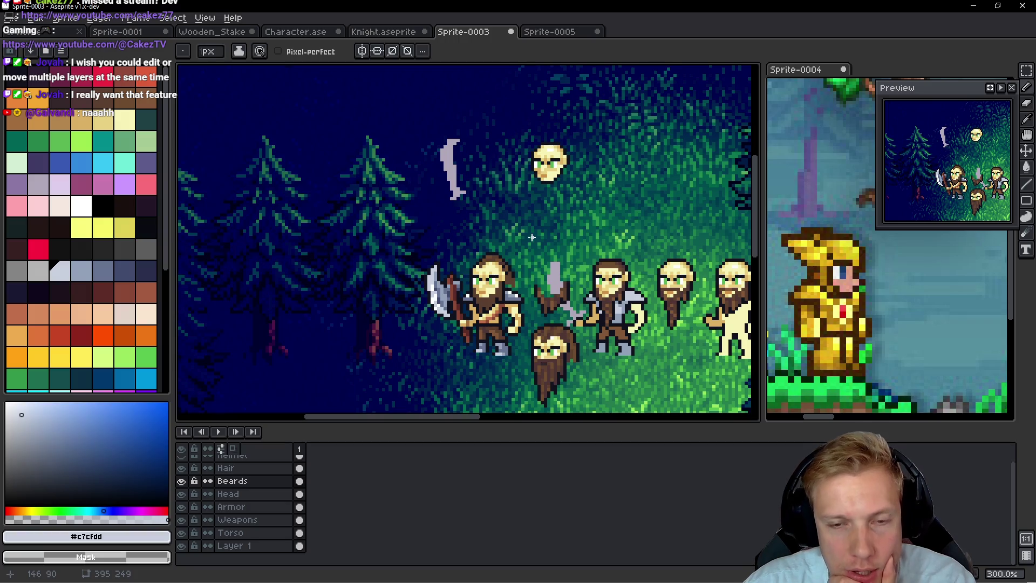
{"action": "scroll", "coordinate": [532, 237], "scroll_direction": "right", "scroll_amount": 5}
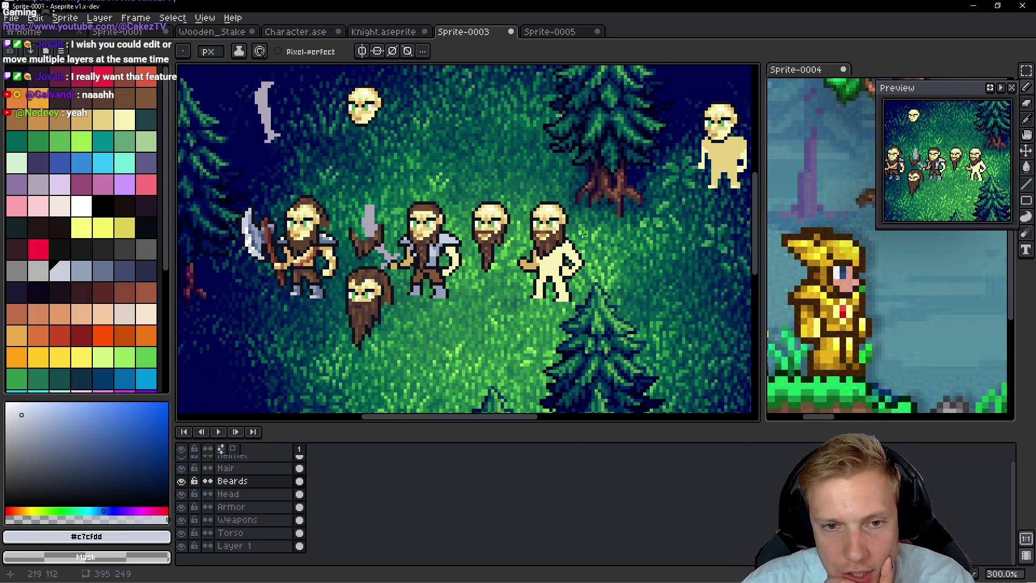
{"action": "left_click_drag", "start_coordinate": [378, 174], "coordinate": [495, 202]}
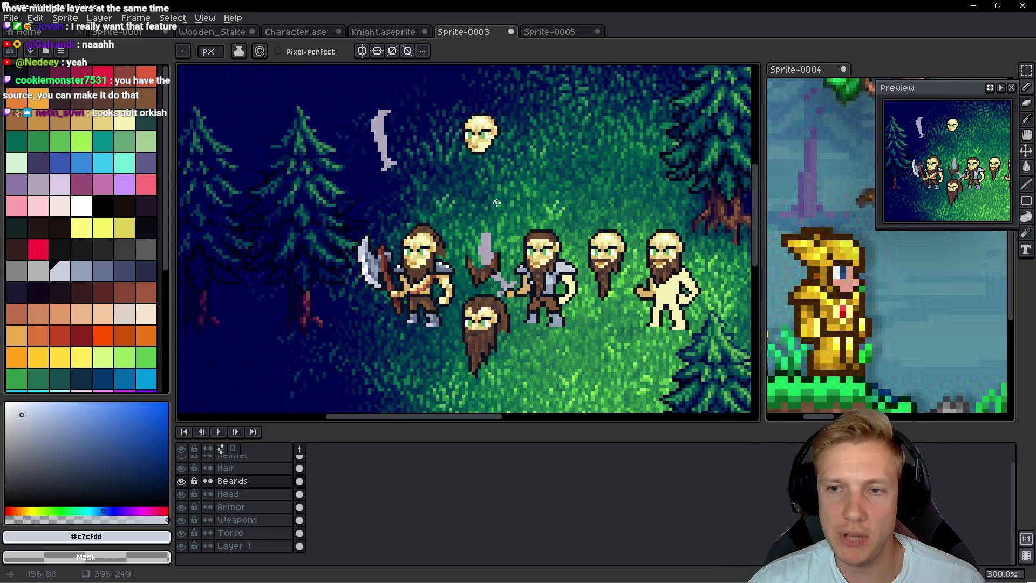
{"action": "scroll", "coordinate": [456, 233], "scroll_direction": "up", "scroll_amount": 2}
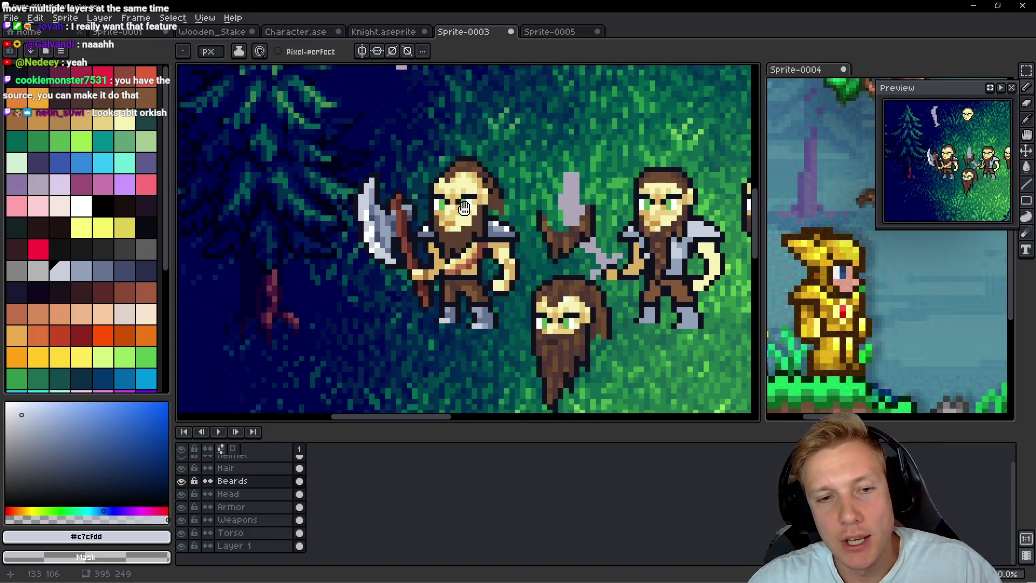
{"action": "scroll", "coordinate": [470, 281], "scroll_direction": "down", "scroll_amount": 2}
{"action": "key", "text": "alt+Tab"}
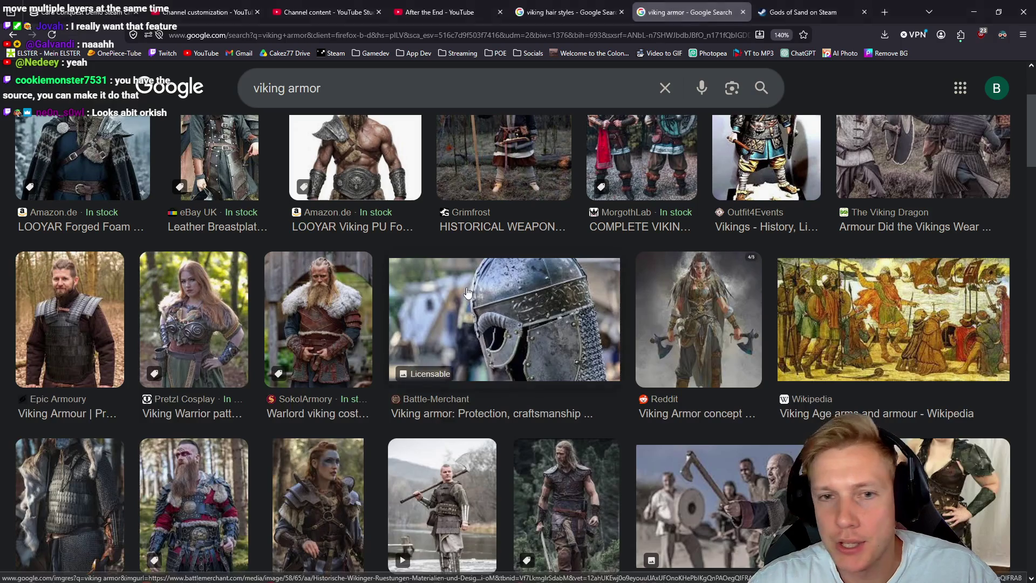
Step: Compare the 'viking armor' image references against the sprites several times, ending back in Aseprite
{"action": "scroll", "coordinate": [354, 282], "scroll_direction": "up", "scroll_amount": 3}
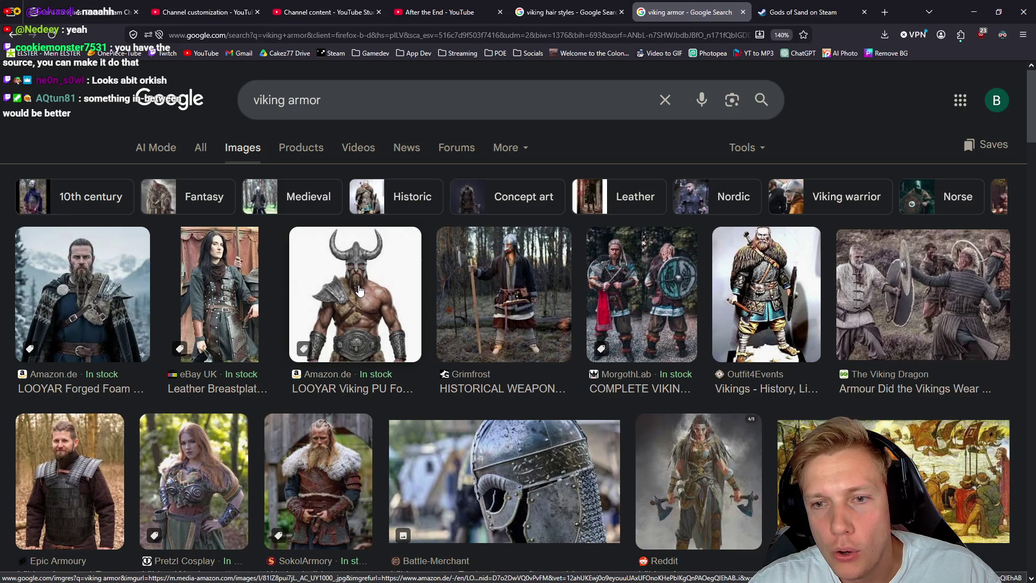
{"action": "scroll", "coordinate": [362, 299], "scroll_direction": "down", "scroll_amount": 2}
{"action": "key", "text": "alt+Tab"}
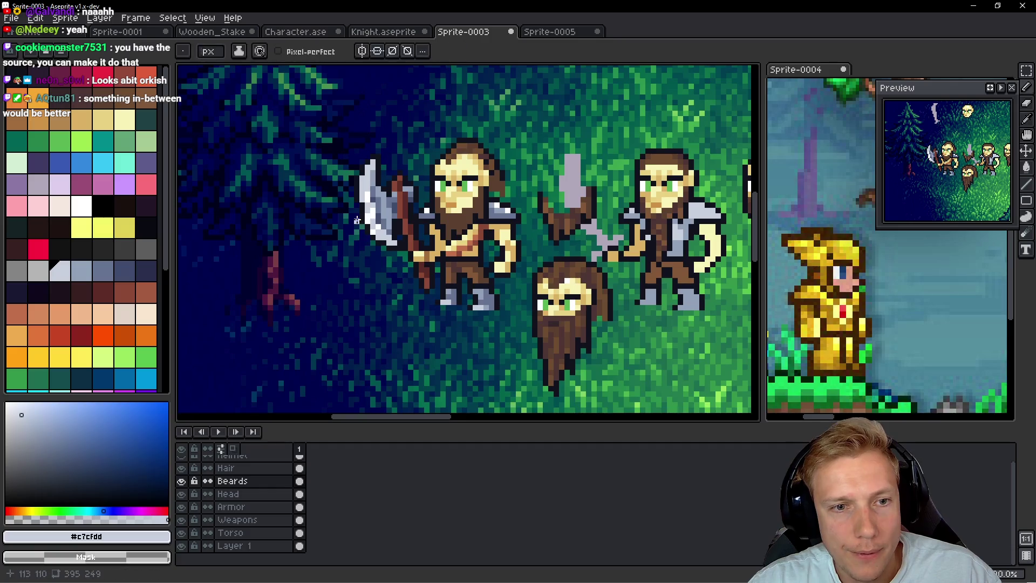
{"action": "key", "text": "alt+Tab"}
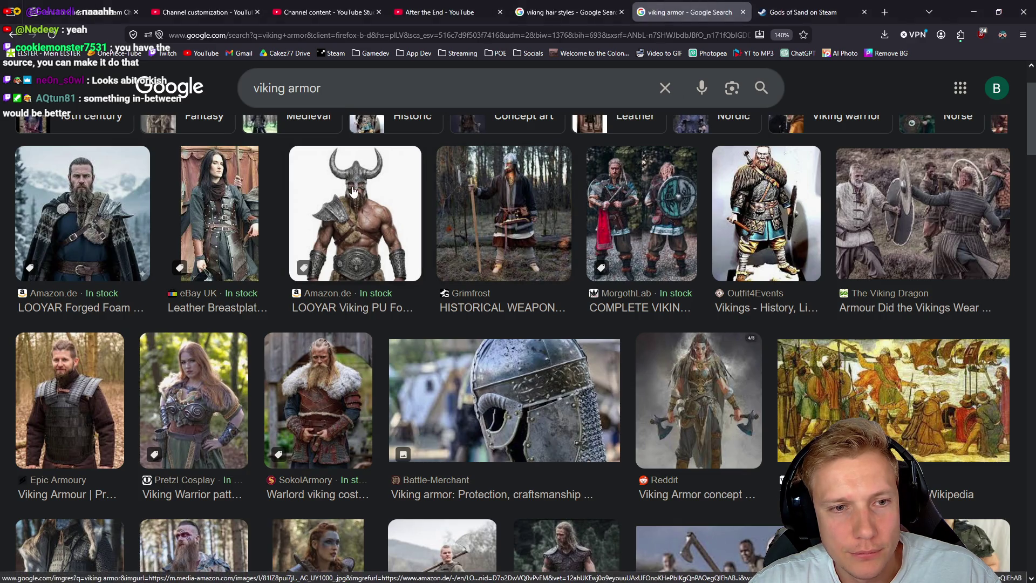
{"action": "scroll", "coordinate": [315, 208], "scroll_direction": "down", "scroll_amount": 3}
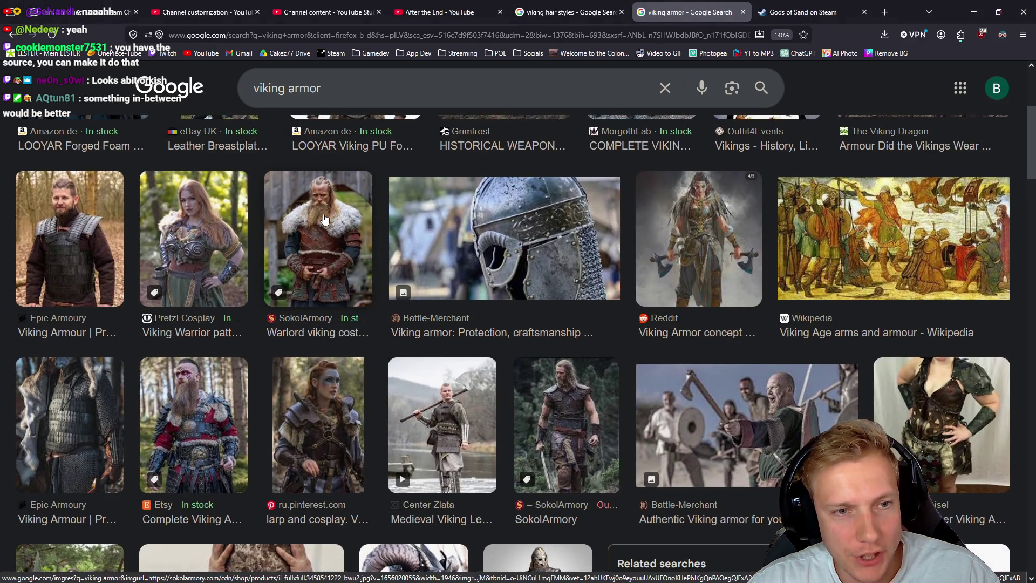
{"action": "key", "text": "alt+Tab"}
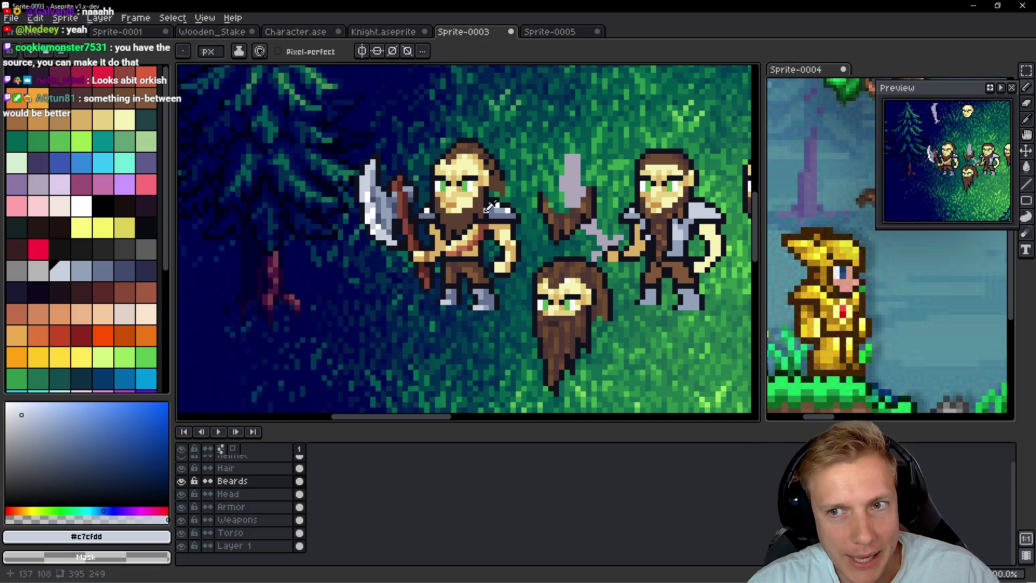
{"action": "key", "text": "alt+Tab"}
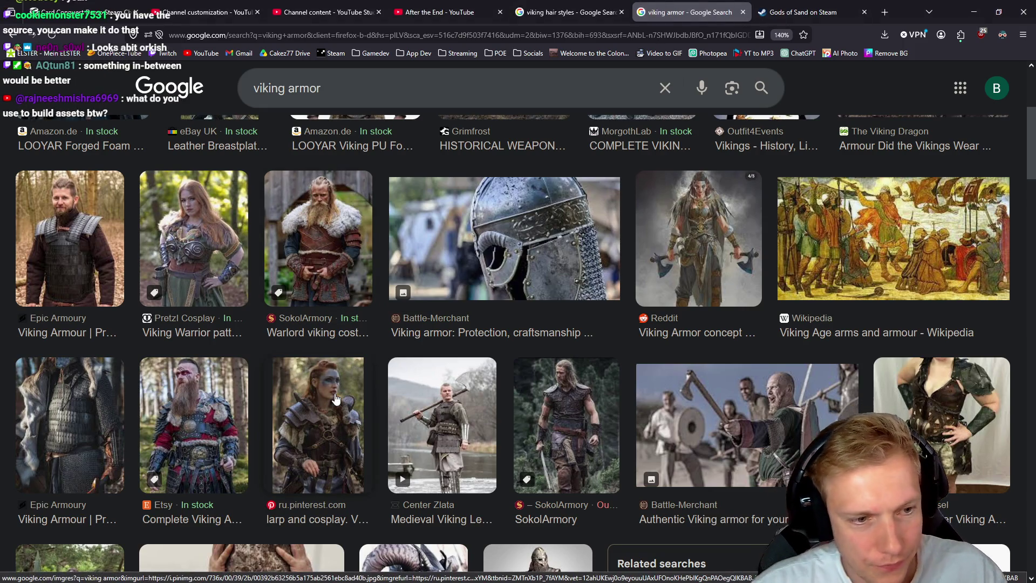
{"action": "key", "text": "alt+Tab"}
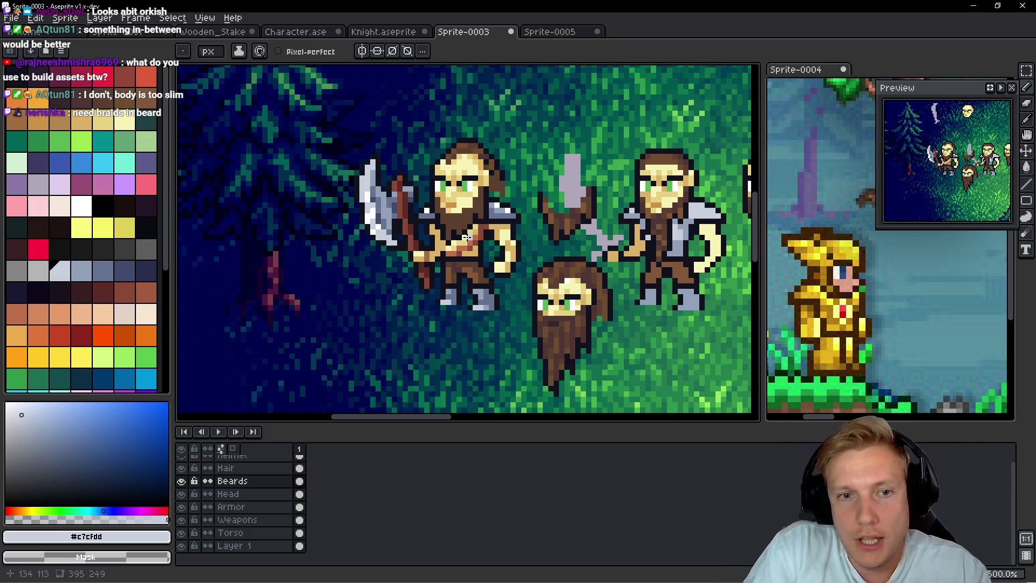
Step: Hide the Beards layer
{"action": "scroll", "coordinate": [490, 254], "scroll_direction": "up", "scroll_amount": 4}
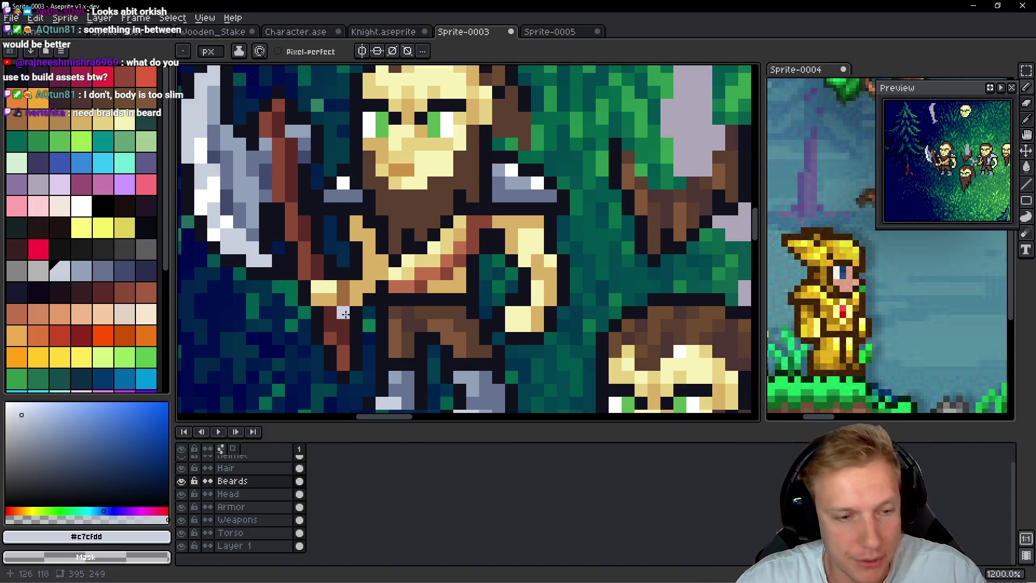
{"action": "left_click", "coordinate": [182, 481]}
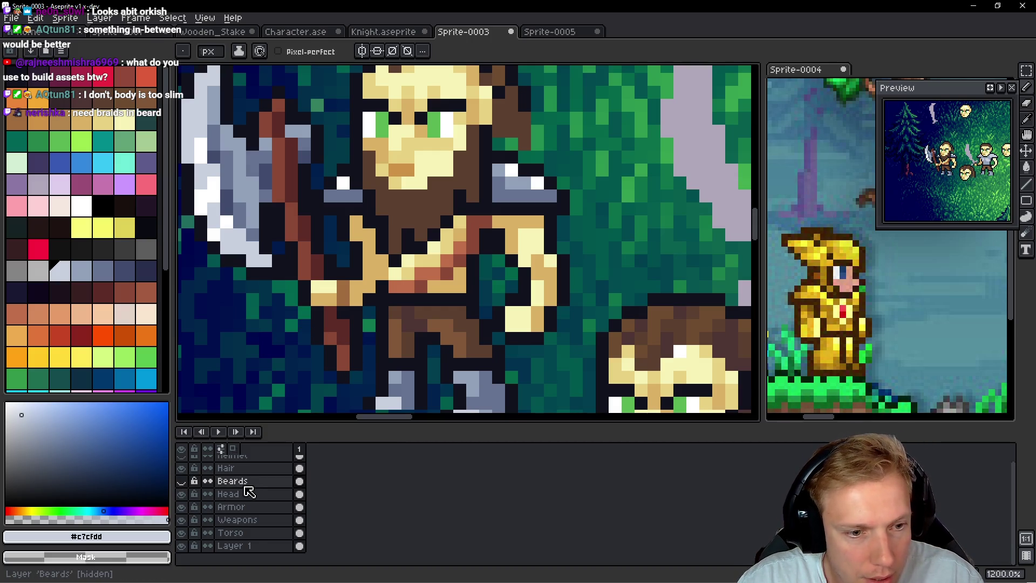
{"action": "scroll", "coordinate": [465, 273], "scroll_direction": "down", "scroll_amount": 4}
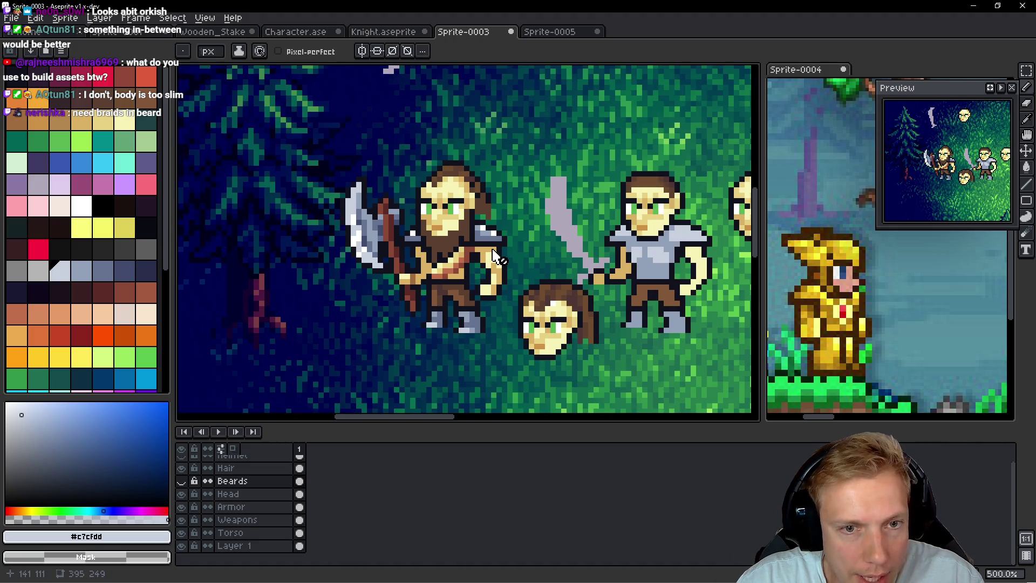
Step: On the Torso layer, lasso the bare torso and drag it above the character lineup
{"action": "key", "text": "Down"}
{"action": "key", "text": "Down"}
{"action": "key", "text": "Down"}
{"action": "left_click_drag", "start_coordinate": [502, 233], "coordinate": [480, 268]}
{"action": "key", "text": "q"}
{"action": "mouse_move", "coordinate": [472, 194]}
{"action": "left_mouse_down"}
{"action": "mouse_move", "coordinate": [431, 197]}
{"action": "mouse_move", "coordinate": [447, 398]}
{"action": "mouse_move", "coordinate": [472, 189]}
{"action": "left_mouse_up"}
{"action": "mouse_move", "coordinate": [477, 265]}
{"action": "left_mouse_down"}
{"action": "mouse_move", "coordinate": [448, 339]}
{"action": "mouse_move", "coordinate": [592, 214]}
{"action": "mouse_move", "coordinate": [419, 226]}
{"action": "mouse_move", "coordinate": [361, 249]}
{"action": "mouse_move", "coordinate": [511, 213]}
{"action": "mouse_move", "coordinate": [588, 141]}
{"action": "left_mouse_up"}
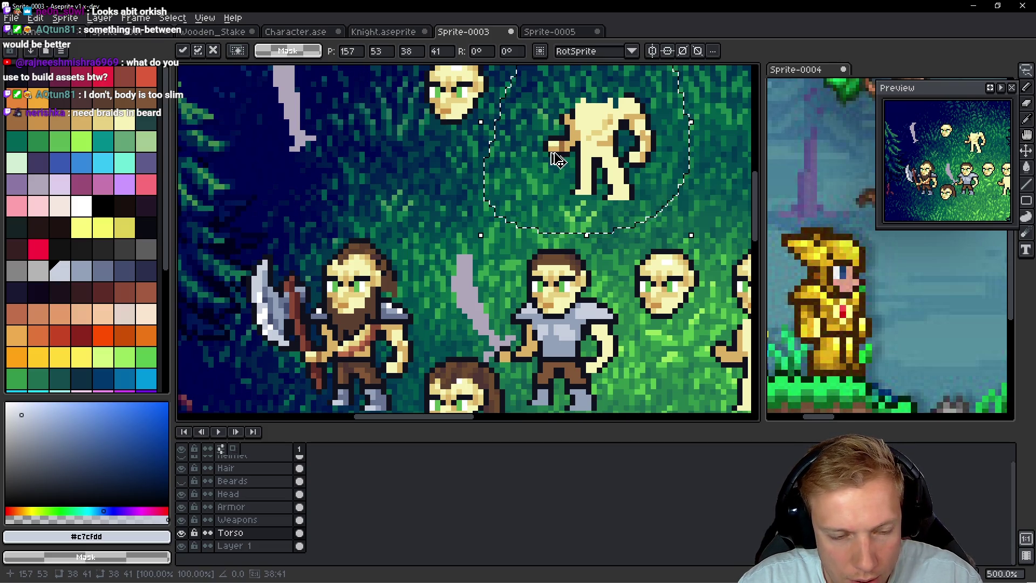
Step: Undo the torso move and selection, and make the Beards layer visible again
{"action": "key", "text": "ctrl+z"}
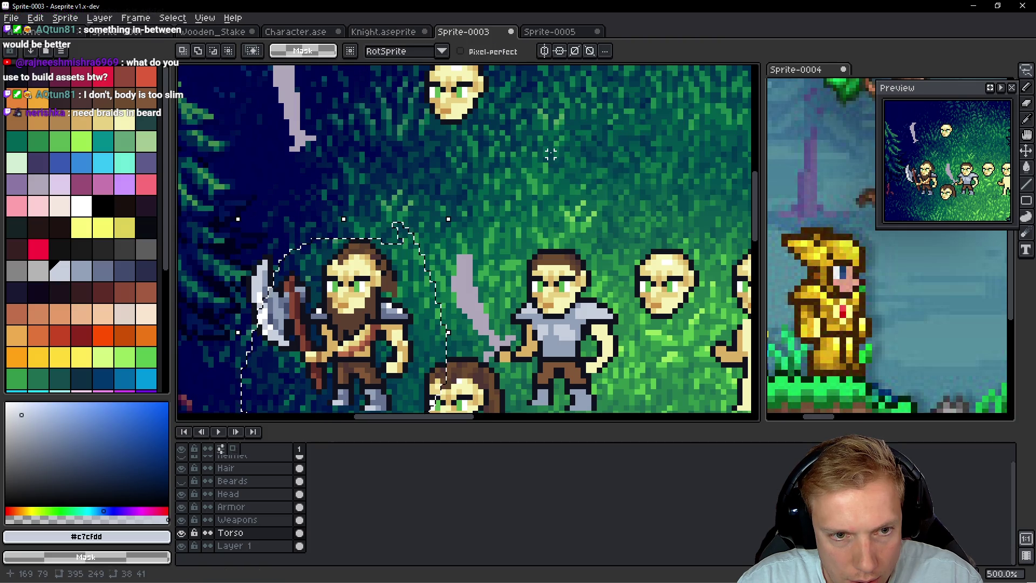
{"action": "key", "text": "ctrl+z"}
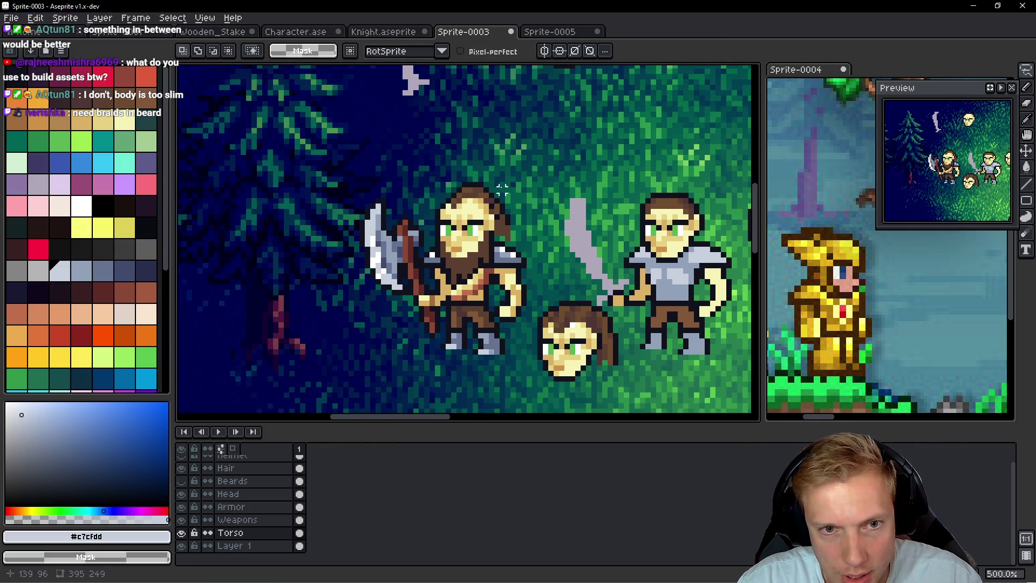
{"action": "left_click_drag", "start_coordinate": [501, 190], "coordinate": [475, 224]}
{"action": "mouse_move", "coordinate": [557, 214]}
{"action": "left_mouse_down"}
{"action": "mouse_move", "coordinate": [478, 331]}
{"action": "mouse_move", "coordinate": [329, 111]}
{"action": "mouse_move", "coordinate": [399, 204]}
{"action": "left_mouse_up"}
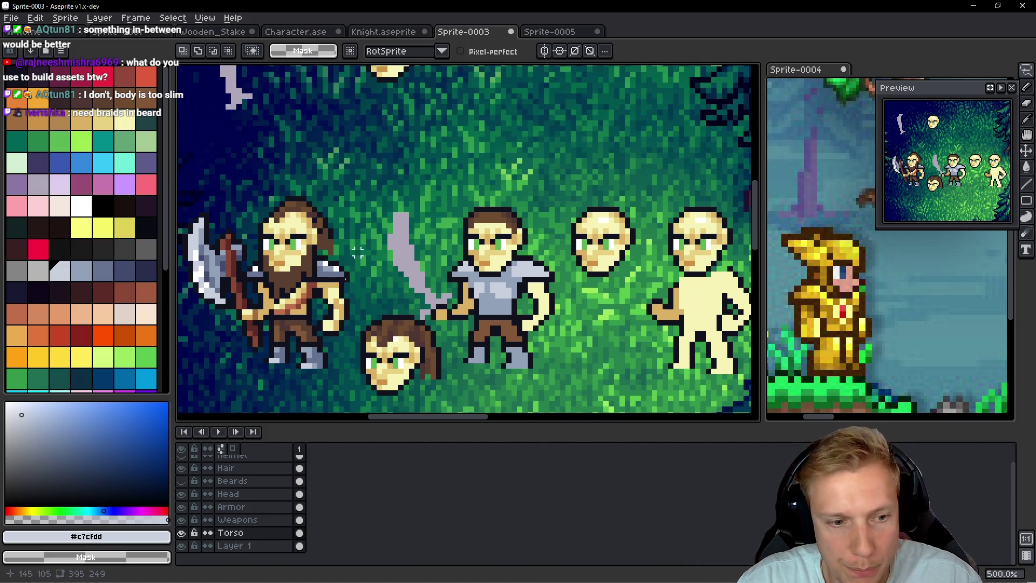
{"action": "left_click", "coordinate": [181, 481]}
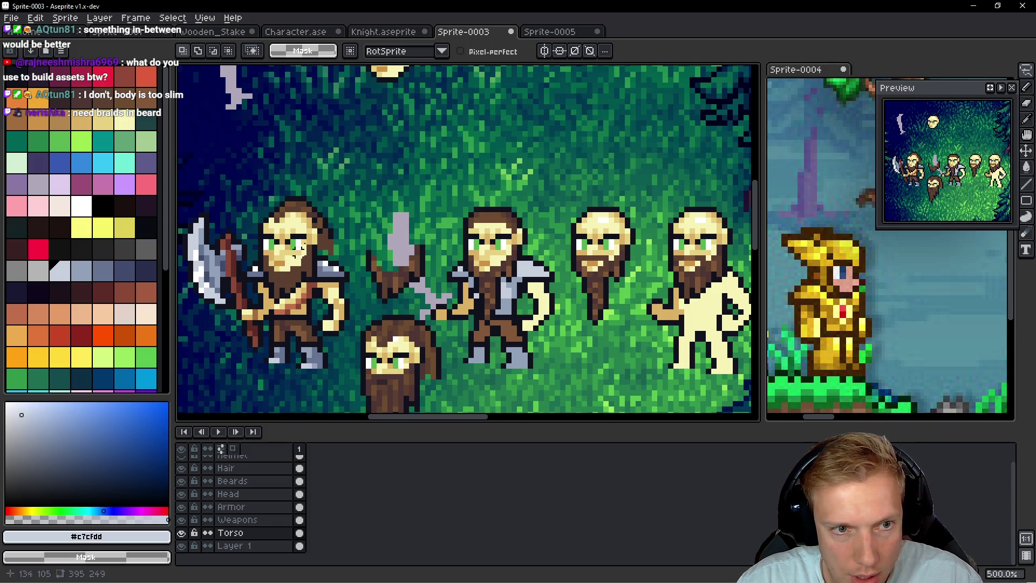
{"action": "left_click_drag", "start_coordinate": [344, 207], "coordinate": [388, 309]}
Step: Activate the Head layer and toggle the Head and Hair layers' visibility to check their contents
{"action": "left_click", "coordinate": [464, 199], "text": "ctrl"}
{"action": "mouse_move", "coordinate": [496, 140]}
{"action": "left_mouse_down"}
{"action": "mouse_move", "coordinate": [459, 117]}
{"action": "mouse_move", "coordinate": [501, 151]}
{"action": "left_mouse_up"}
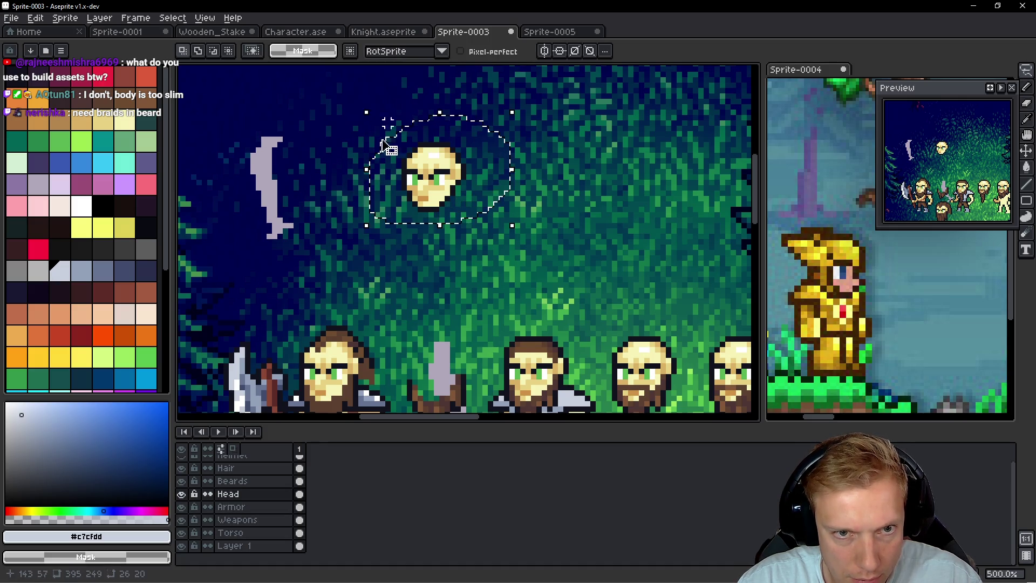
{"action": "scroll", "coordinate": [429, 256], "scroll_direction": "down", "scroll_amount": 5}
{"action": "scroll", "coordinate": [429, 256], "scroll_direction": "left", "scroll_amount": 5}
{"action": "scroll", "coordinate": [471, 258], "scroll_direction": "up", "scroll_amount": 2}
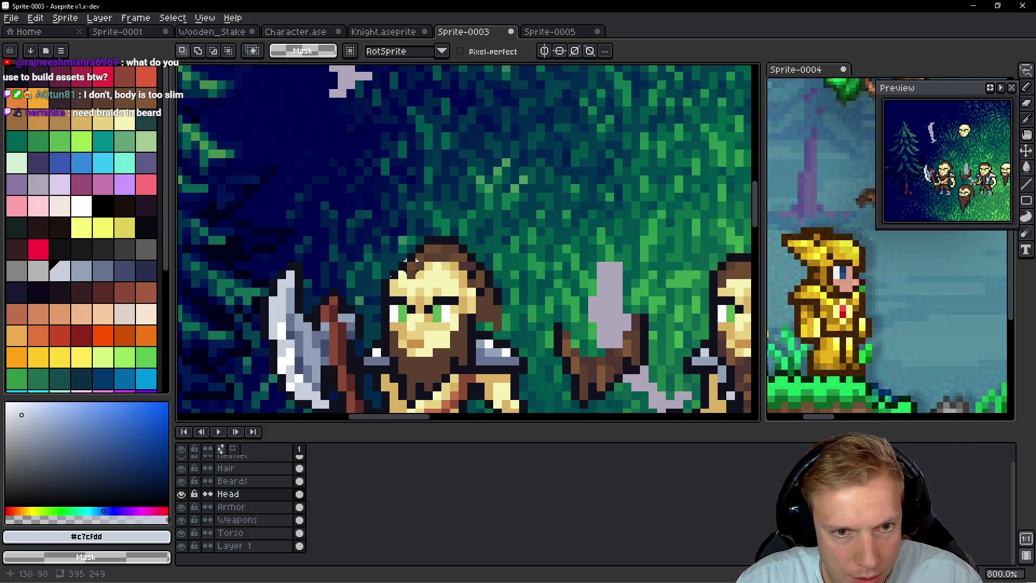
{"action": "left_click", "coordinate": [183, 494]}
{"action": "left_click", "coordinate": [182, 494]}
{"action": "left_click", "coordinate": [183, 495]}
{"action": "left_click", "coordinate": [183, 494]}
{"action": "key", "text": "Up"}
{"action": "key", "text": "Up"}
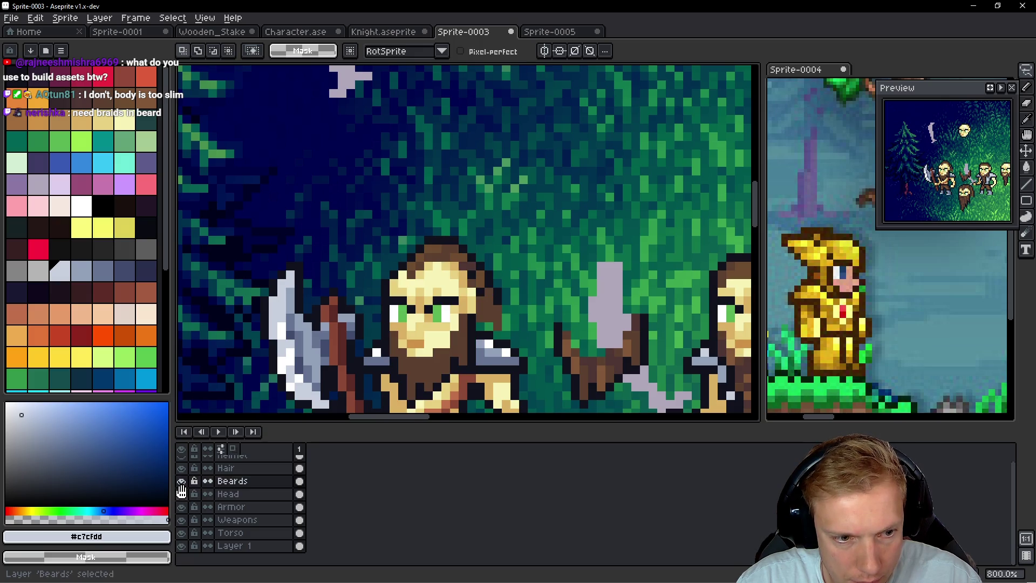
{"action": "left_click", "coordinate": [182, 468]}
{"action": "left_click", "coordinate": [182, 469]}
Step: Lasso-select the hair around the barbarian's head
{"action": "key", "text": "q"}
{"action": "mouse_move", "coordinate": [514, 222]}
{"action": "left_mouse_down"}
{"action": "mouse_move", "coordinate": [365, 305]}
{"action": "mouse_move", "coordinate": [459, 299]}
{"action": "mouse_move", "coordinate": [483, 332]}
{"action": "mouse_move", "coordinate": [535, 234]}
{"action": "left_mouse_up"}
{"action": "key", "text": "Down"}
{"action": "key", "text": "Down"}
{"action": "key", "text": "ctrl+t"}
{"action": "key", "text": "ctrl+d"}
Step: Try white and black pixel strokes on the forehead, then undo them
{"action": "scroll", "coordinate": [457, 234], "scroll_direction": "up", "scroll_amount": 3}
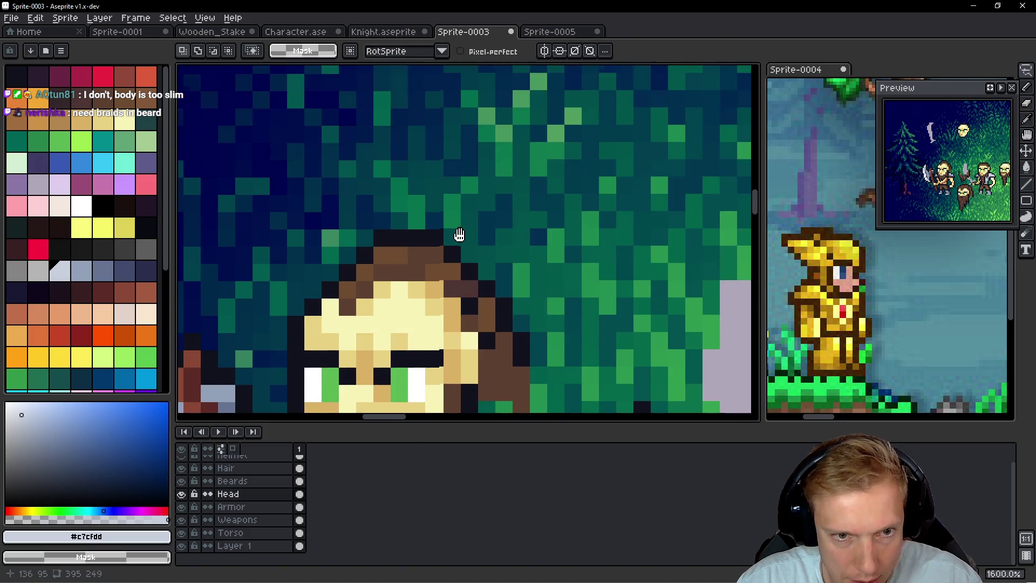
{"action": "mouse_move", "coordinate": [378, 186]}
{"action": "left_mouse_down"}
{"action": "mouse_move", "coordinate": [378, 237]}
{"action": "mouse_move", "coordinate": [395, 238]}
{"action": "left_mouse_up"}
{"action": "right_click", "coordinate": [413, 238]}
{"action": "left_click", "coordinate": [413, 220]}
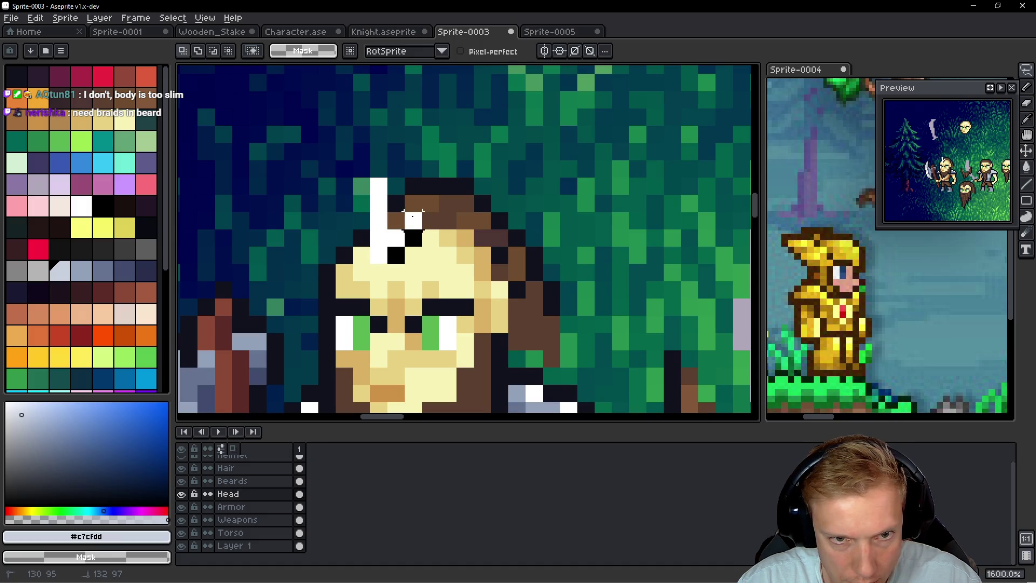
{"action": "key", "text": "ctrl+z"}
{"action": "key", "text": "ctrl+z"}
{"action": "key", "text": "ctrl+z"}
{"action": "left_click_drag", "start_coordinate": [378, 142], "coordinate": [379, 264]}
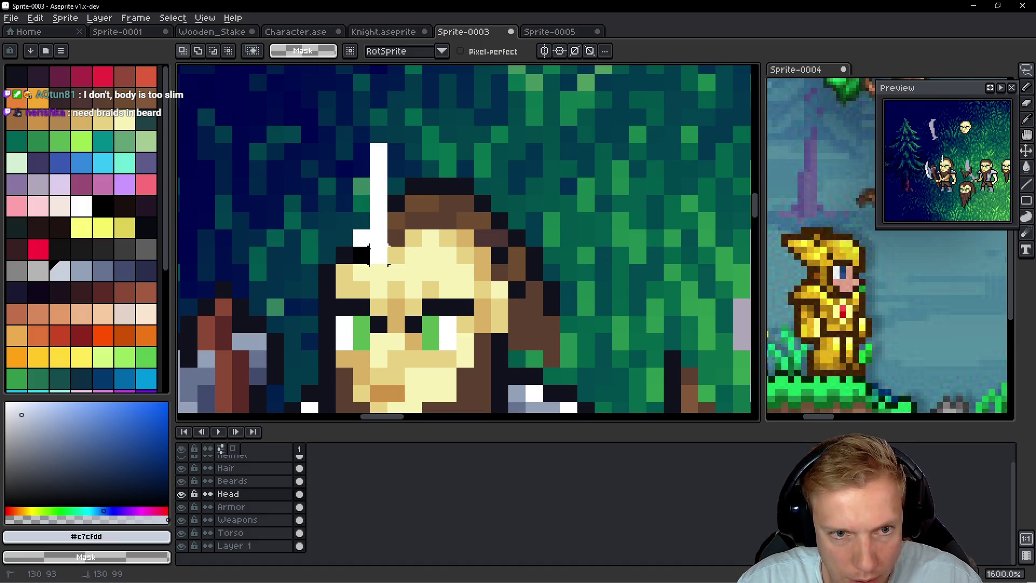
{"action": "key", "text": "ctrl+z"}
{"action": "mouse_move", "coordinate": [361, 169]}
{"action": "left_mouse_down"}
{"action": "mouse_move", "coordinate": [378, 238]}
{"action": "mouse_move", "coordinate": [431, 216]}
{"action": "mouse_move", "coordinate": [482, 220]}
{"action": "mouse_move", "coordinate": [518, 348]}
{"action": "mouse_move", "coordinate": [545, 359]}
{"action": "mouse_move", "coordinate": [568, 199]}
{"action": "mouse_move", "coordinate": [385, 190]}
{"action": "mouse_move", "coordinate": [403, 193]}
{"action": "left_mouse_up"}
{"action": "key", "text": "ctrl+z"}
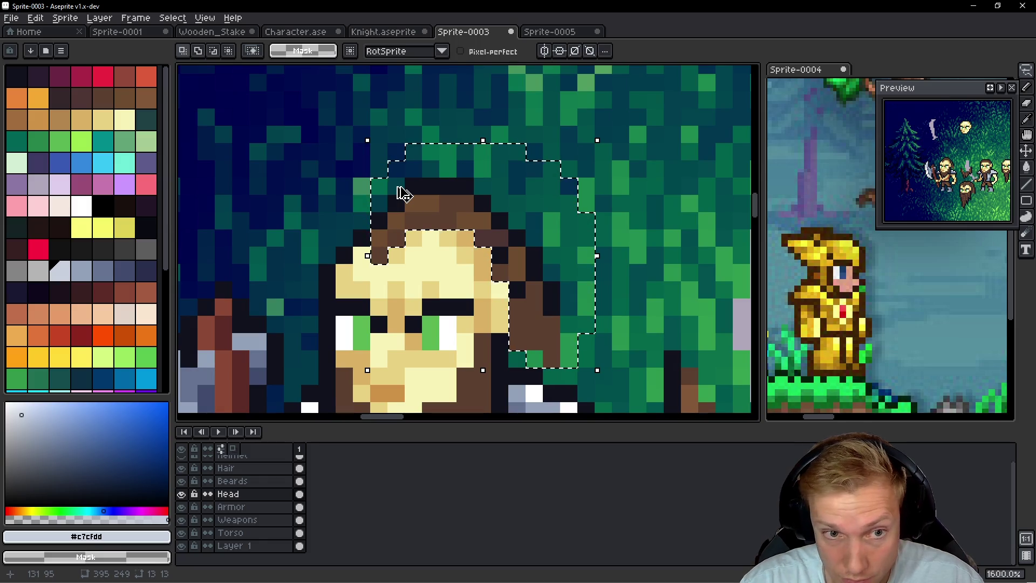
Step: Cut the hair from the spare head and paste it onto the Hair layer, off to the lower right
{"action": "key", "text": "Delete"}
{"action": "key", "text": "h"}
{"action": "left_click", "coordinate": [532, 217], "text": "ctrl"}
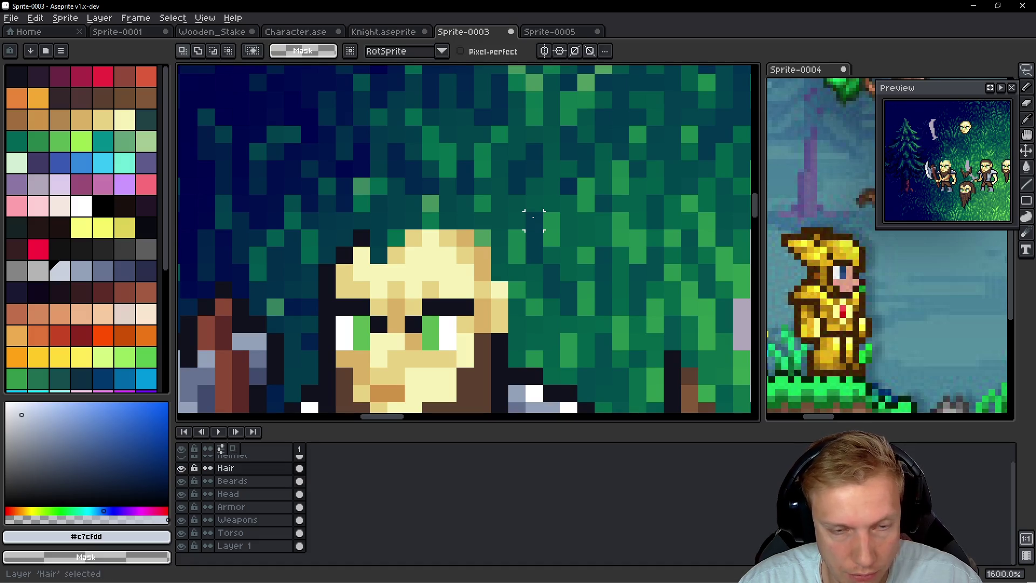
{"action": "key", "text": "ctrl+v"}
{"action": "scroll", "coordinate": [532, 222], "scroll_direction": "down", "scroll_amount": 1}
{"action": "left_click_drag", "start_coordinate": [490, 254], "coordinate": [522, 167]}
{"action": "scroll", "coordinate": [520, 166], "scroll_direction": "down", "scroll_amount": 3}
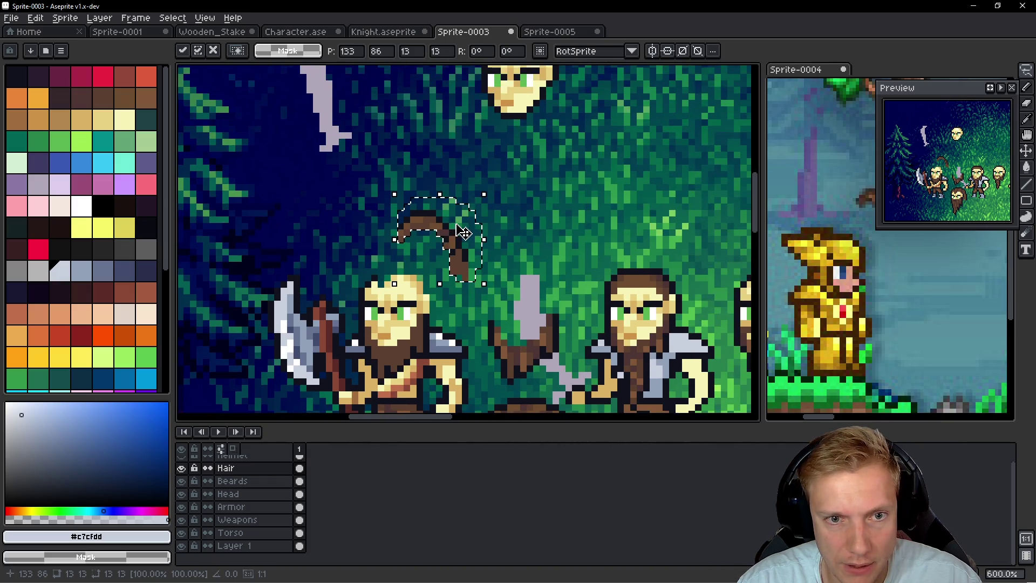
{"action": "mouse_move", "coordinate": [407, 267]}
{"action": "left_mouse_down"}
{"action": "mouse_move", "coordinate": [599, 226]}
{"action": "mouse_move", "coordinate": [616, 202]}
{"action": "mouse_move", "coordinate": [531, 72]}
{"action": "mouse_move", "coordinate": [510, 95]}
{"action": "left_mouse_up"}
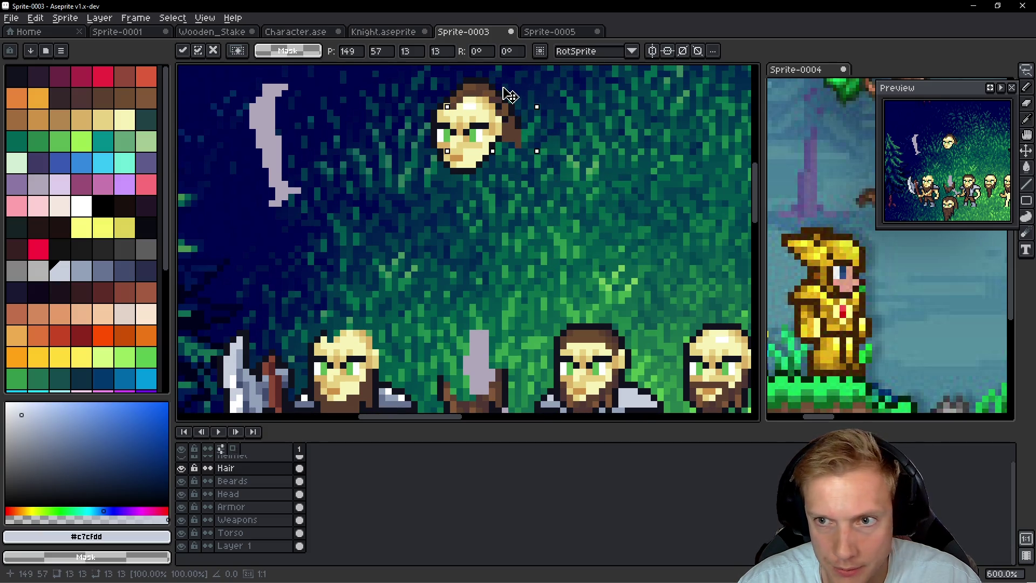
{"action": "left_click_drag", "start_coordinate": [510, 95], "coordinate": [637, 194]}
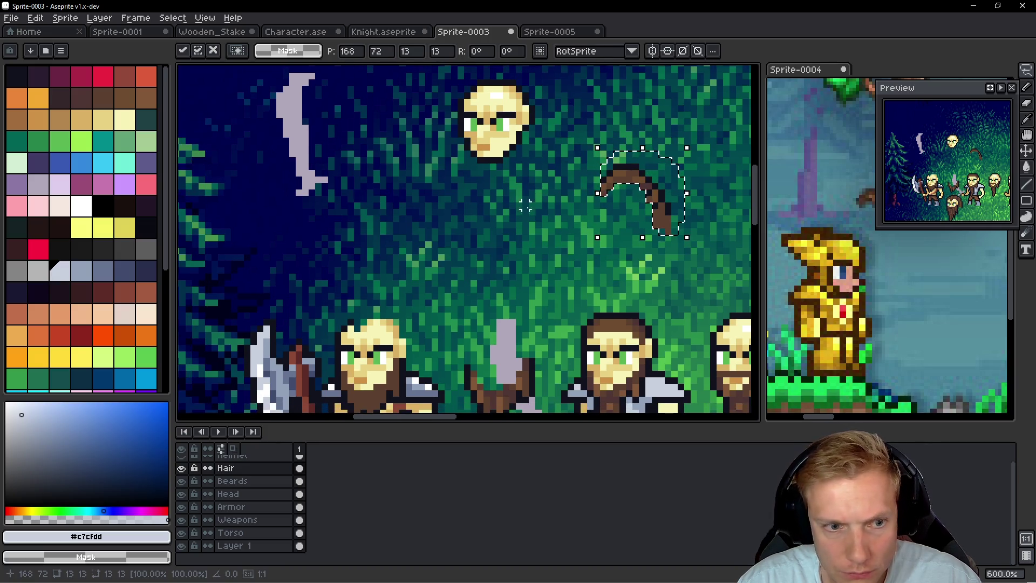
{"action": "left_click", "coordinate": [525, 210]}
Step: Lasso the spare head on the Head layer and place it on the axe-wielding body
{"action": "left_click", "coordinate": [492, 127], "text": "ctrl"}
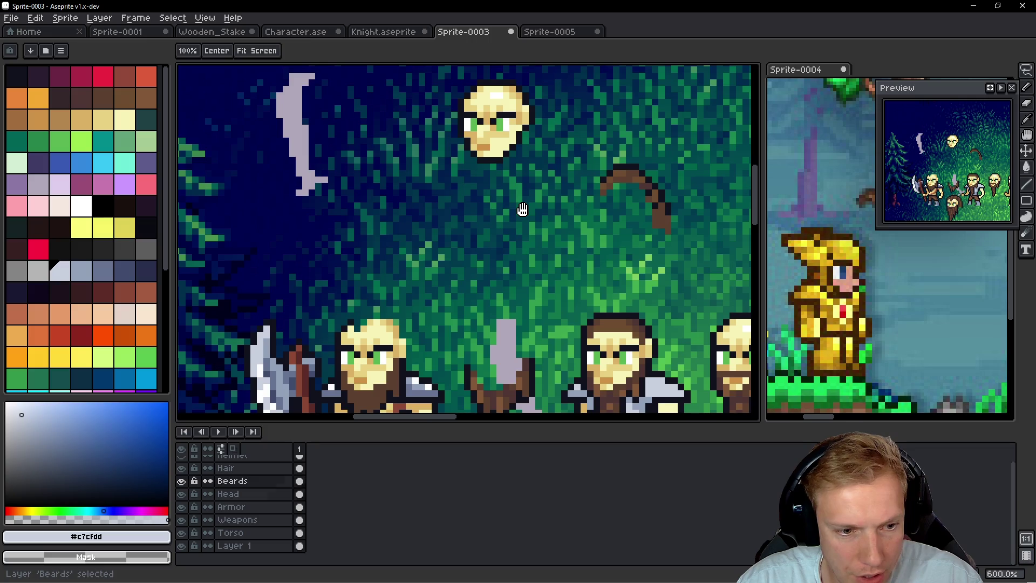
{"action": "left_click_drag", "start_coordinate": [492, 127], "coordinate": [466, 175]}
{"action": "mouse_move", "coordinate": [412, 120]}
{"action": "left_mouse_down"}
{"action": "mouse_move", "coordinate": [510, 100]}
{"action": "mouse_move", "coordinate": [402, 156]}
{"action": "left_mouse_up"}
{"action": "mouse_move", "coordinate": [465, 176]}
{"action": "left_mouse_down"}
{"action": "mouse_move", "coordinate": [510, 103]}
{"action": "mouse_move", "coordinate": [406, 281]}
{"action": "mouse_move", "coordinate": [405, 332]}
{"action": "mouse_move", "coordinate": [405, 275]}
{"action": "mouse_move", "coordinate": [406, 332]}
{"action": "left_mouse_up"}
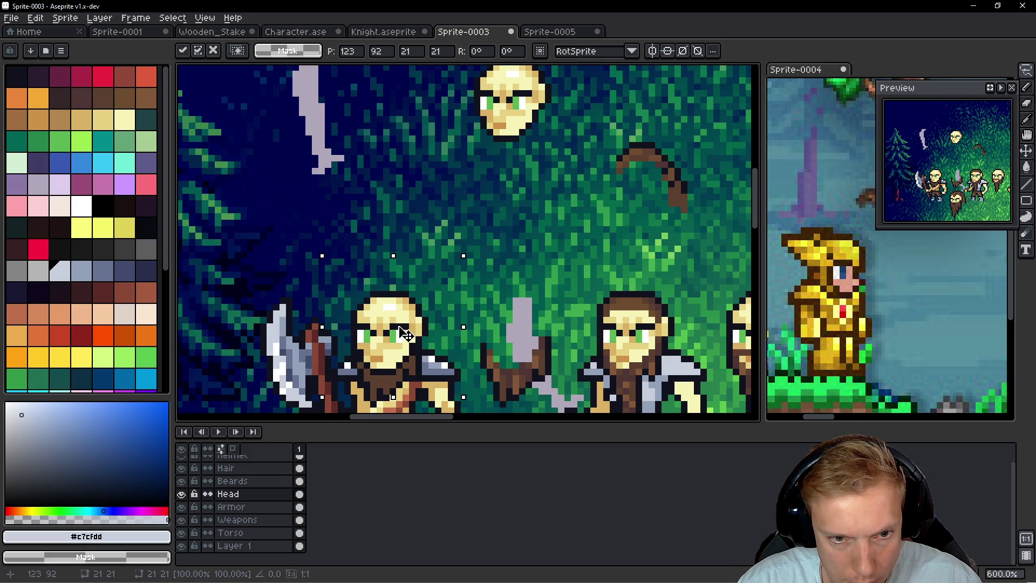
{"action": "key", "text": "Return"}
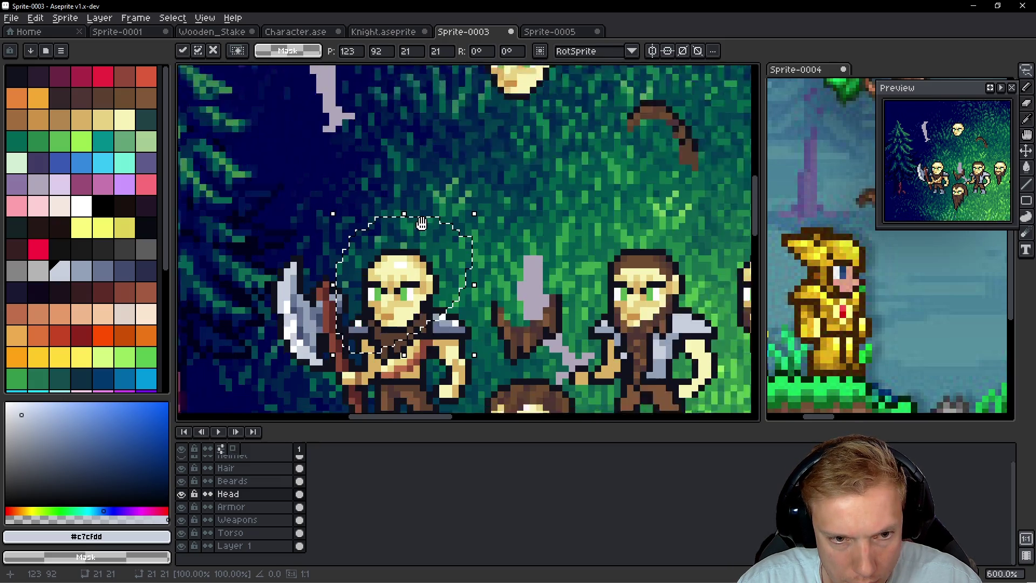
{"action": "scroll", "coordinate": [467, 226], "scroll_direction": "up", "scroll_amount": 3}
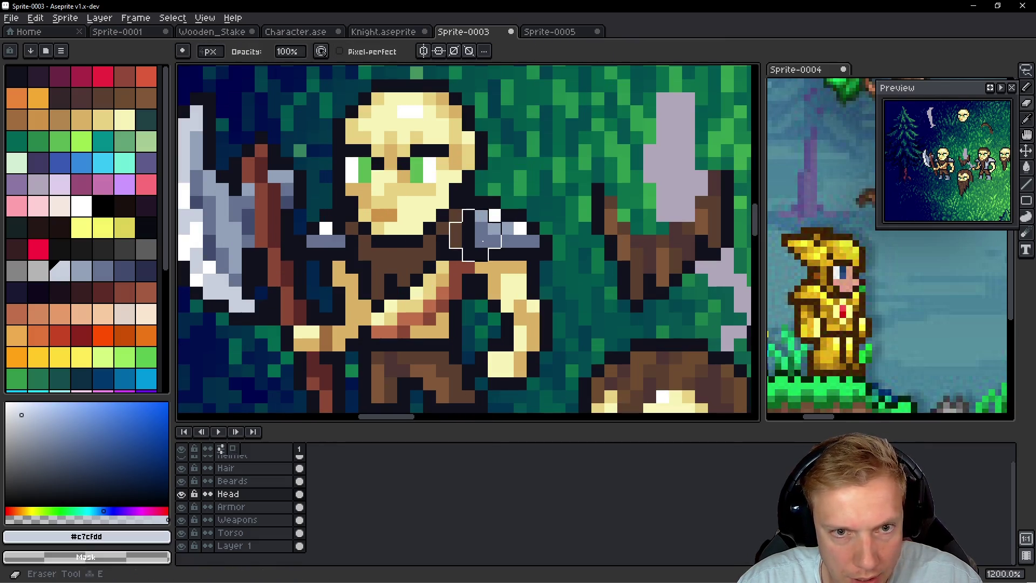
Step: Paint the neck and chest in cream skin colour
{"action": "key", "text": "e"}
{"action": "left_click_drag", "start_coordinate": [468, 215], "coordinate": [469, 241]}
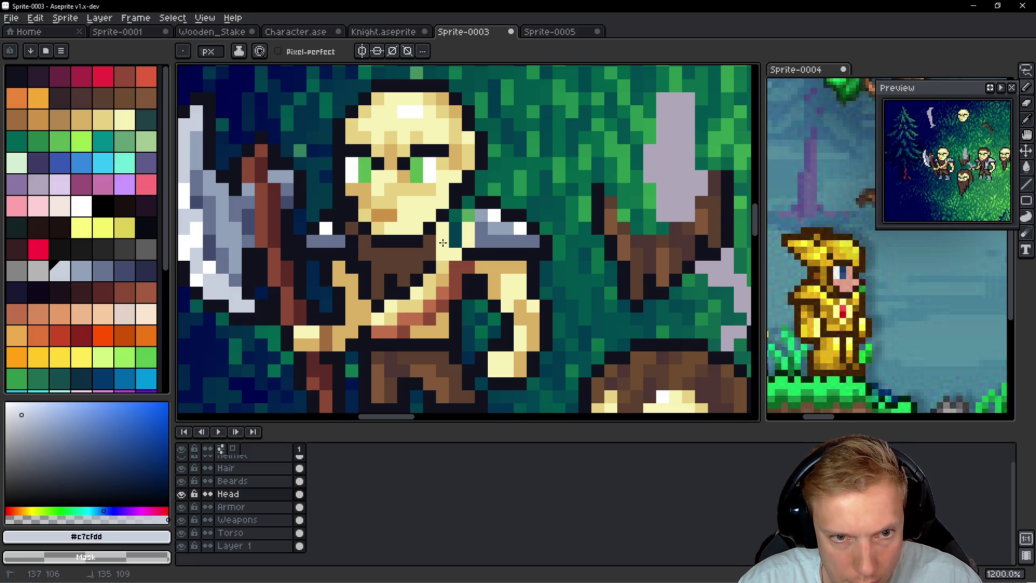
{"action": "mouse_move", "coordinate": [412, 256]}
{"action": "left_mouse_down"}
{"action": "mouse_move", "coordinate": [377, 258]}
{"action": "mouse_move", "coordinate": [397, 283]}
{"action": "mouse_move", "coordinate": [415, 282]}
{"action": "mouse_move", "coordinate": [375, 306]}
{"action": "mouse_move", "coordinate": [367, 243]}
{"action": "left_mouse_up"}
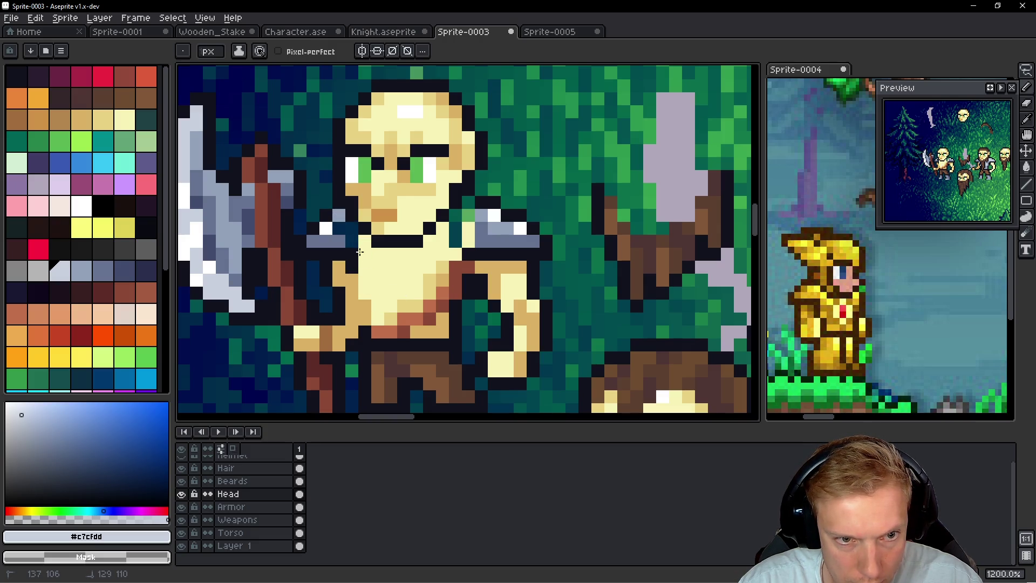
{"action": "scroll", "coordinate": [359, 252], "scroll_direction": "down", "scroll_amount": 5}
{"action": "scroll", "coordinate": [410, 259], "scroll_direction": "up", "scroll_amount": 6}
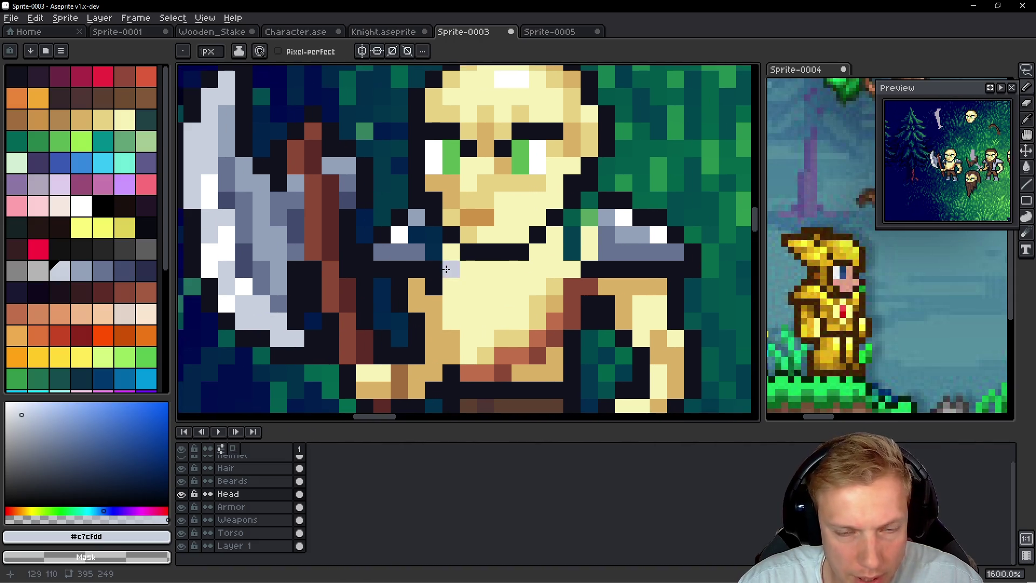
{"action": "scroll", "coordinate": [446, 269], "scroll_direction": "down", "scroll_amount": 5}
{"action": "scroll", "coordinate": [468, 260], "scroll_direction": "up", "scroll_amount": 5}
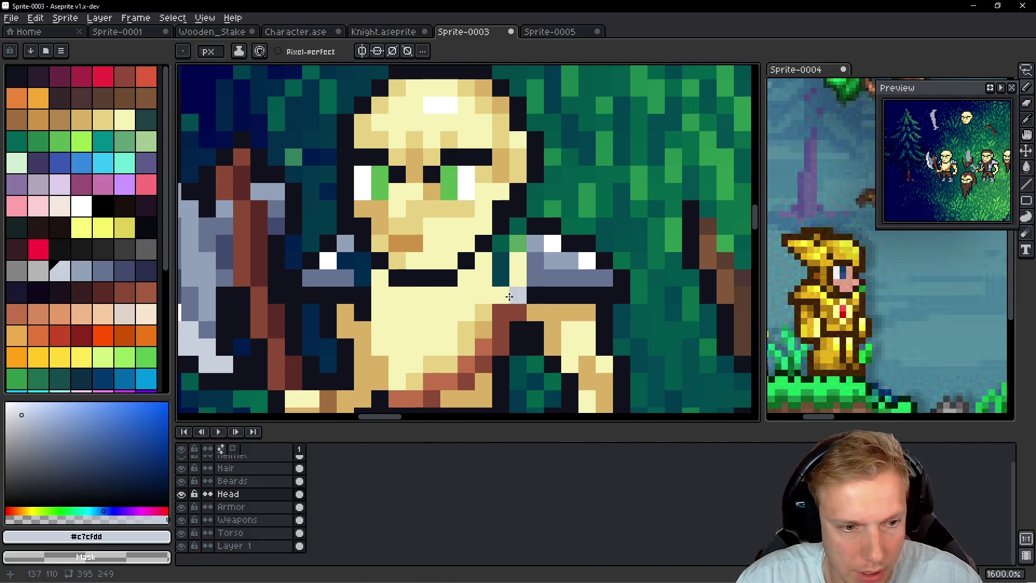
Step: Fill in the grey shoulder armor plates
{"action": "left_click", "coordinate": [537, 243], "text": "alt"}
{"action": "left_click_drag", "start_coordinate": [518, 242], "coordinate": [503, 276]}
{"action": "left_click", "coordinate": [534, 227], "text": "alt"}
{"action": "left_click", "coordinate": [517, 226]}
{"action": "left_click", "coordinate": [529, 241], "text": "alt"}
{"action": "left_click", "coordinate": [518, 278]}
Step: Draw a dark neck line under the chin with a few dark chest pixels, then hide the Armor layer
{"action": "left_click", "coordinate": [484, 261]}
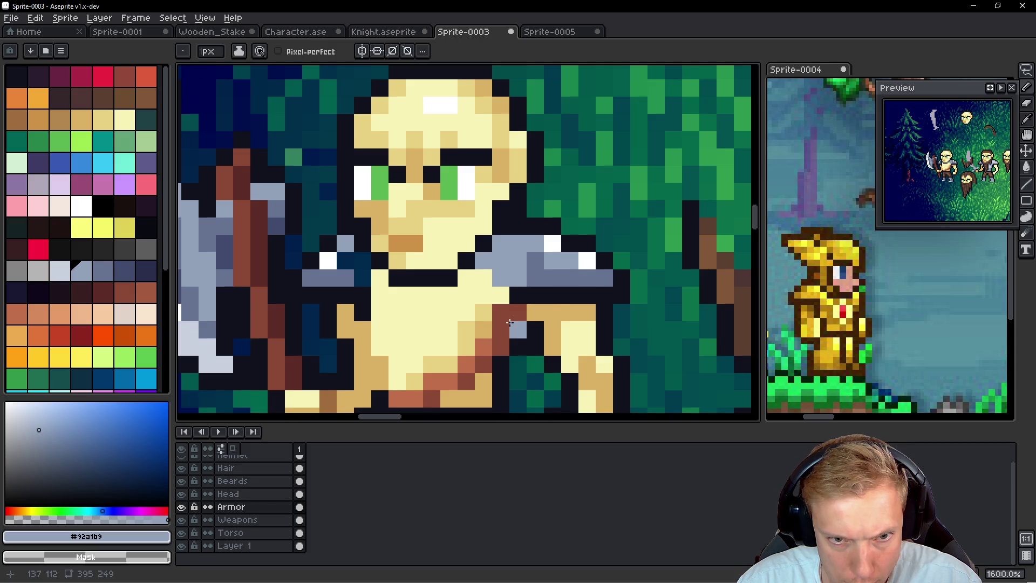
{"action": "left_click", "coordinate": [531, 297], "text": "alt"}
{"action": "left_click_drag", "start_coordinate": [500, 278], "coordinate": [480, 278]}
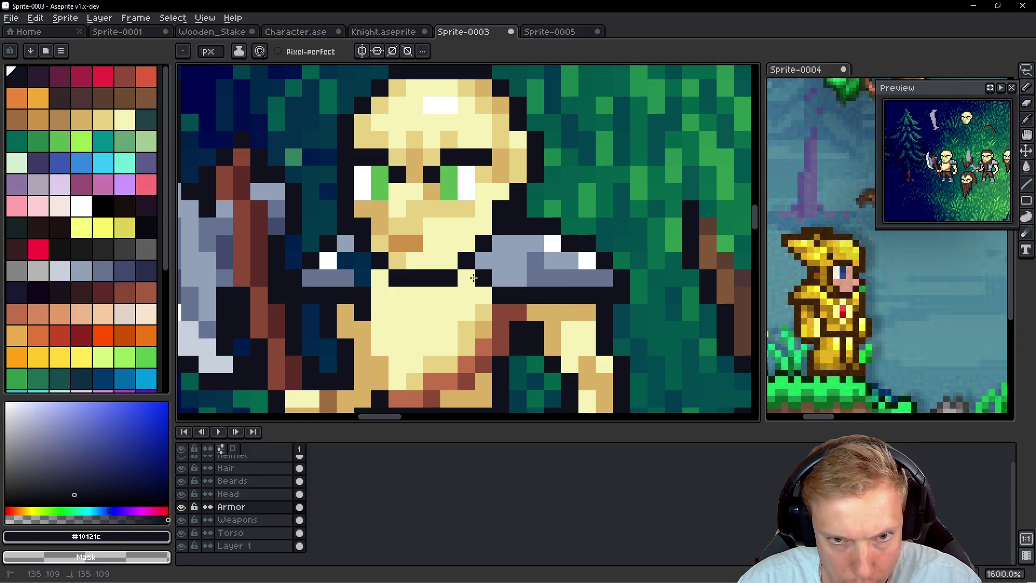
{"action": "left_click", "coordinate": [472, 309]}
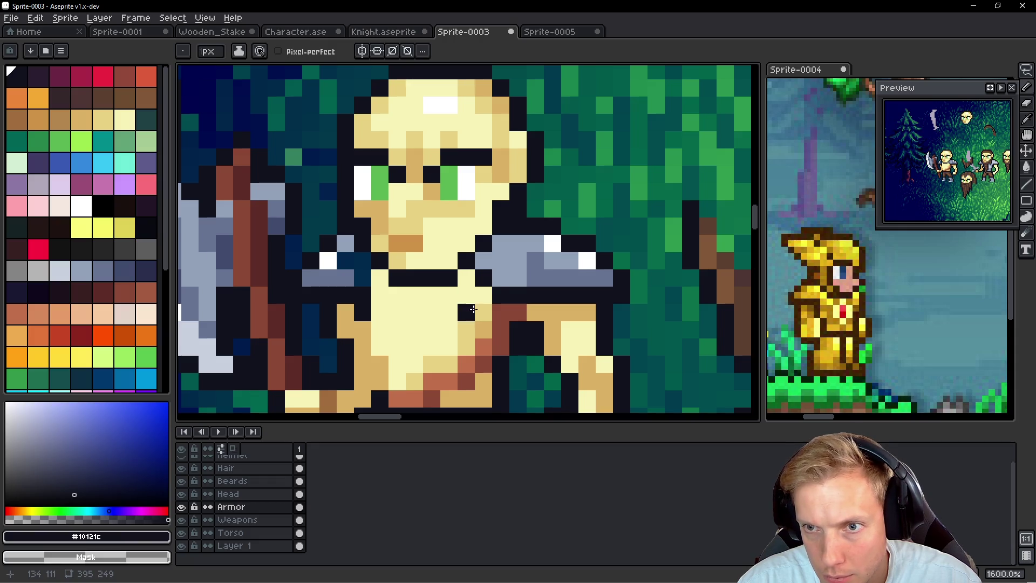
{"action": "left_click", "coordinate": [466, 278]}
{"action": "left_click", "coordinate": [397, 295]}
{"action": "key", "text": "ctrl+z"}
{"action": "mouse_move", "coordinate": [376, 271]}
{"action": "left_mouse_down"}
{"action": "mouse_move", "coordinate": [453, 291]}
{"action": "mouse_move", "coordinate": [434, 280]}
{"action": "left_mouse_up"}
{"action": "left_click", "coordinate": [431, 279], "text": "alt"}
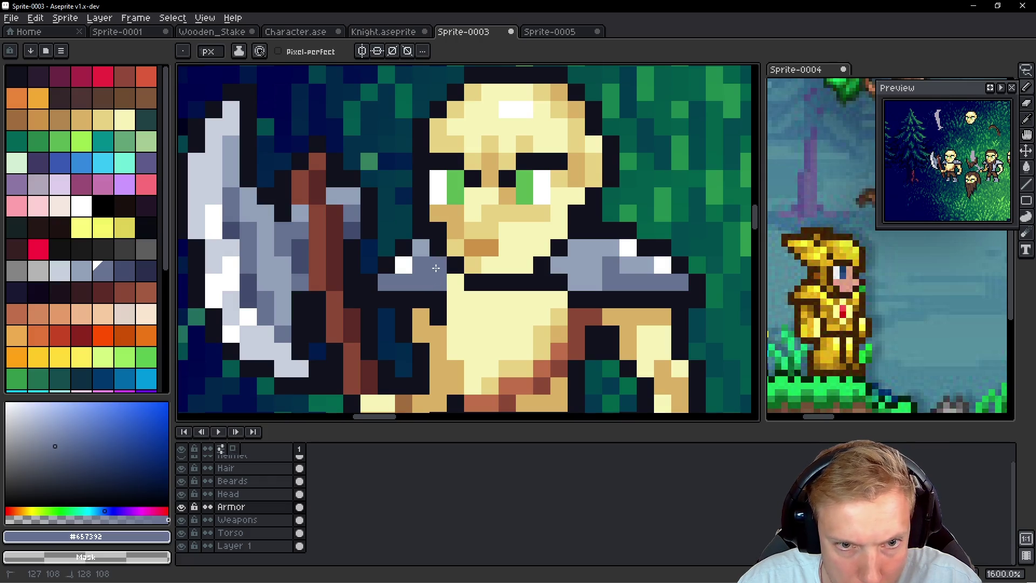
{"action": "left_click", "coordinate": [471, 276], "text": "alt"}
{"action": "left_click", "coordinate": [453, 301]}
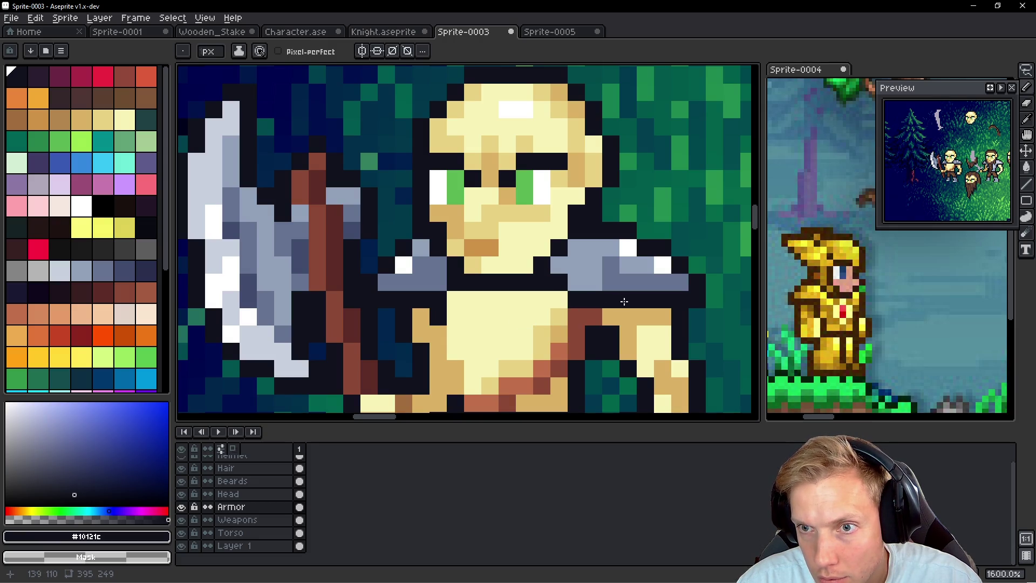
{"action": "scroll", "coordinate": [491, 296], "scroll_direction": "down", "scroll_amount": 6}
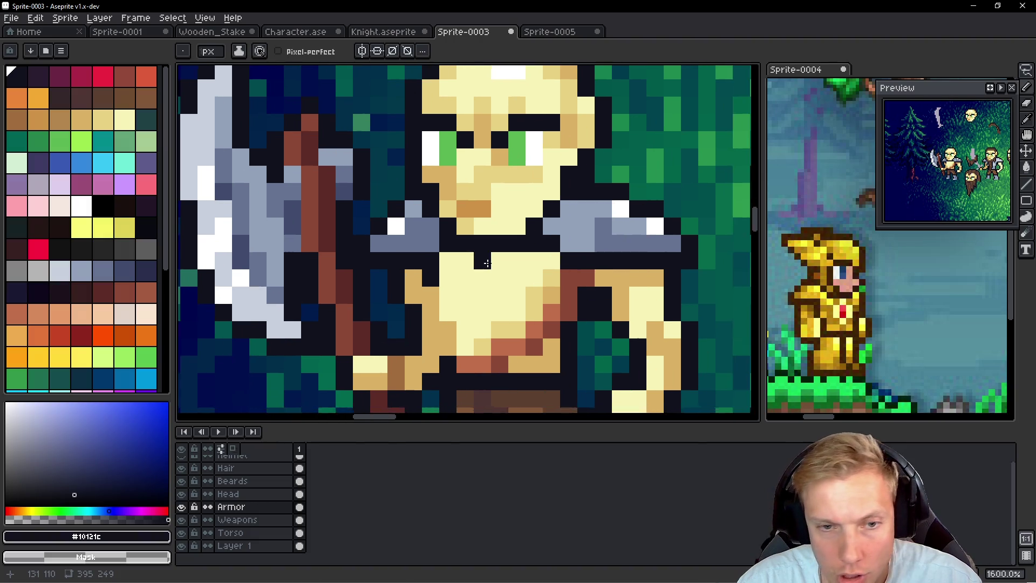
{"action": "scroll", "coordinate": [511, 275], "scroll_direction": "up", "scroll_amount": 4}
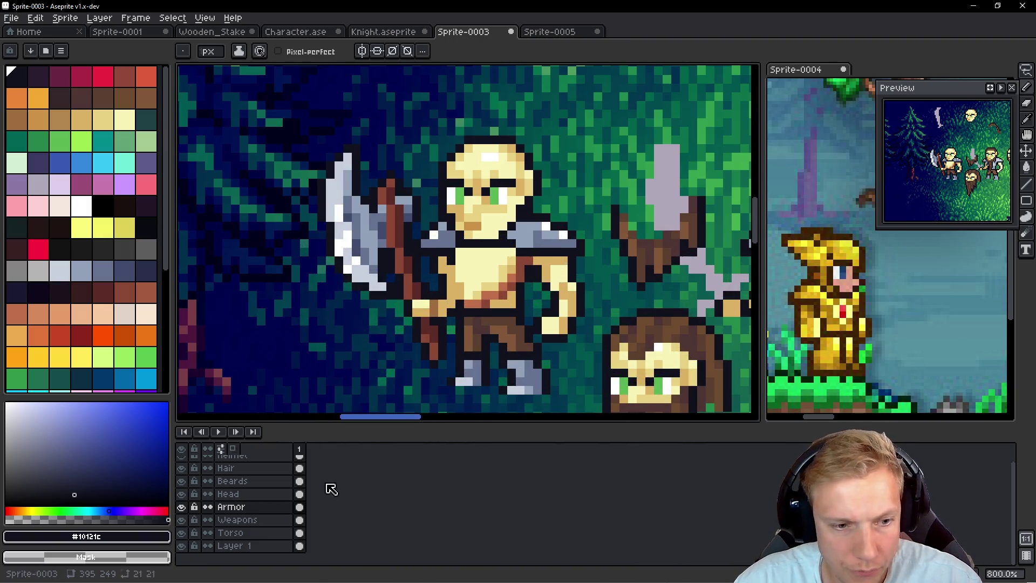
{"action": "left_click", "coordinate": [181, 507]}
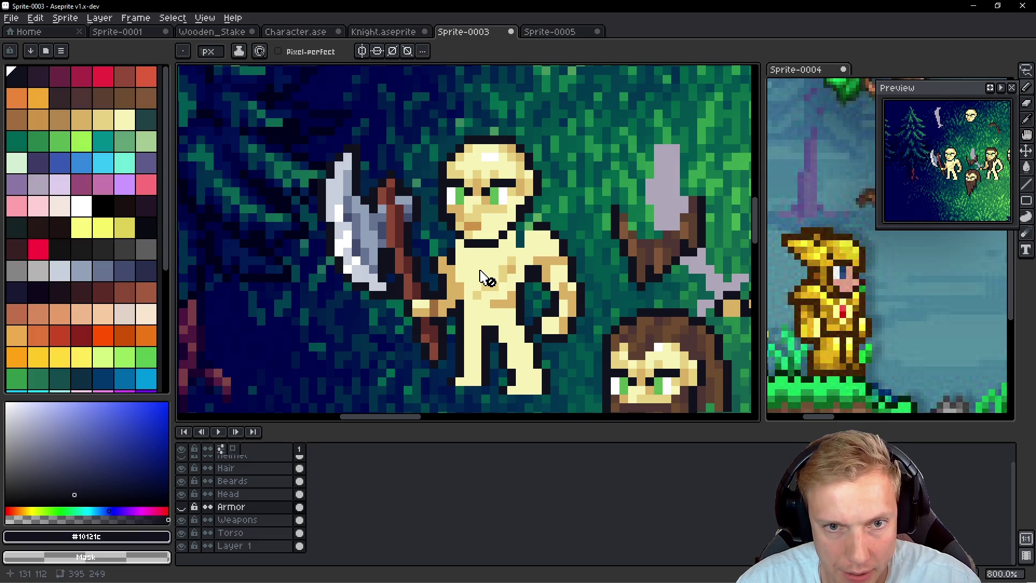
Step: On the Torso layer, add dark outline pixels across the viking's chest
{"action": "left_click", "coordinate": [443, 270], "text": "ctrl"}
{"action": "scroll", "coordinate": [442, 270], "scroll_direction": "up", "scroll_amount": 3}
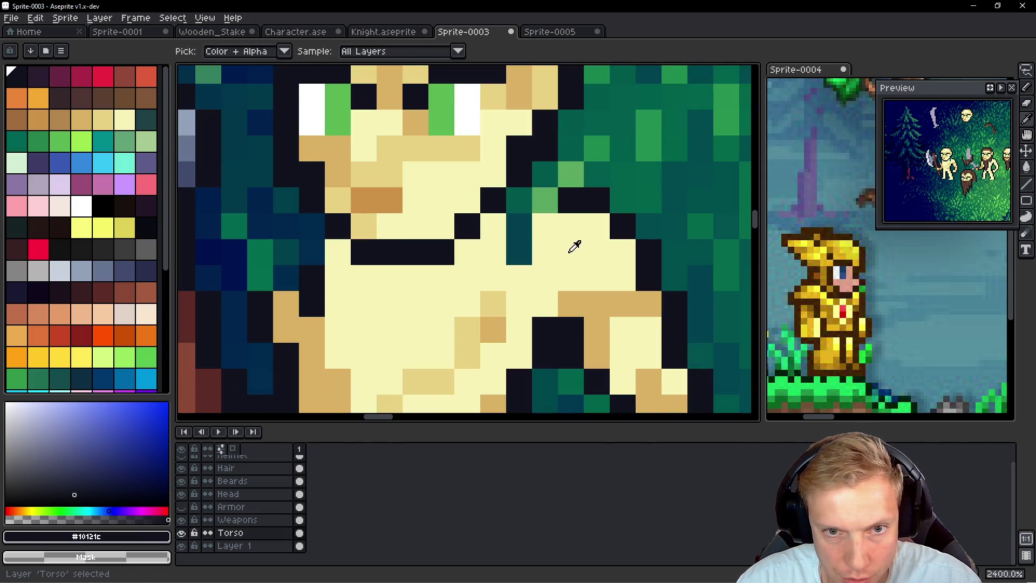
{"action": "left_click", "coordinate": [523, 255], "text": "alt"}
{"action": "left_click", "coordinate": [582, 199], "text": "alt"}
{"action": "left_click", "coordinate": [518, 201]}
{"action": "left_click_drag", "start_coordinate": [513, 203], "coordinate": [620, 171]}
{"action": "left_click", "coordinate": [460, 271]}
Step: Clean up stray dark pixels and draw a diagonal dark line across the chest
{"action": "key", "text": "ctrl+z"}
{"action": "left_click", "coordinate": [394, 266], "text": "alt"}
{"action": "left_click", "coordinate": [418, 220]}
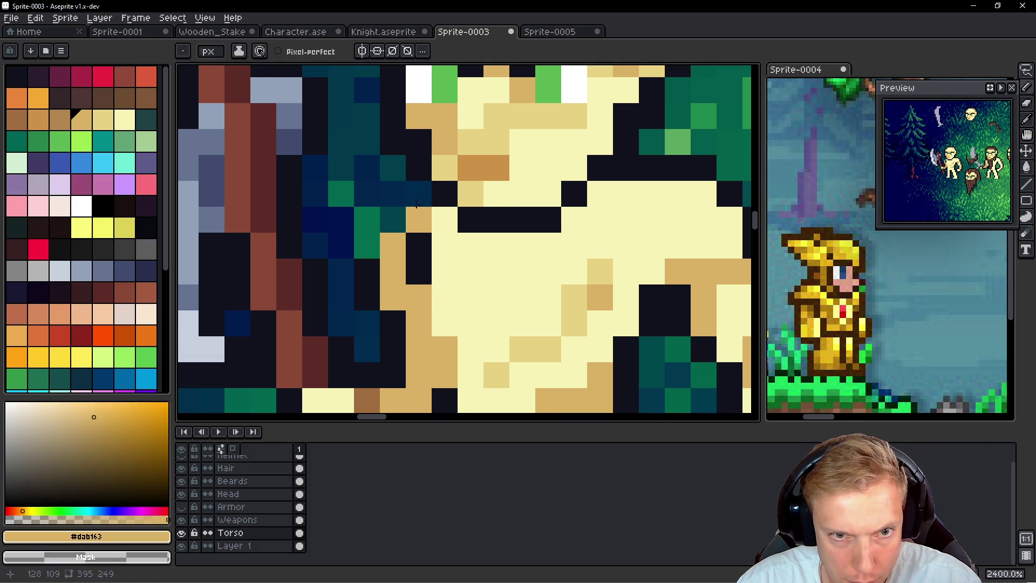
{"action": "left_click", "coordinate": [442, 194], "text": "alt"}
{"action": "left_click_drag", "start_coordinate": [416, 194], "coordinate": [367, 245]}
{"action": "left_click", "coordinate": [499, 264]}
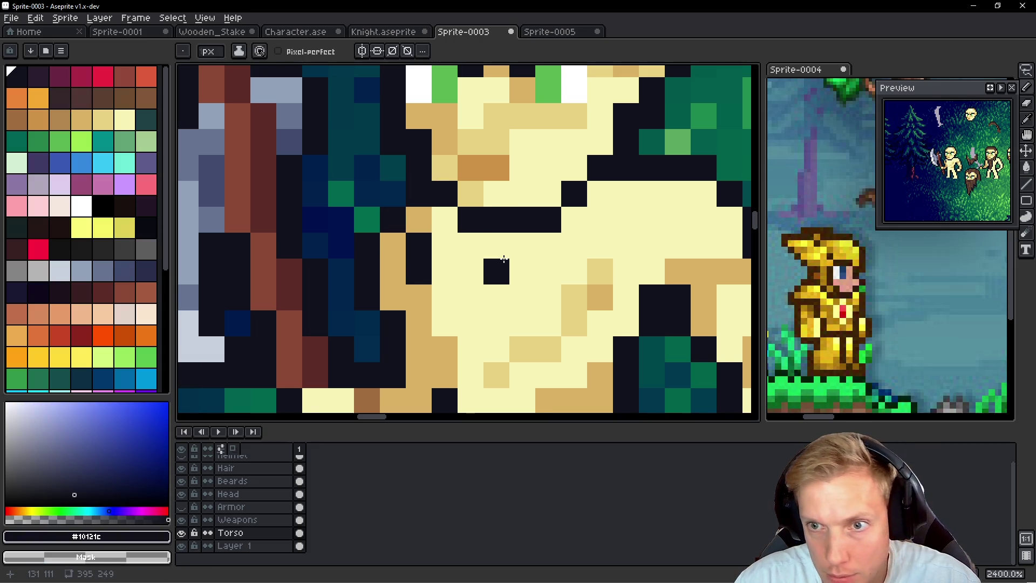
{"action": "key", "text": "ctrl+z"}
{"action": "left_click", "coordinate": [521, 271]}
{"action": "key", "text": "ctrl+z"}
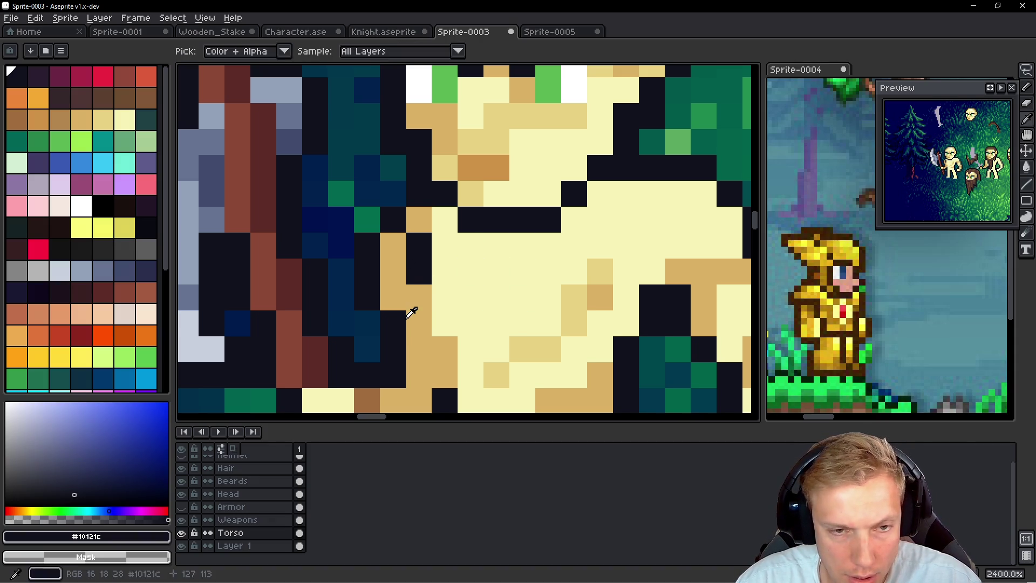
Step: Repaint a dark column cream and add lighter tan shading strokes across the chest
{"action": "left_click", "coordinate": [418, 302], "text": "alt"}
{"action": "key", "text": "ctrl+z"}
{"action": "left_click", "coordinate": [421, 265], "text": "alt"}
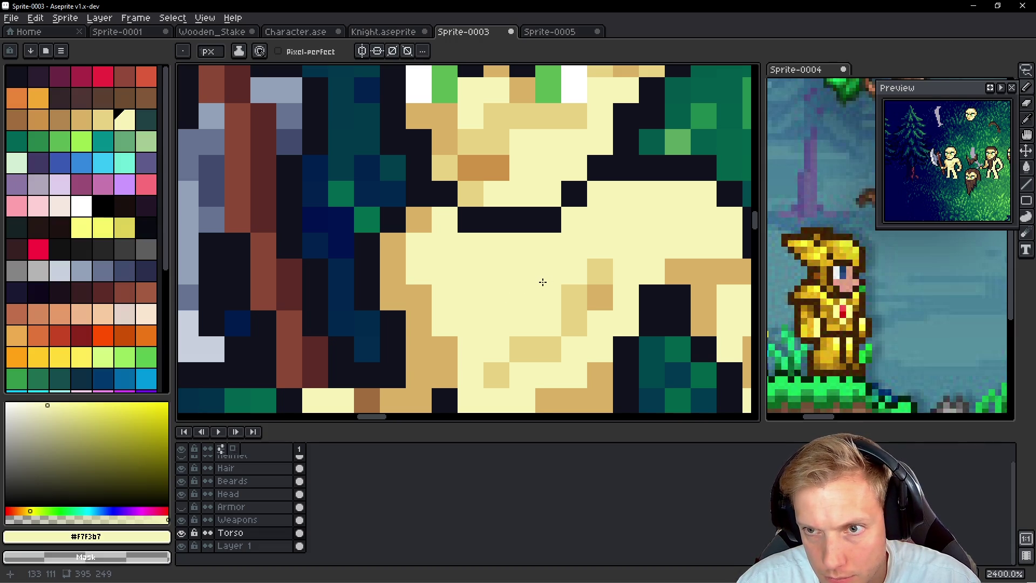
{"action": "scroll", "coordinate": [542, 281], "scroll_direction": "down", "scroll_amount": 1}
{"action": "left_click", "coordinate": [604, 277], "text": "alt"}
{"action": "mouse_move", "coordinate": [580, 292]}
{"action": "left_mouse_down"}
{"action": "mouse_move", "coordinate": [469, 284]}
{"action": "mouse_move", "coordinate": [439, 232]}
{"action": "mouse_move", "coordinate": [439, 216]}
{"action": "mouse_move", "coordinate": [466, 189]}
{"action": "left_mouse_up"}
{"action": "left_click", "coordinate": [518, 241]}
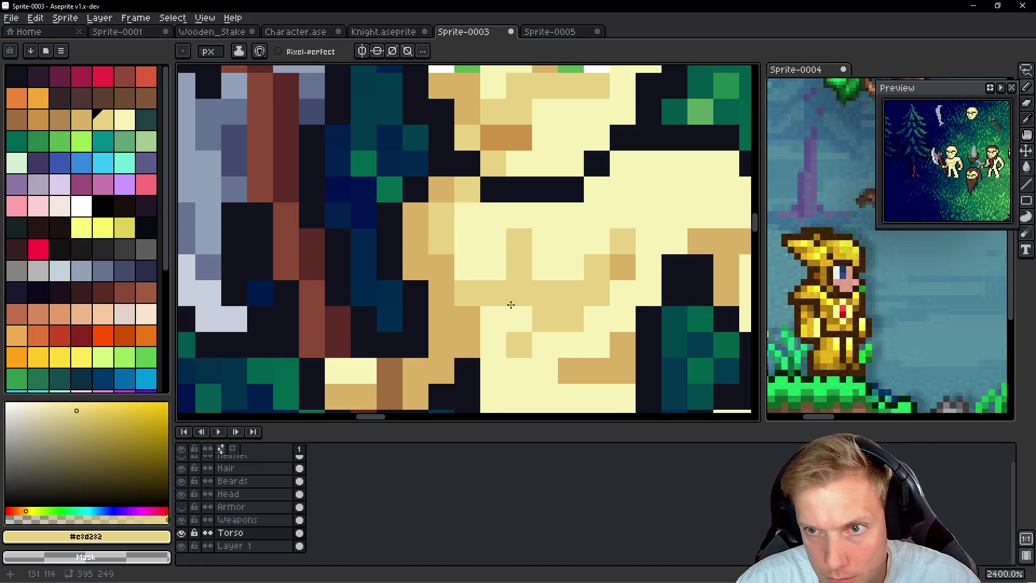
Step: Turn stray tan pixels cream and add a tan shading stroke along the belly
{"action": "scroll", "coordinate": [510, 305], "scroll_direction": "down", "scroll_amount": 1}
{"action": "left_click", "coordinate": [469, 300], "text": "alt"}
{"action": "left_click", "coordinate": [463, 334]}
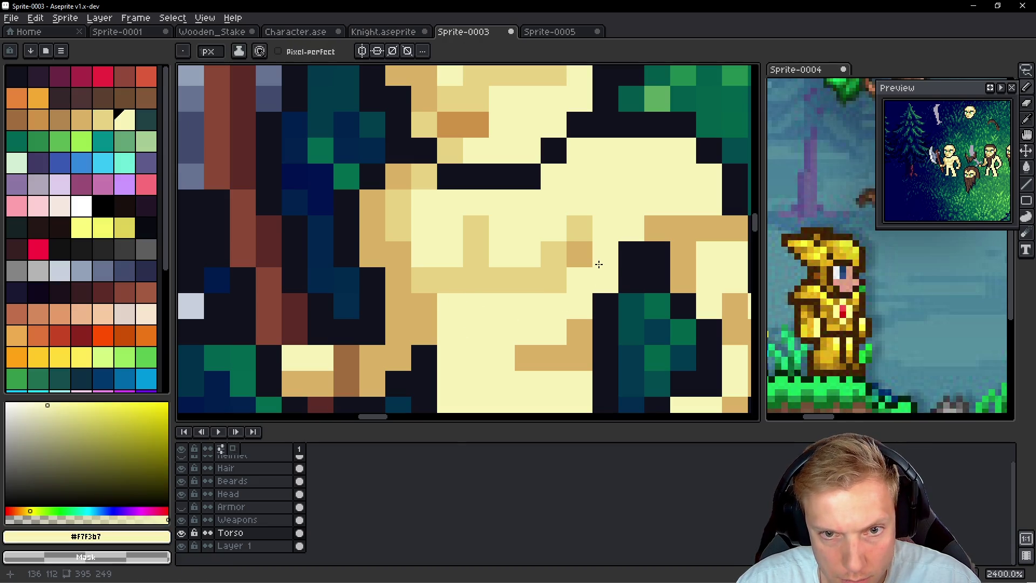
{"action": "scroll", "coordinate": [598, 264], "scroll_direction": "down", "scroll_amount": 3}
{"action": "scroll", "coordinate": [543, 309], "scroll_direction": "up", "scroll_amount": 3}
{"action": "left_click", "coordinate": [570, 257]}
{"action": "left_click", "coordinate": [571, 232]}
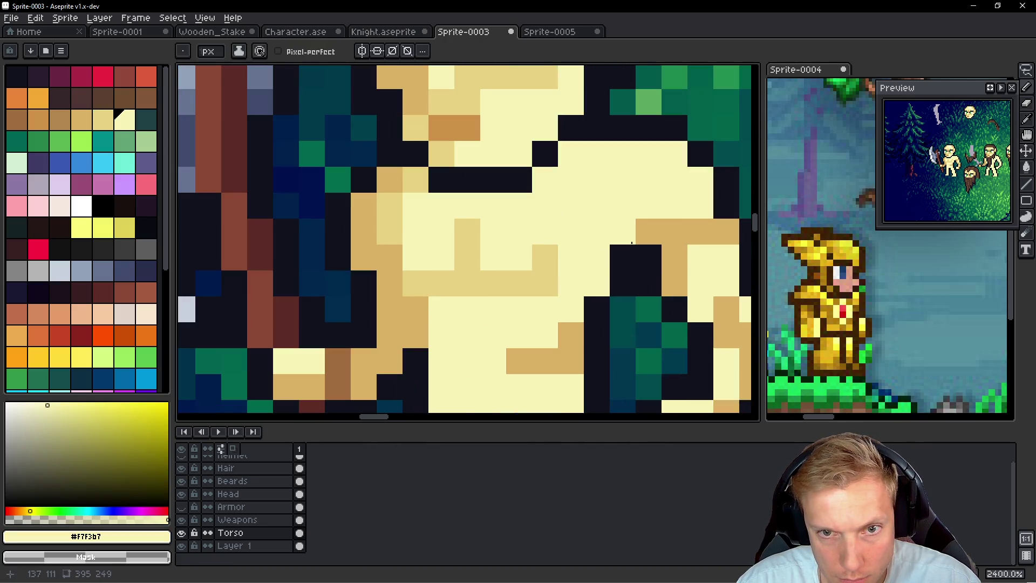
{"action": "left_click", "coordinate": [664, 221], "text": "alt"}
{"action": "left_click_drag", "start_coordinate": [623, 206], "coordinate": [595, 276]}
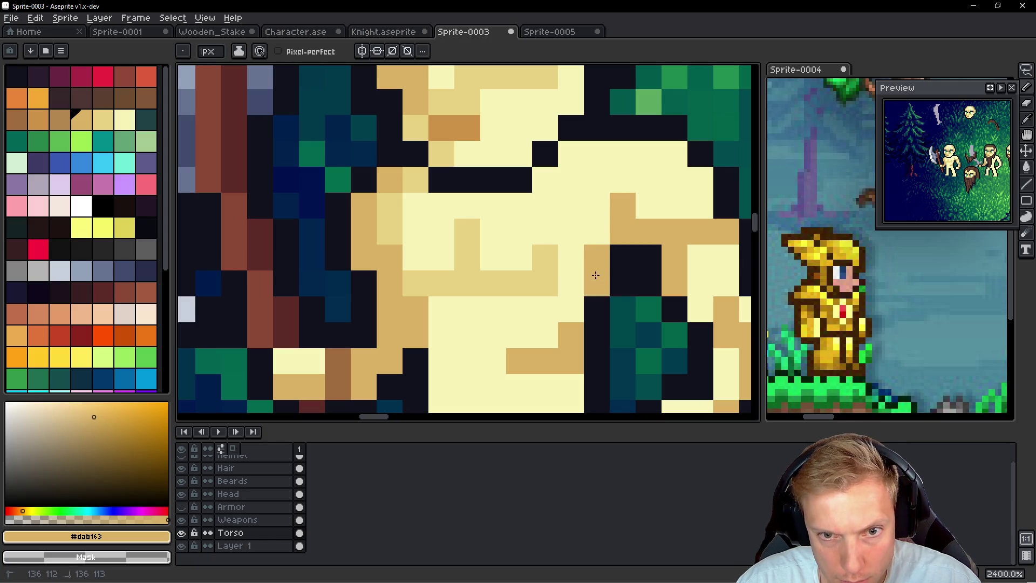
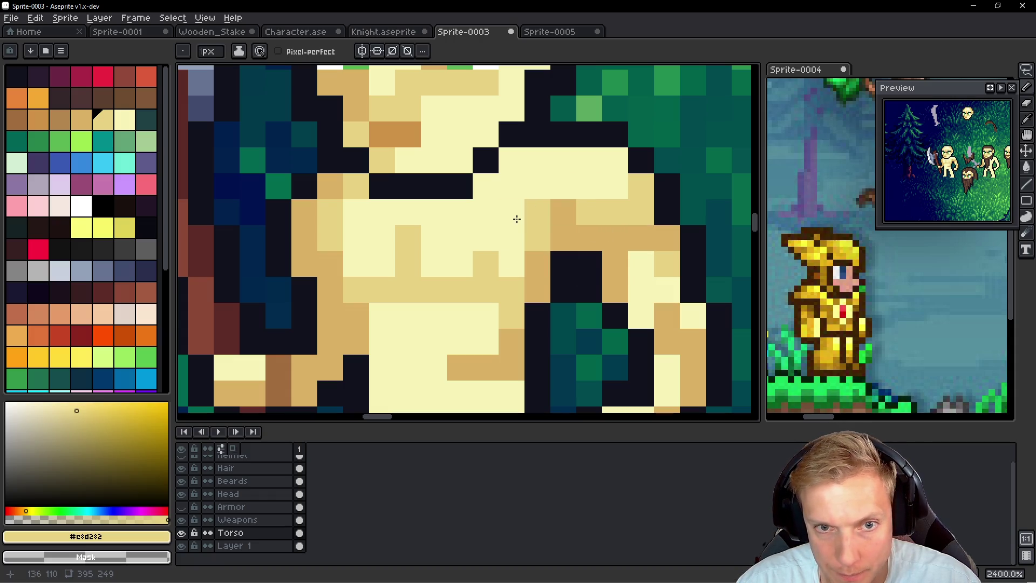
Step: On the Torso layer, add cream chest pixels and darker tan shading pixels
{"action": "left_click", "coordinate": [584, 176], "text": "alt"}
{"action": "left_click", "coordinate": [557, 212]}
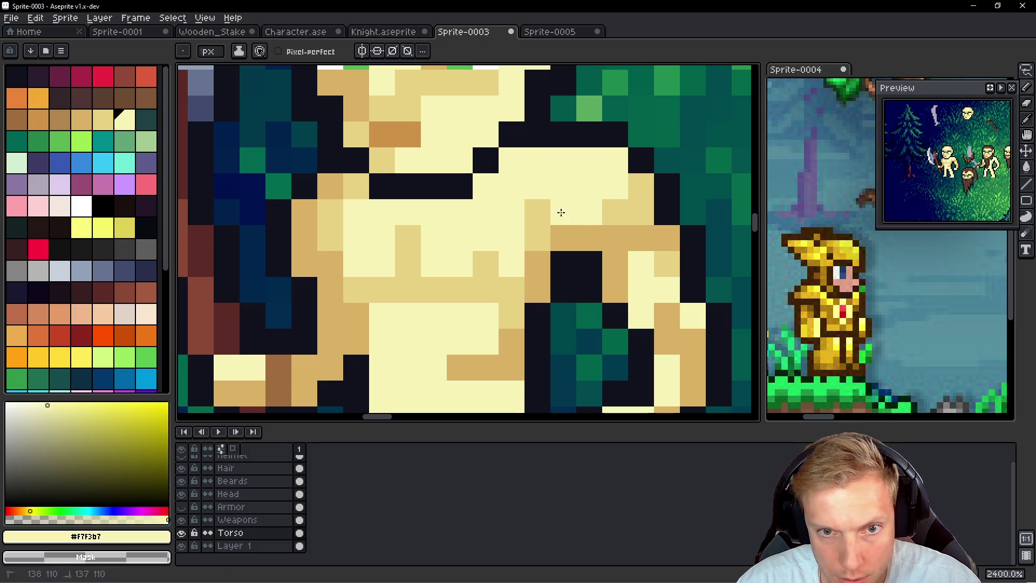
{"action": "left_click", "coordinate": [598, 215], "text": "alt"}
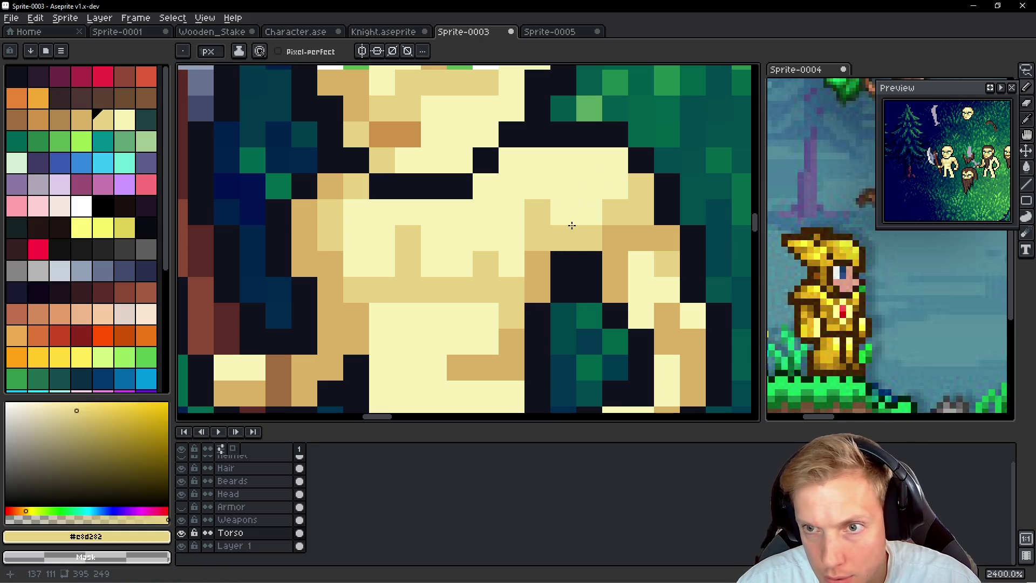
{"action": "left_click_drag", "start_coordinate": [523, 234], "coordinate": [577, 209]}
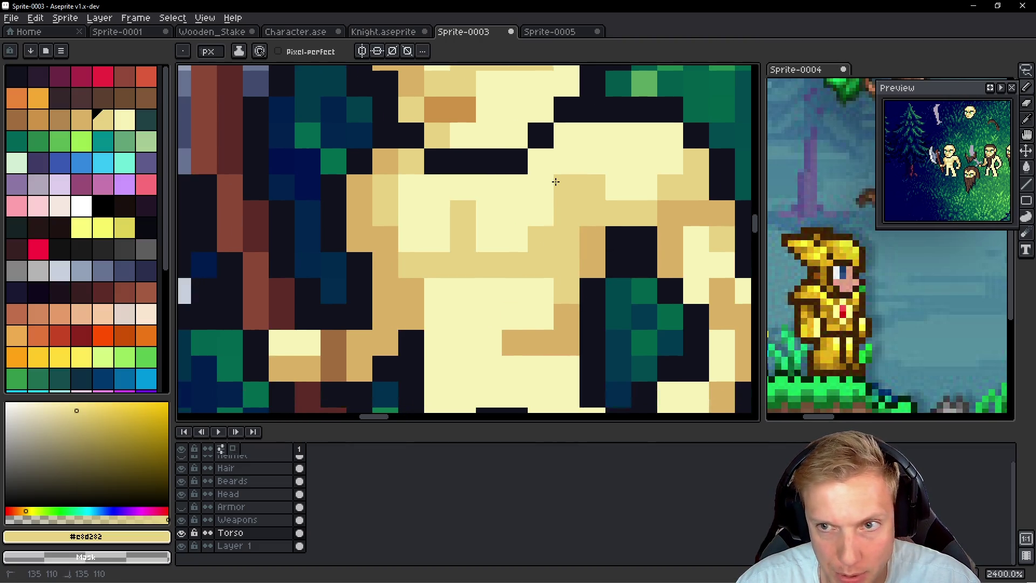
{"action": "left_click", "coordinate": [523, 210], "text": "alt"}
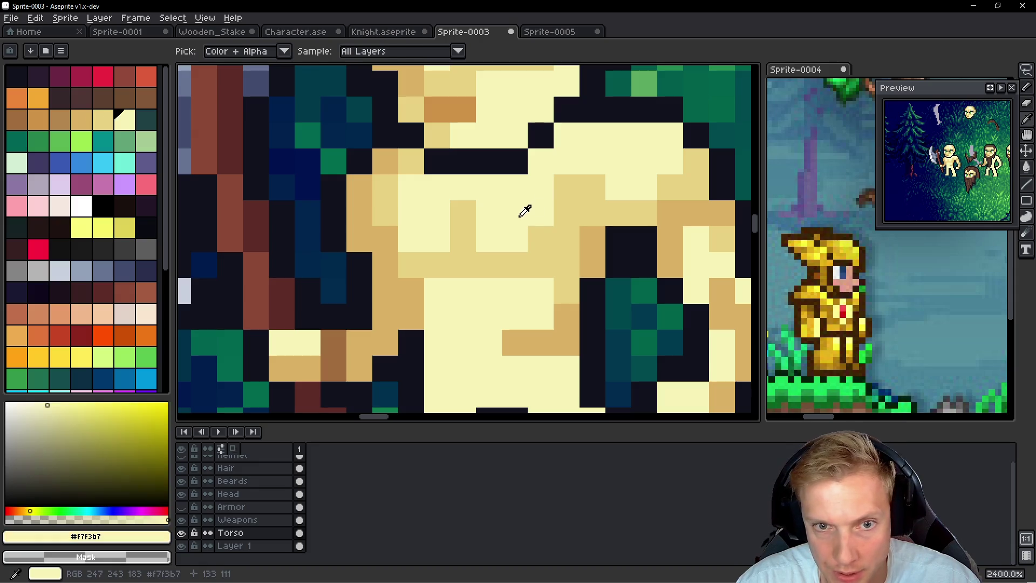
{"action": "left_click", "coordinate": [596, 241], "text": "alt"}
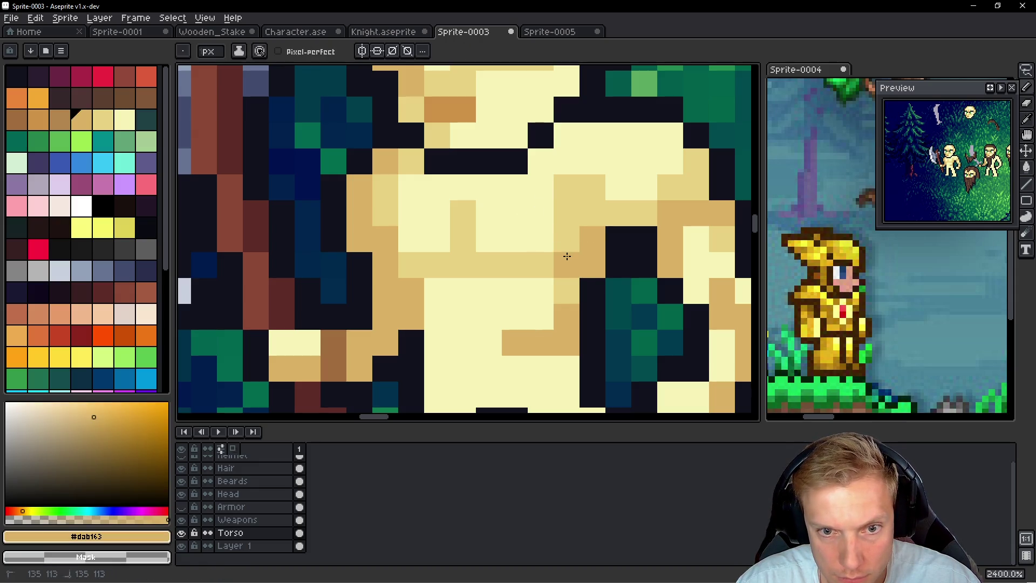
{"action": "left_click", "coordinate": [541, 264]}
{"action": "left_click", "coordinate": [462, 264]}
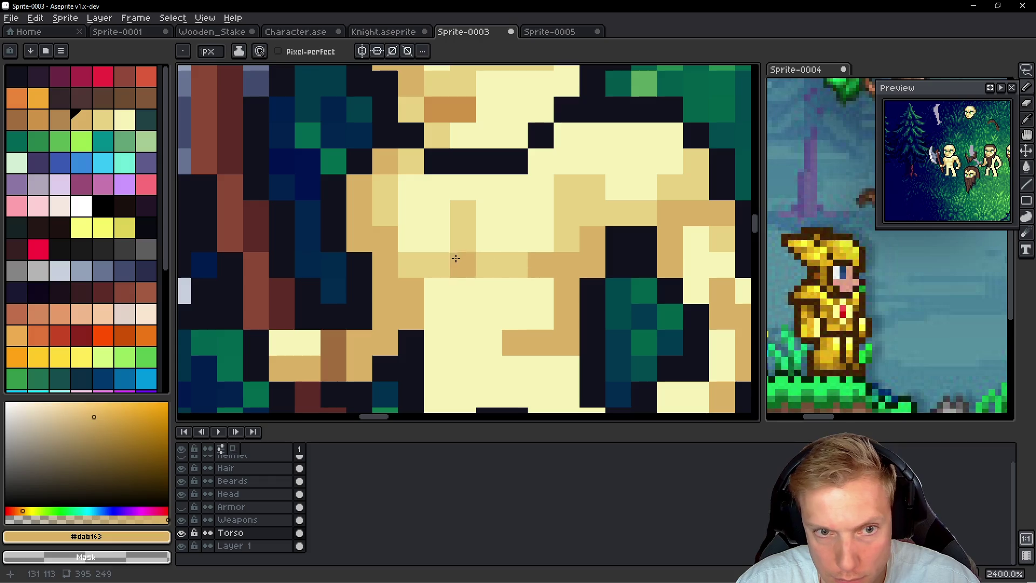
{"action": "left_click", "coordinate": [463, 238]}
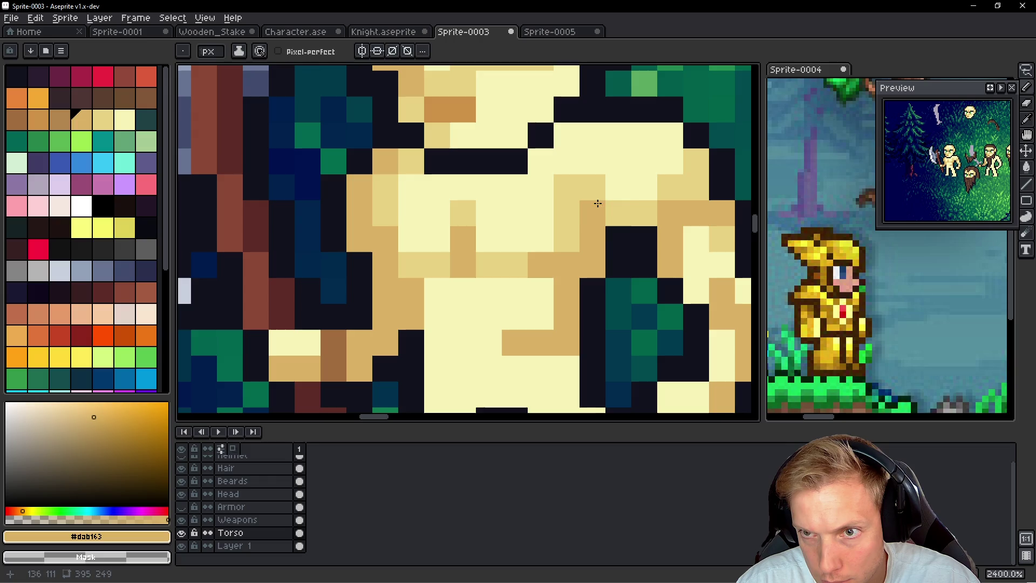
Step: Repaint the chest cells in mid and light cream with a corrected tan shading pixel
{"action": "left_click", "coordinate": [591, 185], "text": "alt"}
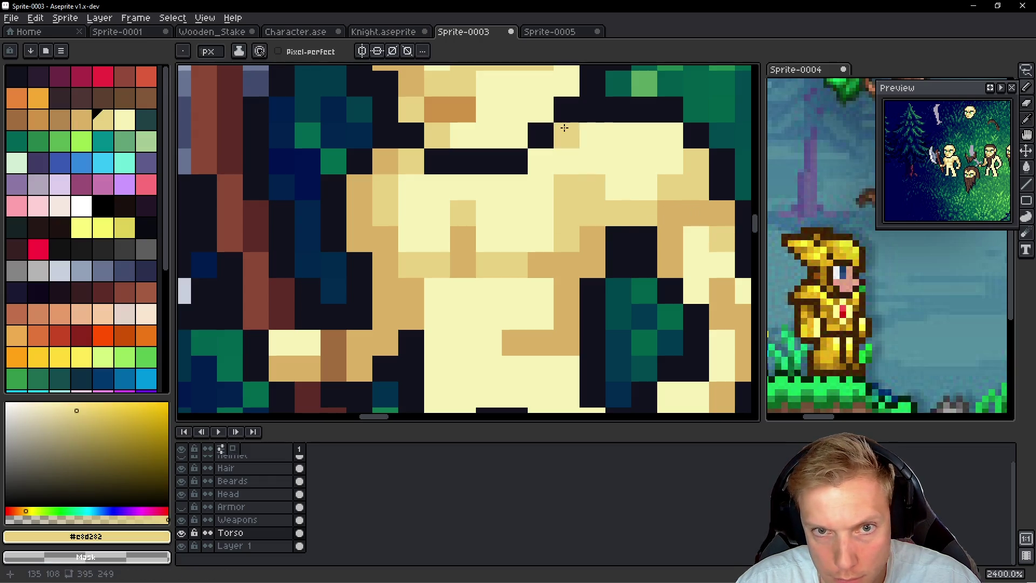
{"action": "left_click_drag", "start_coordinate": [592, 135], "coordinate": [547, 163]}
{"action": "left_click", "coordinate": [556, 161]}
{"action": "left_click", "coordinate": [539, 195], "text": "alt"}
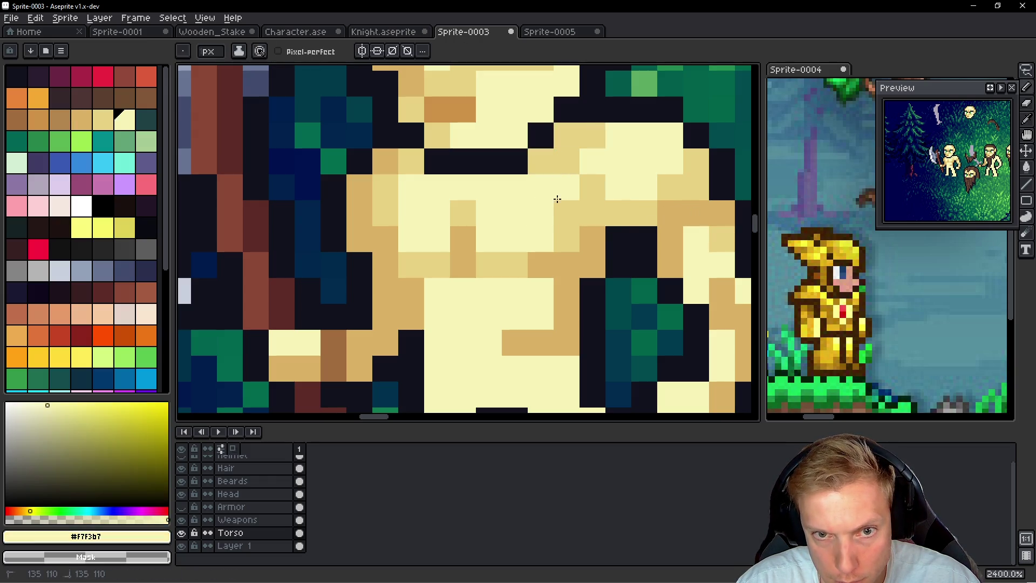
{"action": "left_click", "coordinate": [559, 204]}
{"action": "left_click", "coordinate": [593, 189]}
{"action": "left_click", "coordinate": [599, 195], "text": "alt"}
{"action": "left_click", "coordinate": [437, 185]}
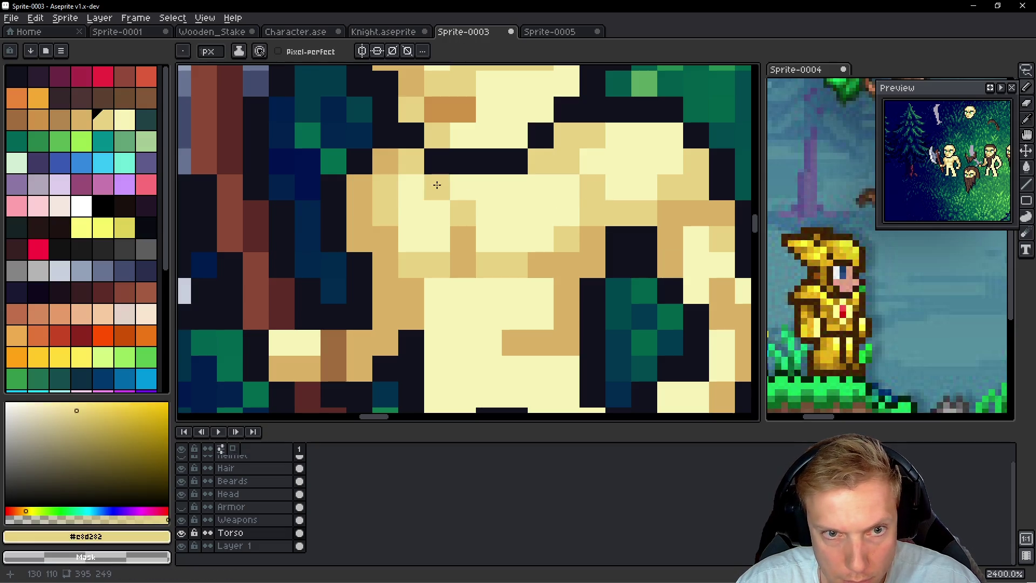
{"action": "key", "text": "ctrl+z"}
{"action": "left_click", "coordinate": [535, 191]}
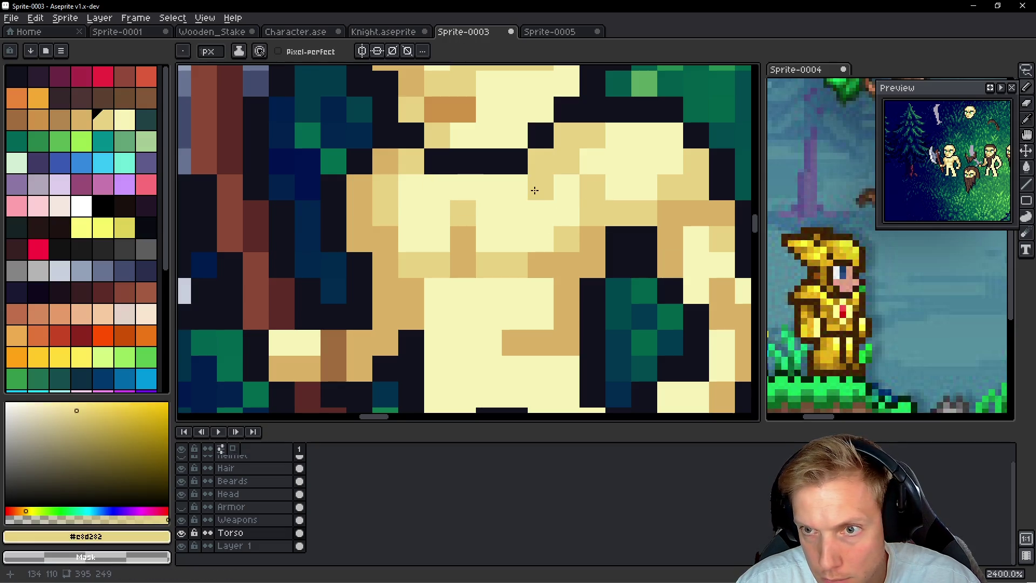
Step: Add tan shading pixels to the belly and a tan row across the waist
{"action": "left_click_drag", "start_coordinate": [489, 238], "coordinate": [508, 141]}
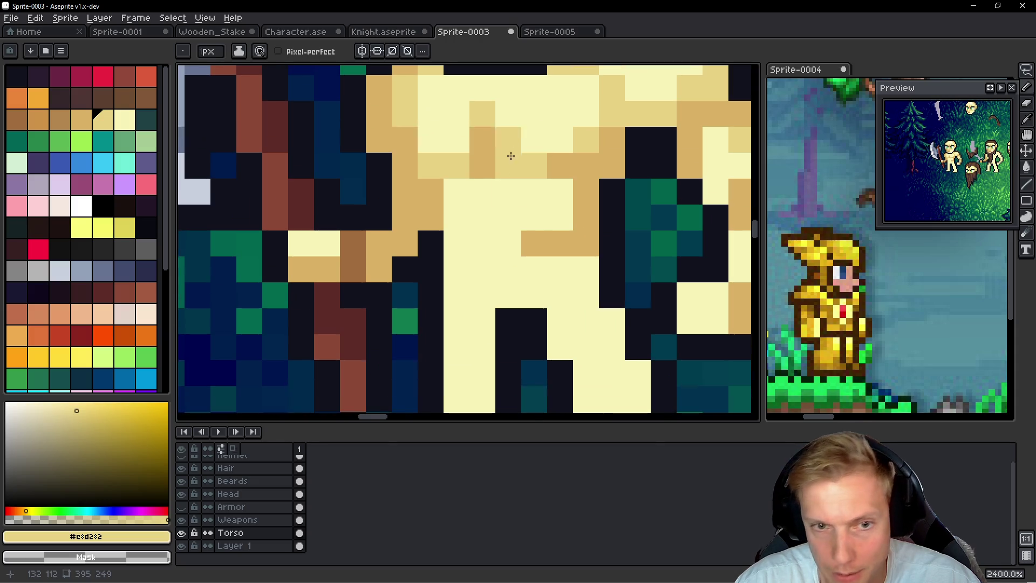
{"action": "left_click", "coordinate": [485, 211]}
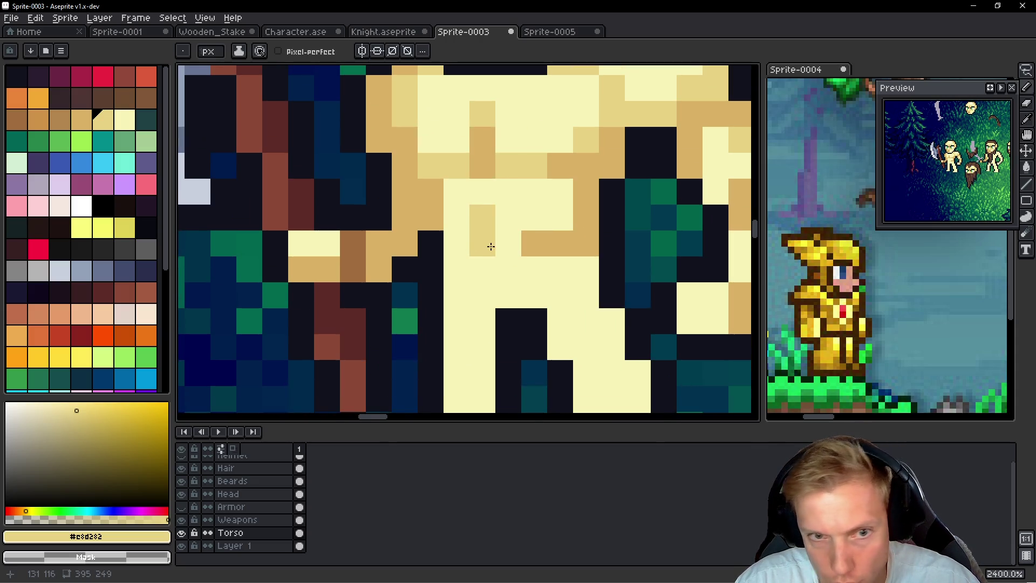
{"action": "left_click", "coordinate": [560, 216]}
{"action": "left_click", "coordinate": [534, 191]}
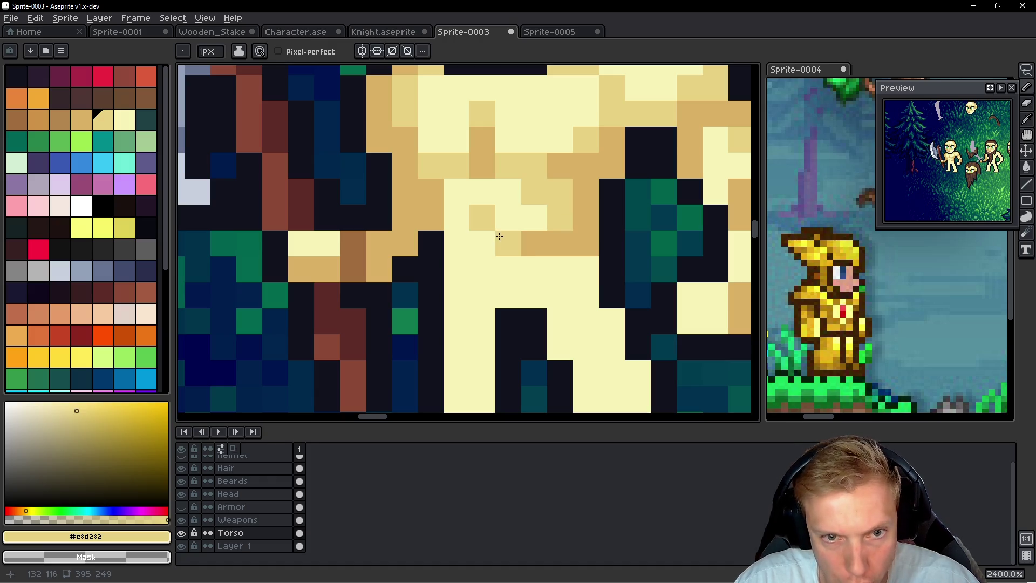
{"action": "left_click_drag", "start_coordinate": [500, 236], "coordinate": [465, 239]}
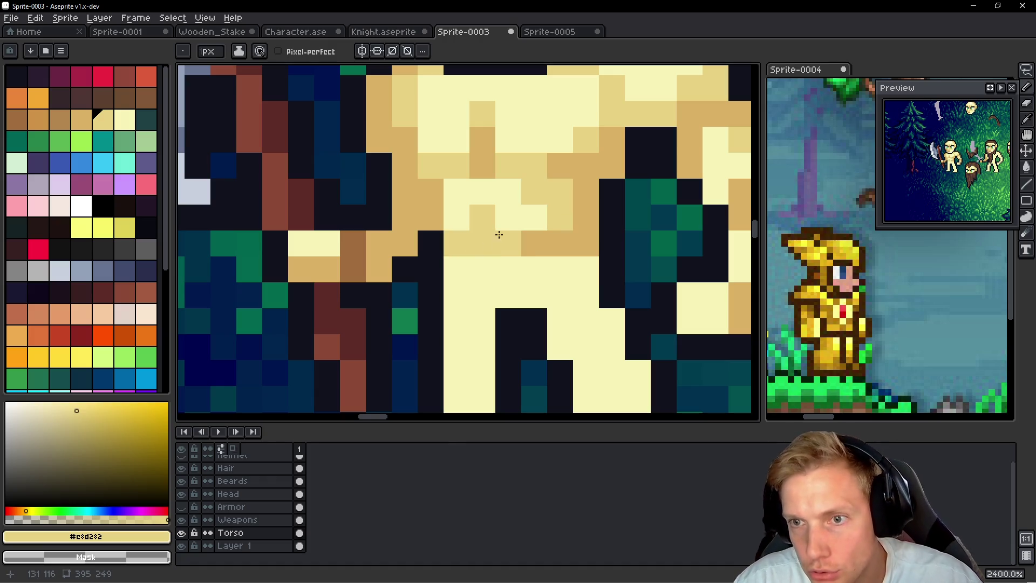
{"action": "scroll", "coordinate": [499, 235], "scroll_direction": "down", "scroll_amount": 7}
{"action": "scroll", "coordinate": [510, 246], "scroll_direction": "up", "scroll_amount": 2}
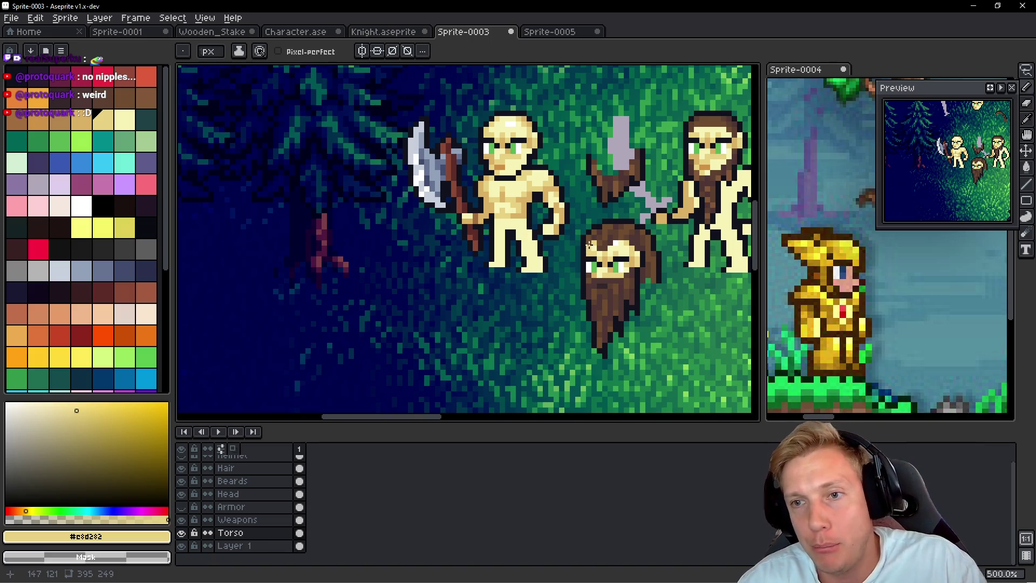
Step: Paint a tan row across the hips and sample the darker and lighter skin tones
{"action": "scroll", "coordinate": [592, 245], "scroll_direction": "up", "scroll_amount": 4}
{"action": "scroll", "coordinate": [428, 203], "scroll_direction": "down", "scroll_amount": 2}
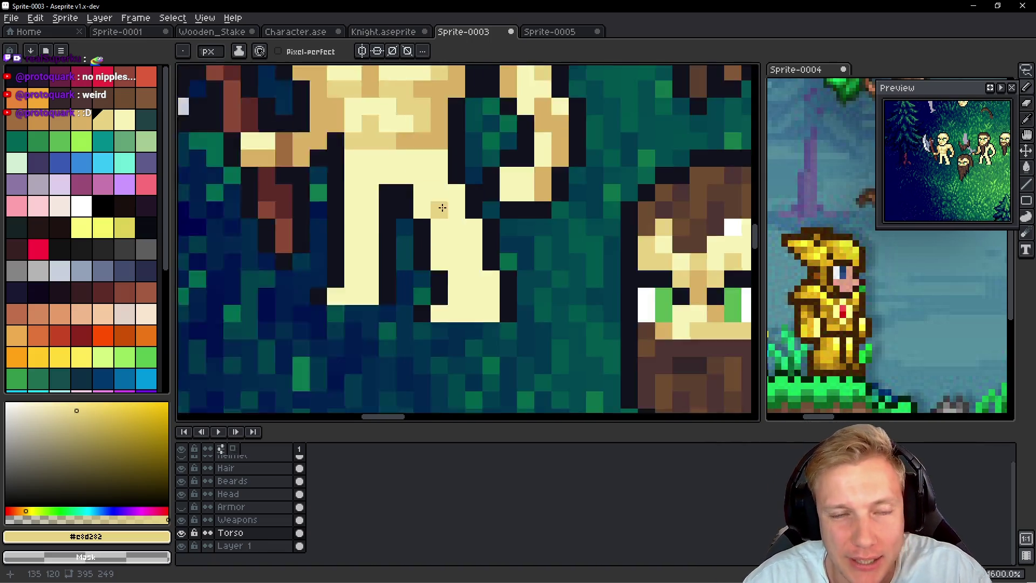
{"action": "scroll", "coordinate": [428, 202], "scroll_direction": "up", "scroll_amount": 5}
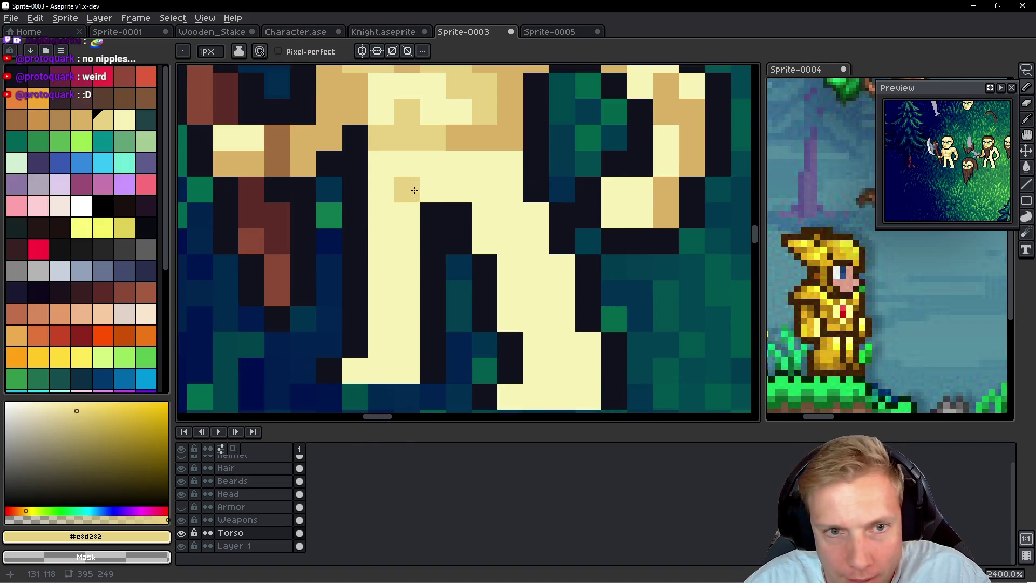
{"action": "left_click_drag", "start_coordinate": [499, 162], "coordinate": [380, 161]}
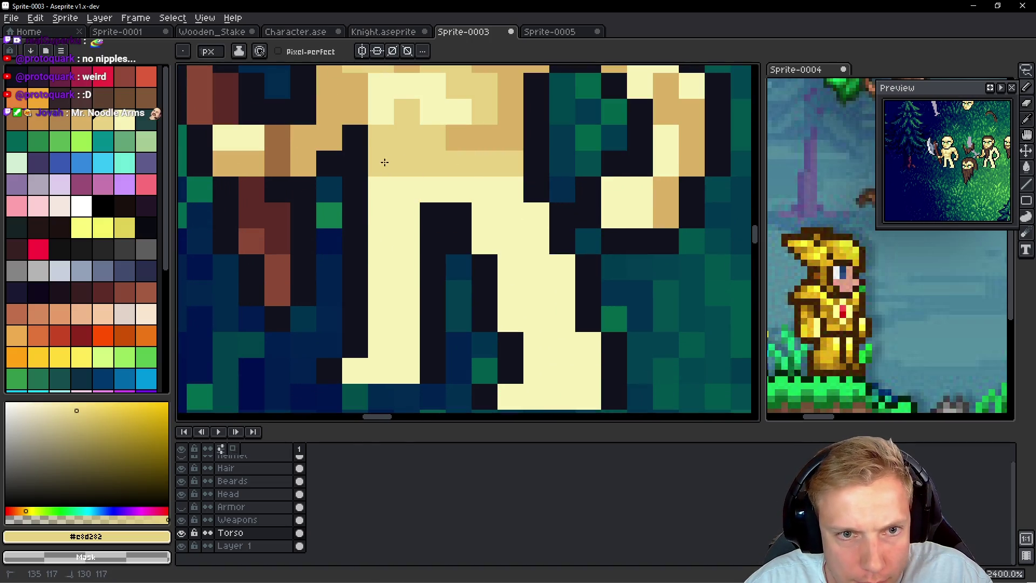
{"action": "left_click", "coordinate": [512, 135], "text": "alt"}
{"action": "left_click", "coordinate": [489, 162]}
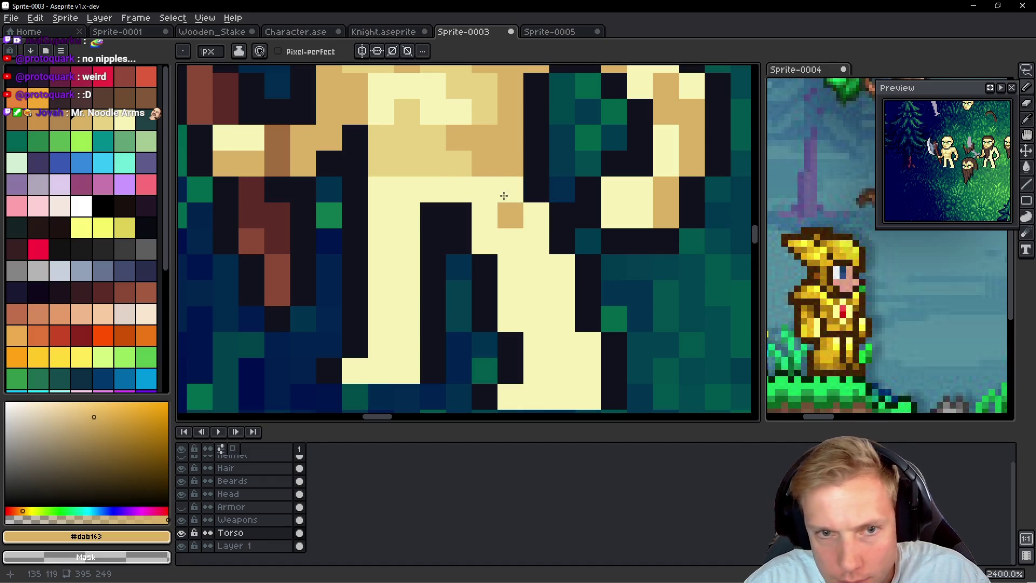
{"action": "left_click", "coordinate": [463, 157], "text": "alt"}
{"action": "scroll", "coordinate": [540, 168], "scroll_direction": "down", "scroll_amount": 5}
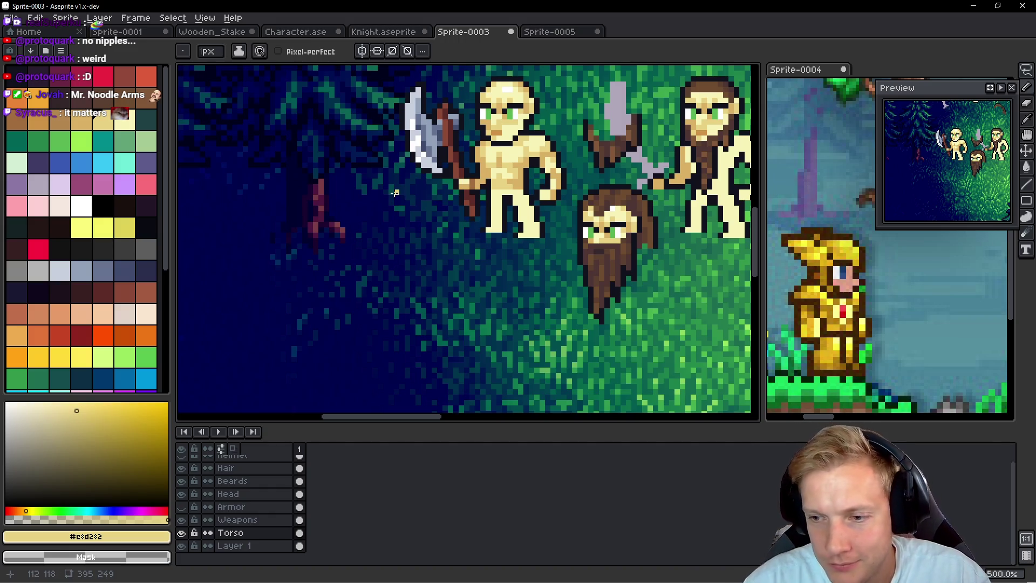
{"action": "scroll", "coordinate": [556, 223], "scroll_direction": "up", "scroll_amount": 7}
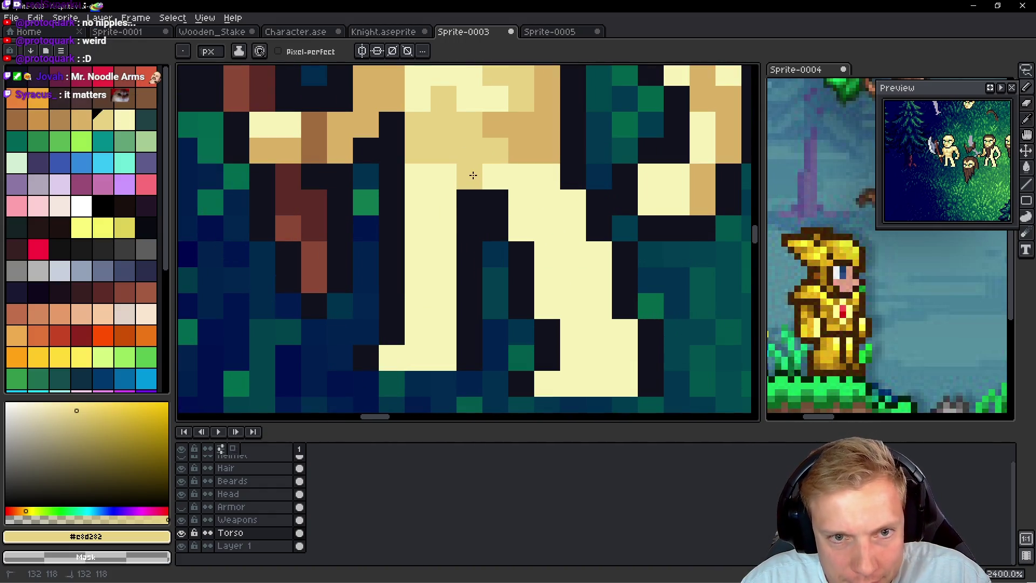
Step: Draw tan shading columns down the inner and outer leg edges and near the feet
{"action": "left_click_drag", "start_coordinate": [572, 202], "coordinate": [571, 251]}
{"action": "left_click_drag", "start_coordinate": [547, 176], "coordinate": [547, 202]}
{"action": "left_click_drag", "start_coordinate": [597, 253], "coordinate": [601, 297]}
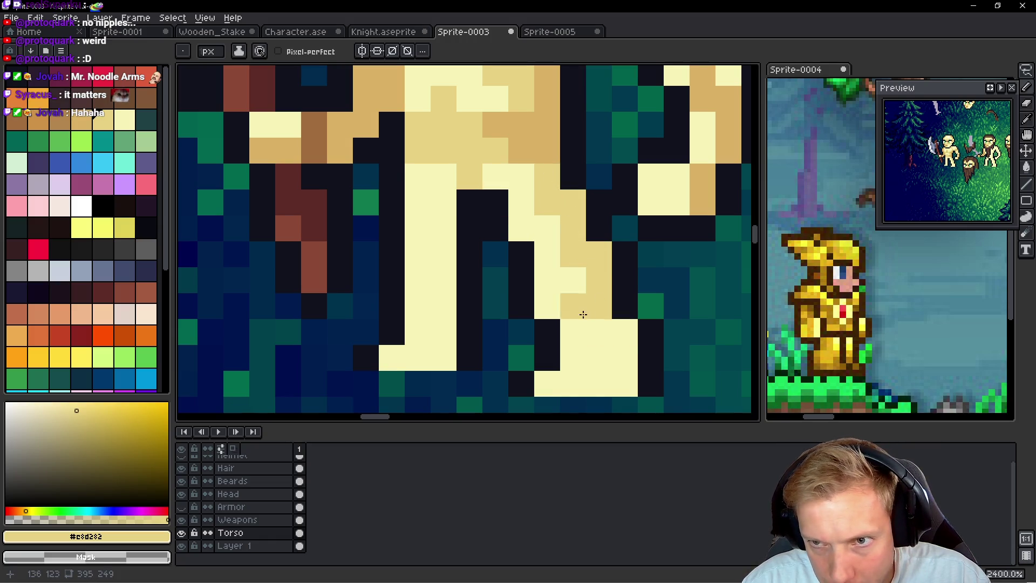
{"action": "mouse_move", "coordinate": [435, 203]}
{"action": "left_mouse_down"}
{"action": "mouse_move", "coordinate": [444, 309]}
{"action": "mouse_move", "coordinate": [424, 334]}
{"action": "left_mouse_up"}
{"action": "left_click_drag", "start_coordinate": [624, 329], "coordinate": [624, 352]}
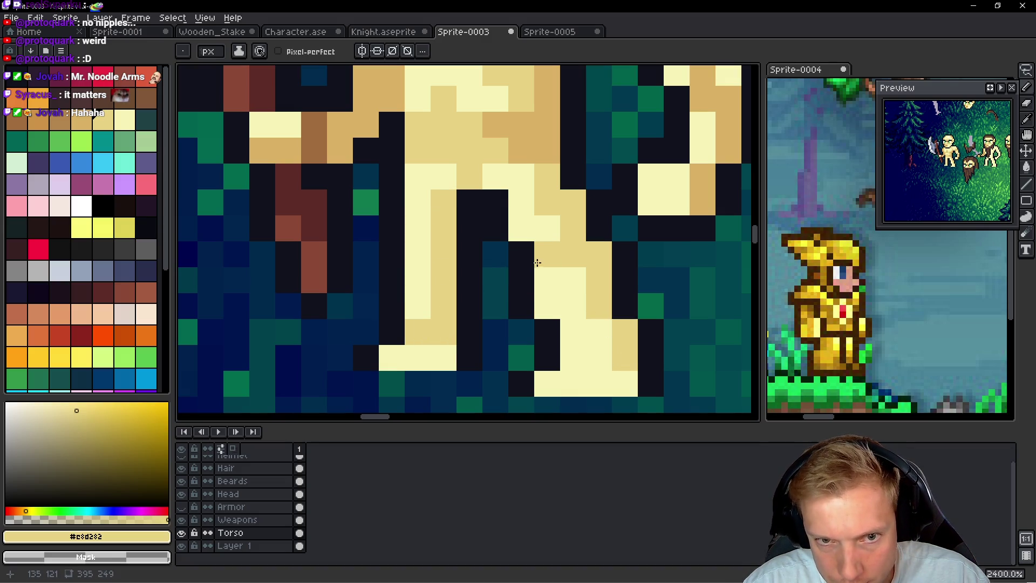
{"action": "left_click_drag", "start_coordinate": [573, 330], "coordinate": [599, 330]}
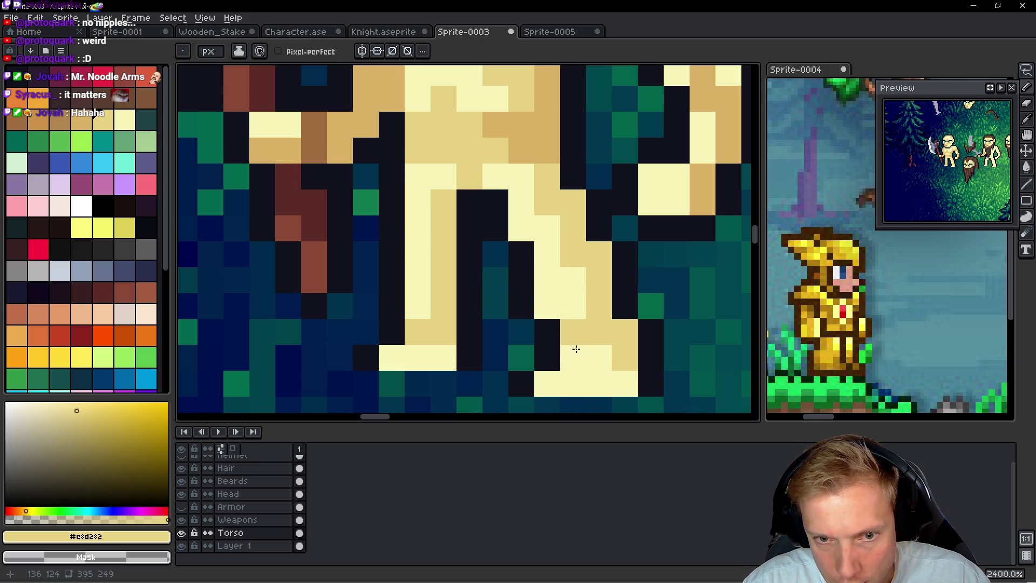
{"action": "left_click", "coordinate": [439, 348]}
{"action": "left_click_drag", "start_coordinate": [577, 353], "coordinate": [599, 357]}
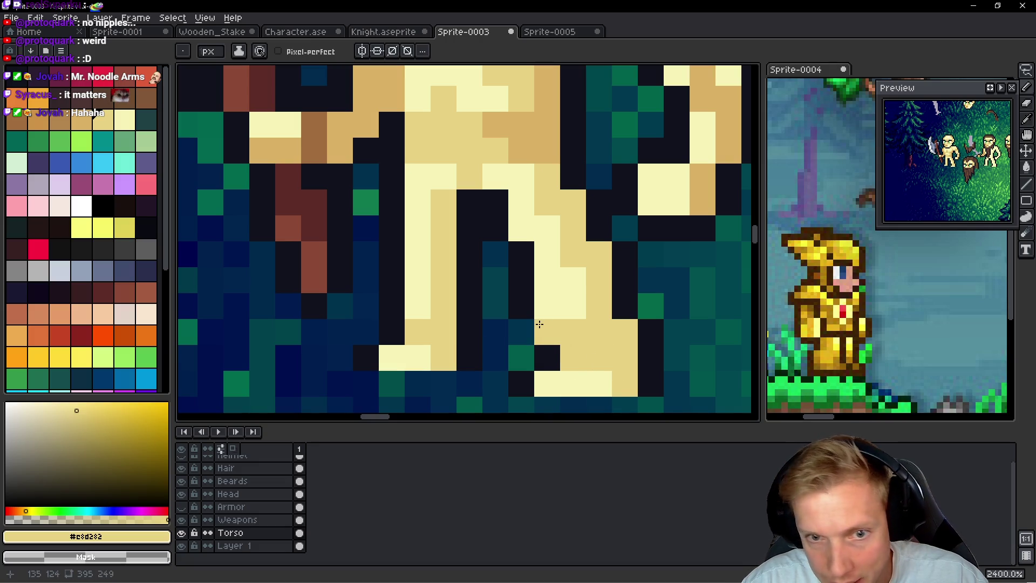
Step: Sample the darker tan #dab163 and add extra darker shading pixels on both legs
{"action": "scroll", "coordinate": [590, 284], "scroll_direction": "down", "scroll_amount": 8}
{"action": "scroll", "coordinate": [591, 283], "scroll_direction": "down", "scroll_amount": 2}
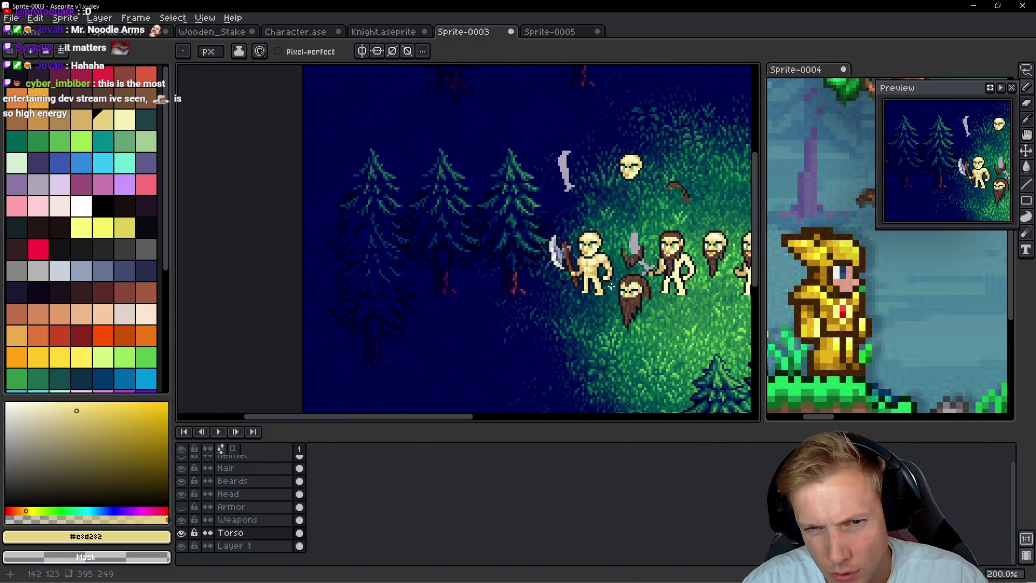
{"action": "scroll", "coordinate": [606, 289], "scroll_direction": "up", "scroll_amount": 5}
{"action": "left_click", "coordinate": [586, 238], "text": "alt"}
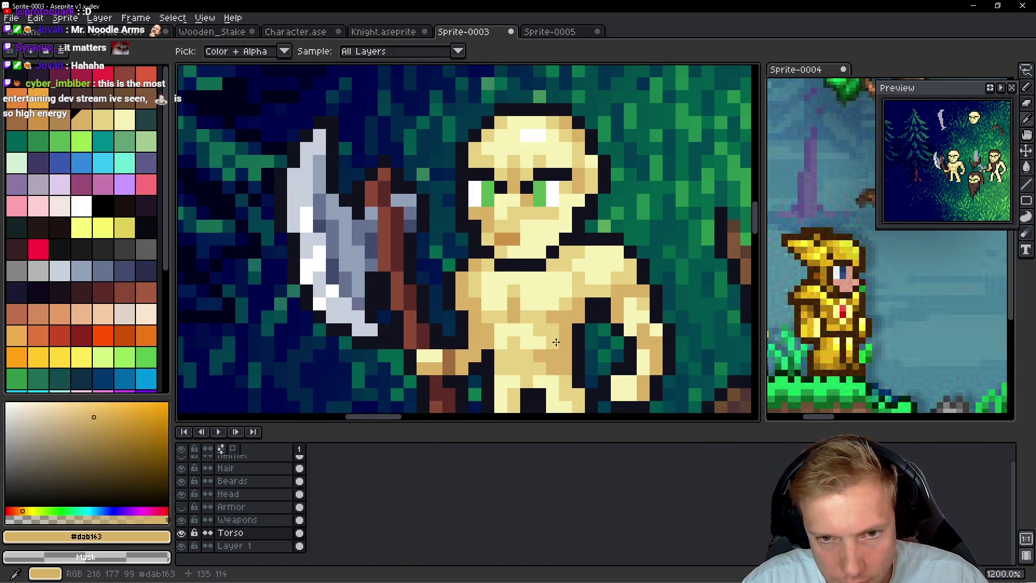
{"action": "scroll", "coordinate": [586, 238], "scroll_direction": "up", "scroll_amount": 2}
{"action": "left_click", "coordinate": [620, 275]}
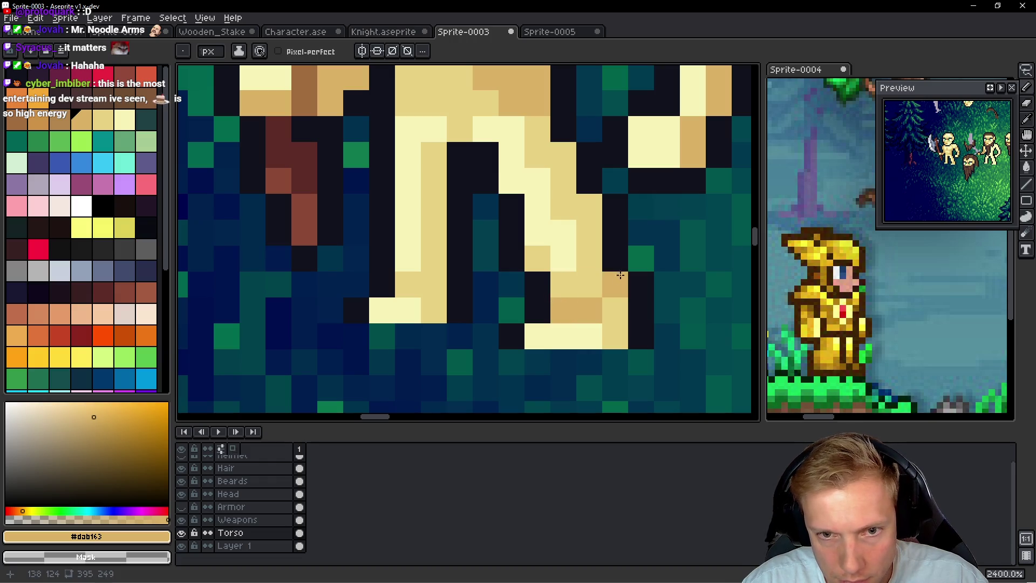
{"action": "left_click", "coordinate": [434, 285]}
{"action": "left_click", "coordinate": [408, 284]}
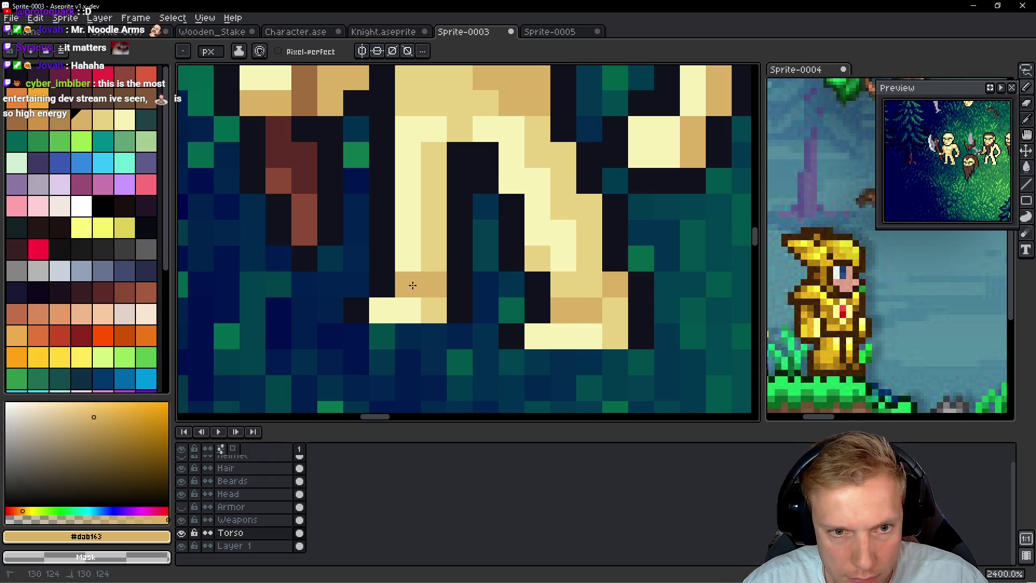
{"action": "left_click", "coordinate": [433, 258]}
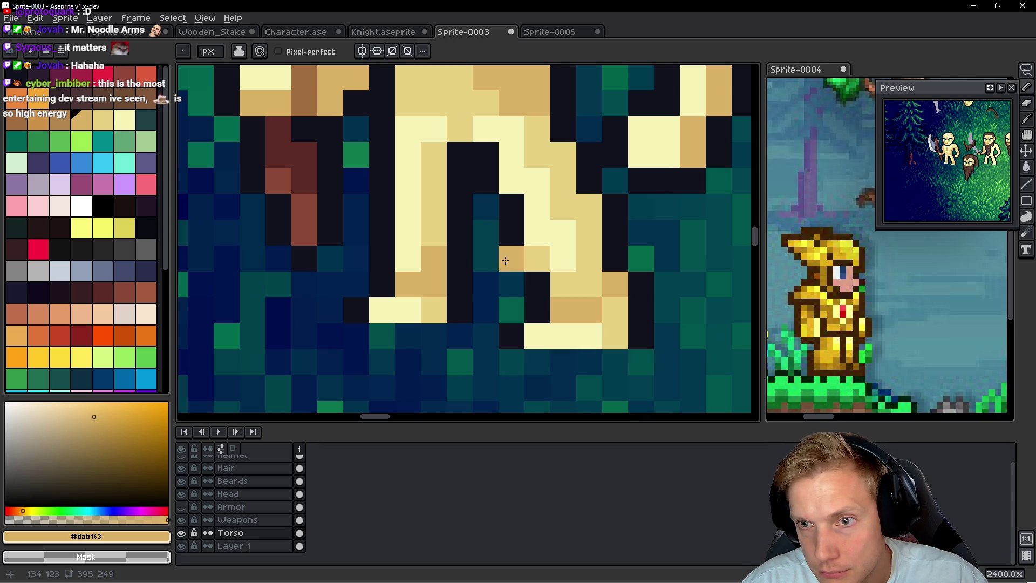
{"action": "scroll", "coordinate": [515, 218], "scroll_direction": "down", "scroll_amount": 9}
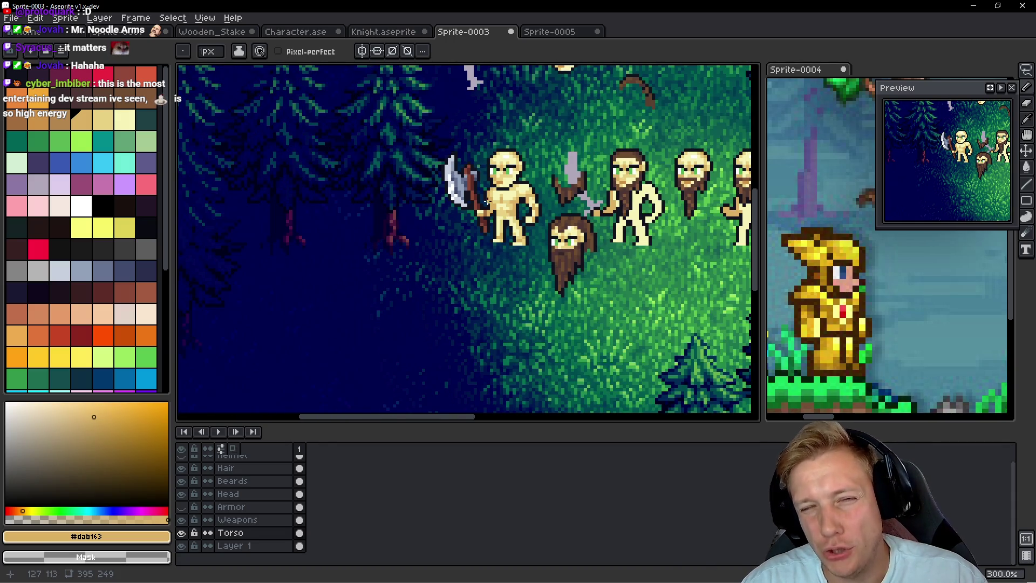
Step: Sample torso shades and place an orange-tan #ce9248 shading pixel on the torso
{"action": "scroll", "coordinate": [513, 215], "scroll_direction": "up", "scroll_amount": 7}
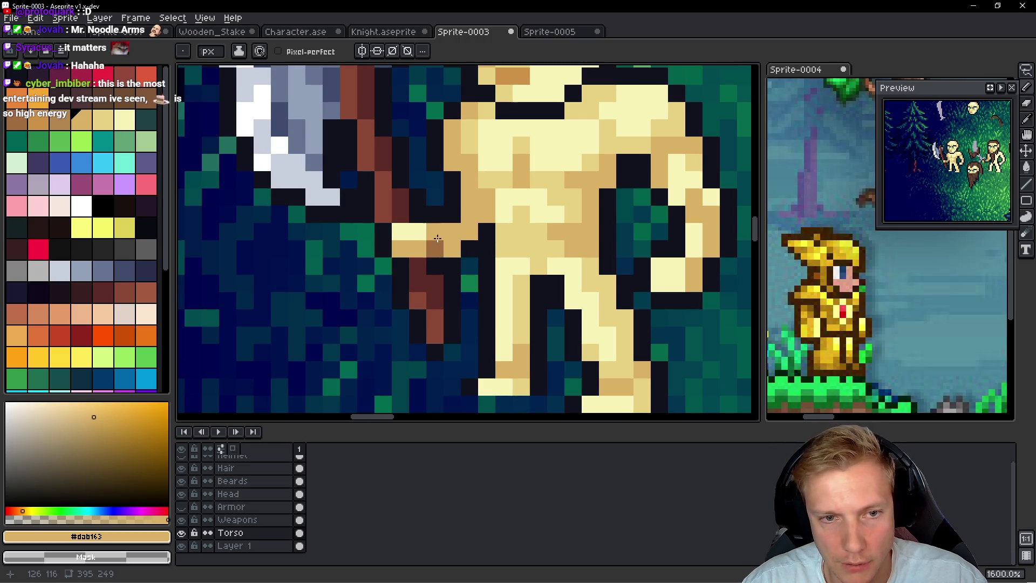
{"action": "key", "text": "alt"}
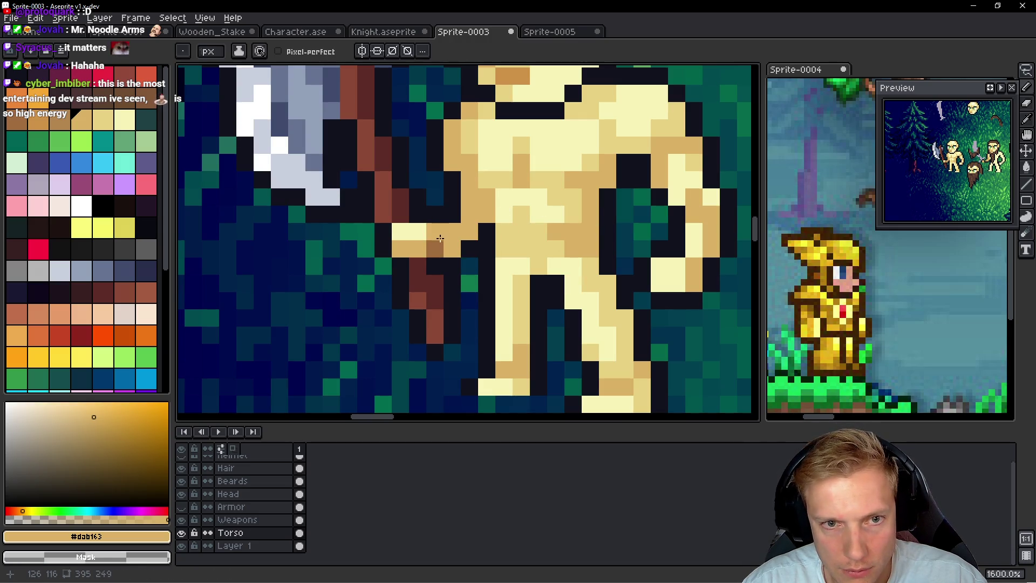
{"action": "key", "text": "alt"}
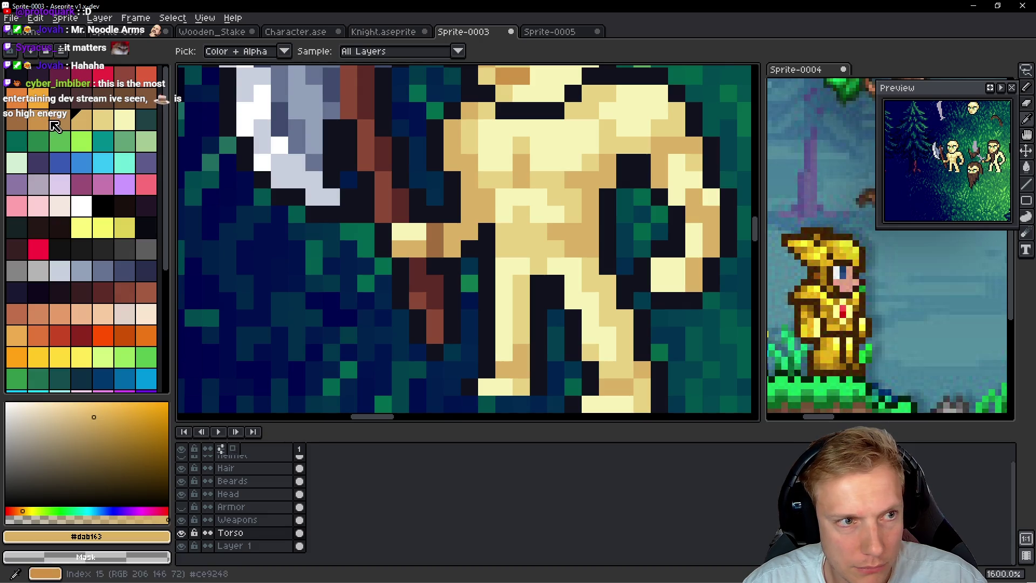
{"action": "left_click", "coordinate": [443, 229], "text": "alt"}
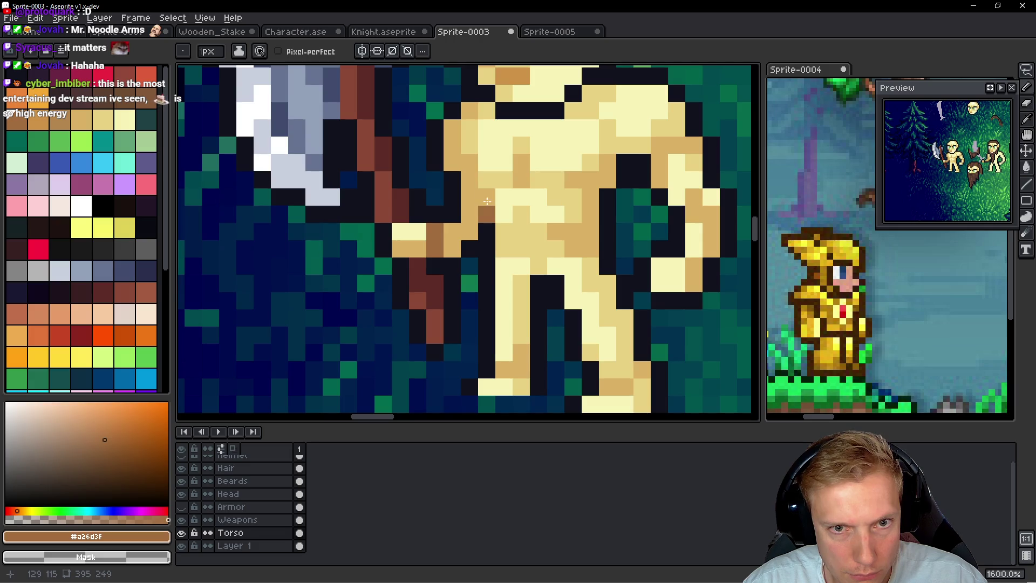
{"action": "left_click", "coordinate": [486, 197]}
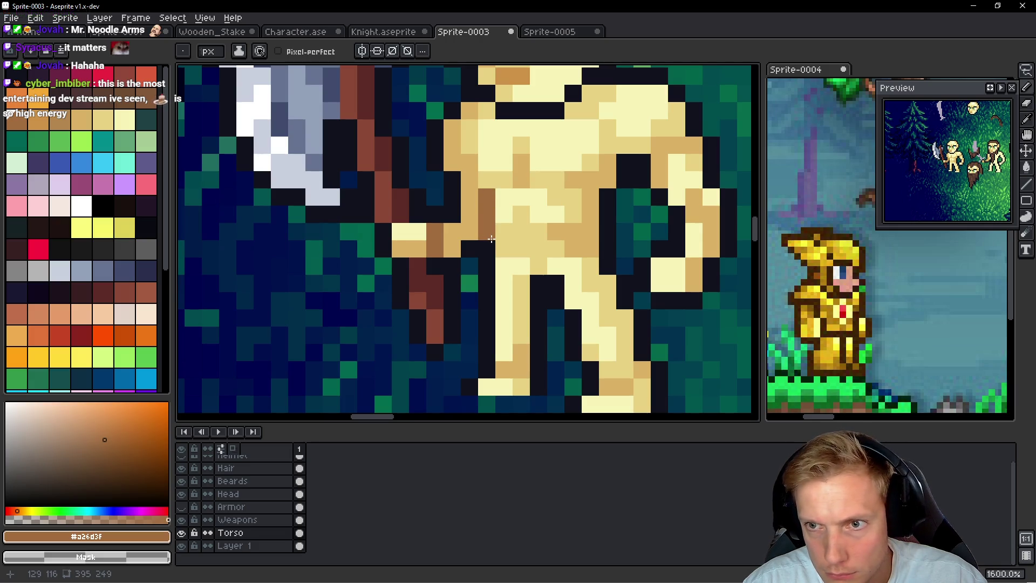
{"action": "left_click", "coordinate": [474, 210], "text": "alt"}
{"action": "left_click", "coordinate": [479, 195]}
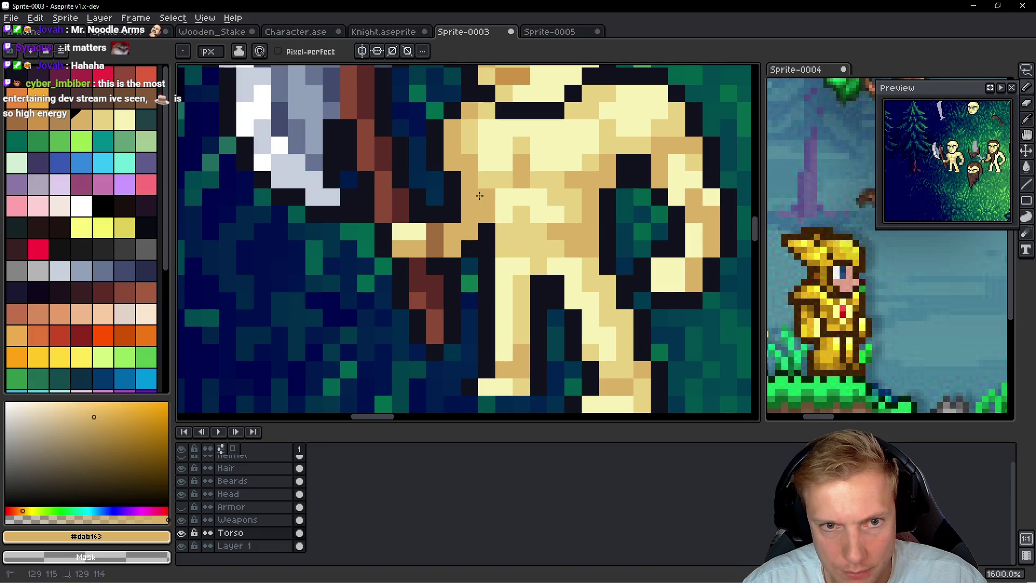
{"action": "left_click", "coordinate": [443, 233], "text": "alt"}
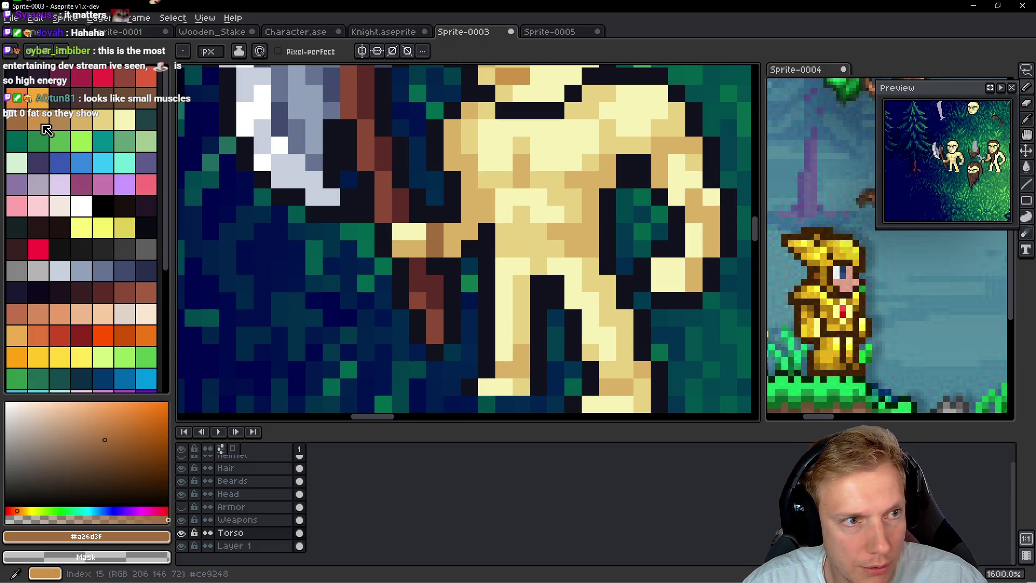
{"action": "left_click", "coordinate": [351, 180]}
{"action": "key", "text": "ctrl+z"}
{"action": "left_click", "coordinate": [486, 197]}
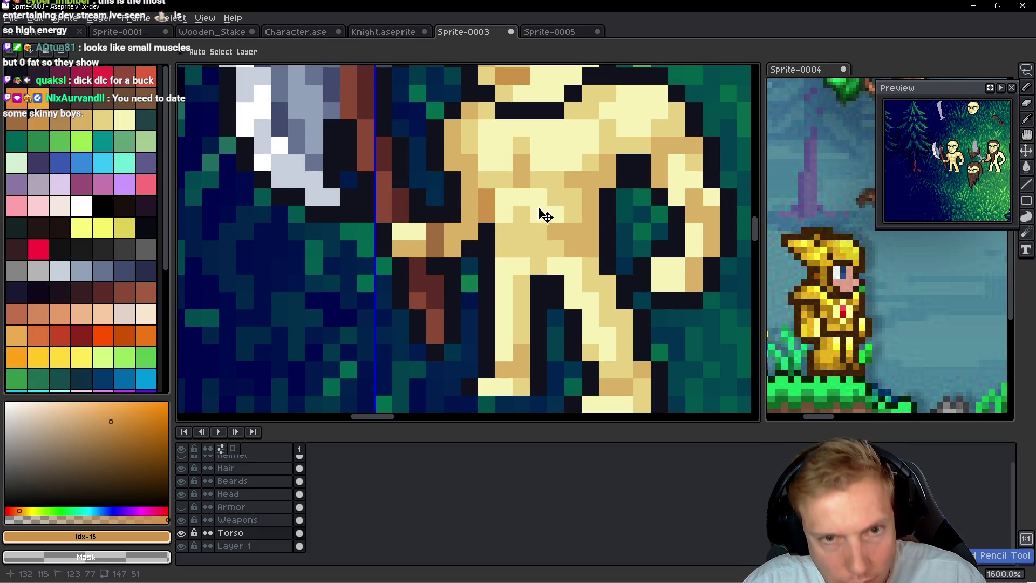
Step: Sample the light tan and orange torso shades and inspect the character's face
{"action": "left_click", "coordinate": [470, 160], "text": "alt"}
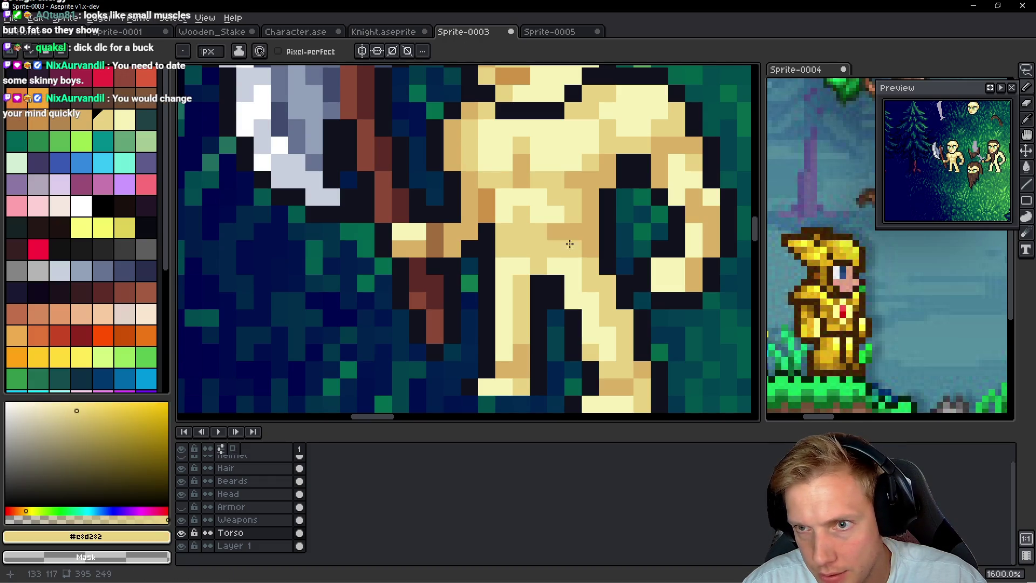
{"action": "left_click", "coordinate": [482, 205], "text": "alt"}
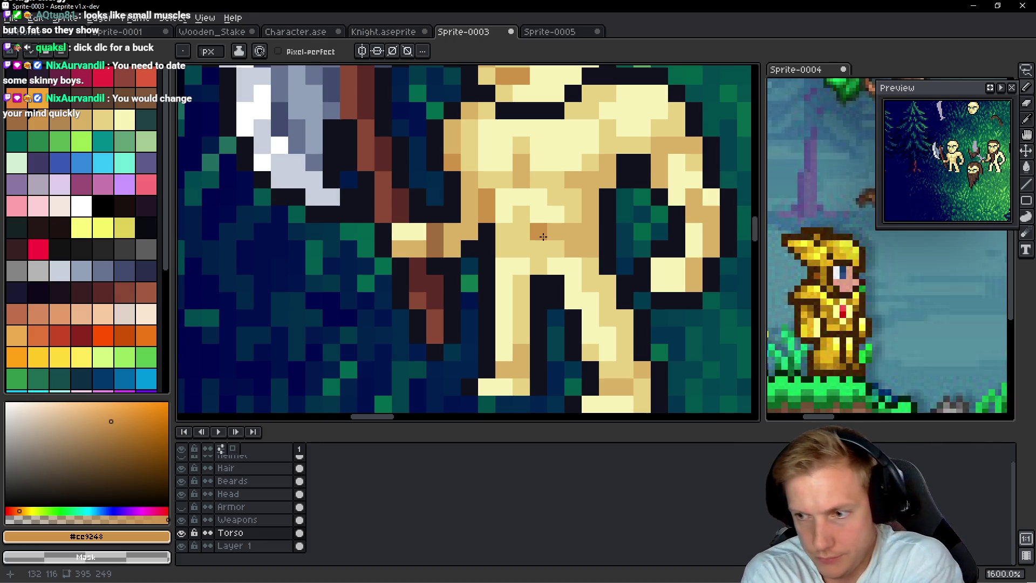
{"action": "scroll", "coordinate": [545, 233], "scroll_direction": "down", "scroll_amount": 6}
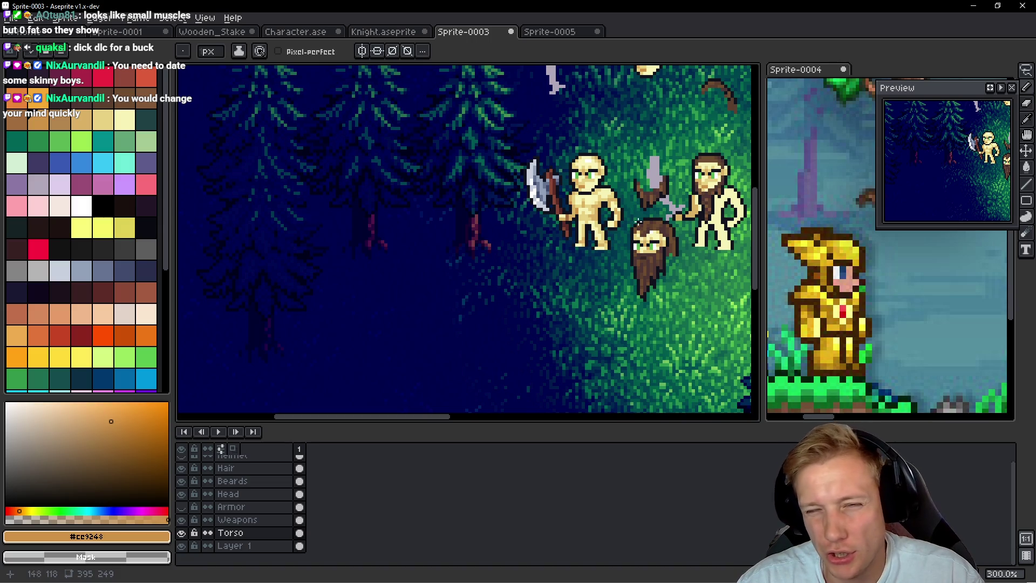
{"action": "scroll", "coordinate": [618, 227], "scroll_direction": "up", "scroll_amount": 5}
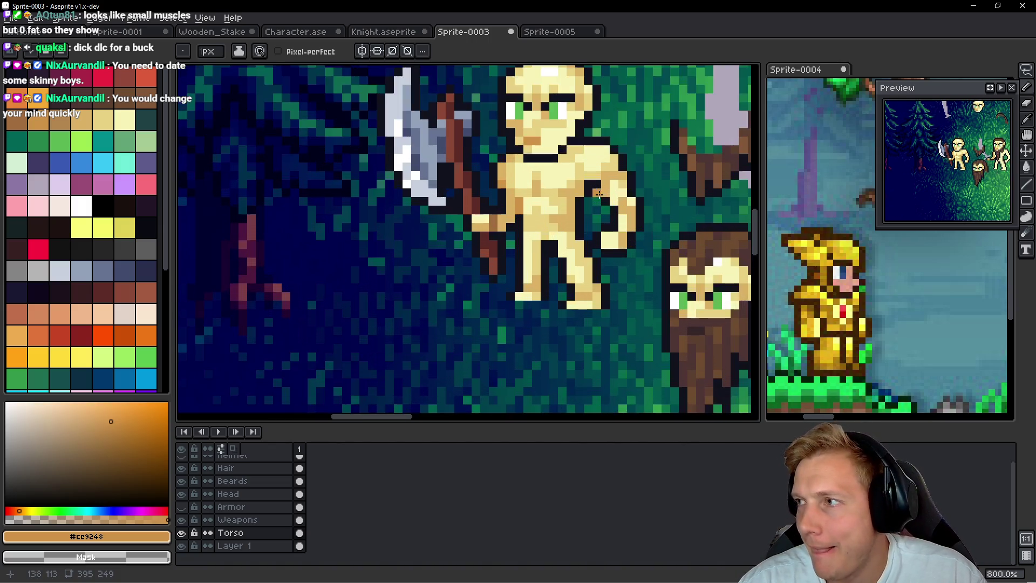
{"action": "left_click_drag", "start_coordinate": [585, 145], "coordinate": [547, 209]}
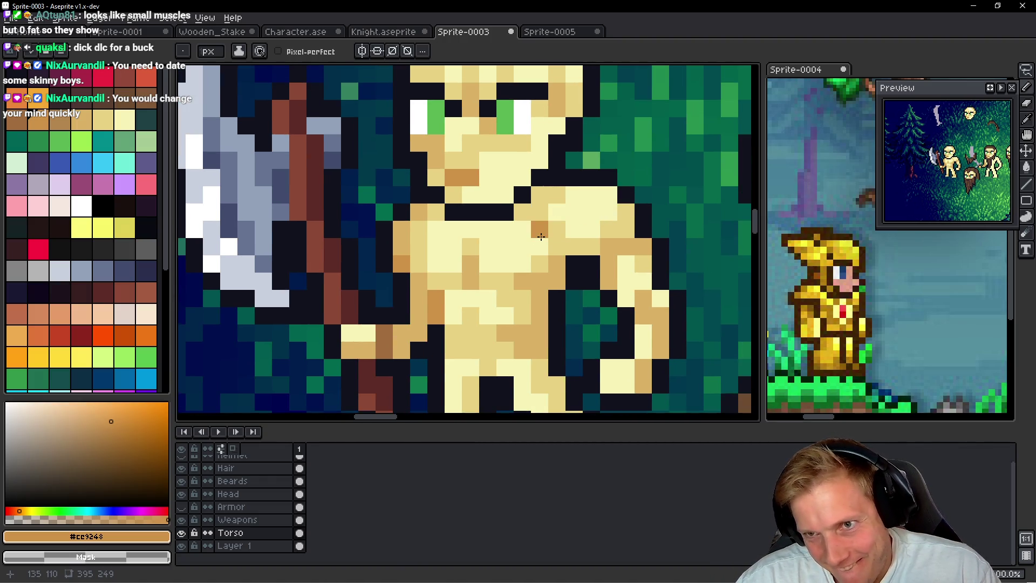
{"action": "scroll", "coordinate": [555, 248], "scroll_direction": "down", "scroll_amount": 4}
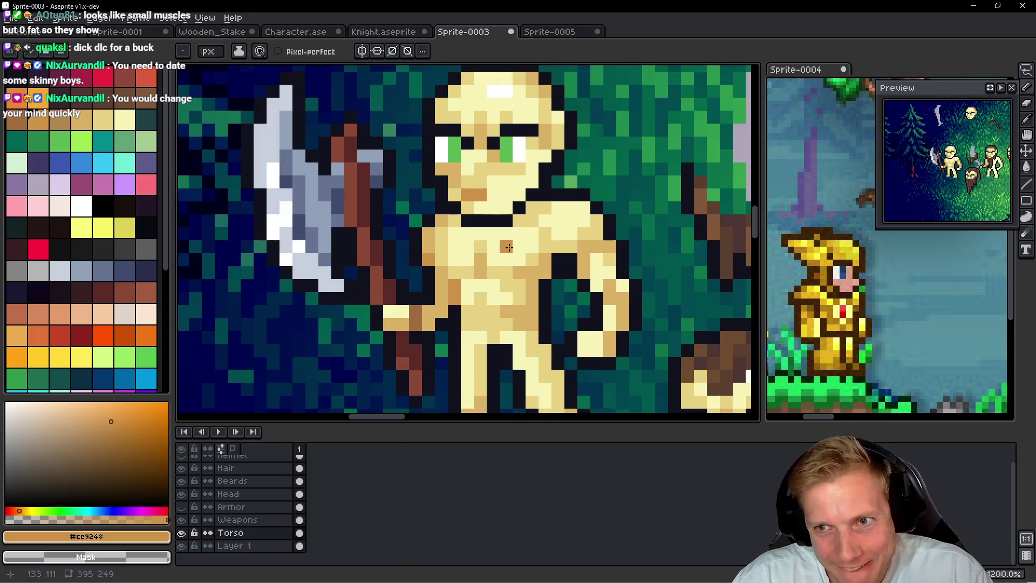
{"action": "scroll", "coordinate": [527, 289], "scroll_direction": "up", "scroll_amount": 4}
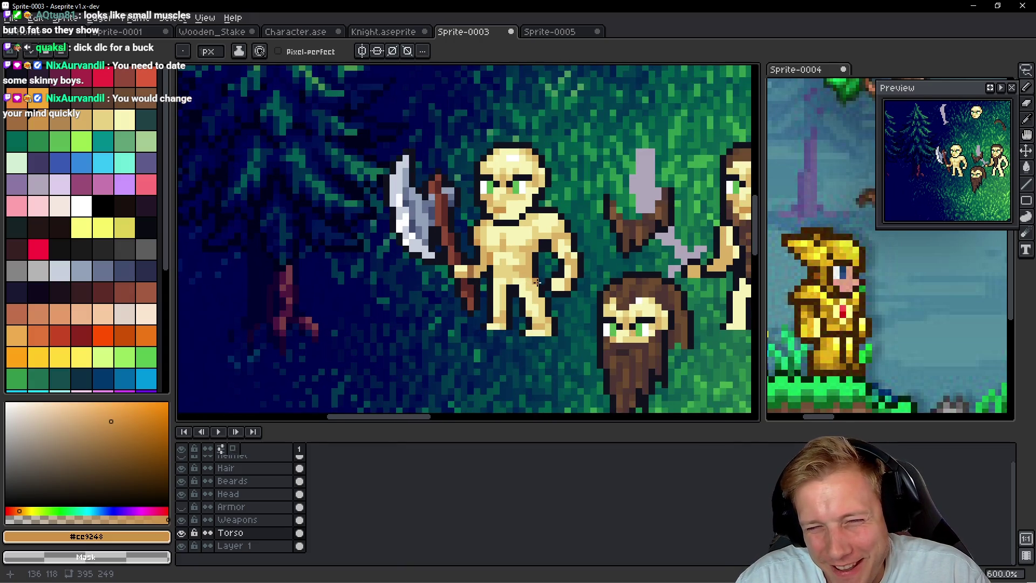
{"action": "scroll", "coordinate": [592, 261], "scroll_direction": "down", "scroll_amount": 2}
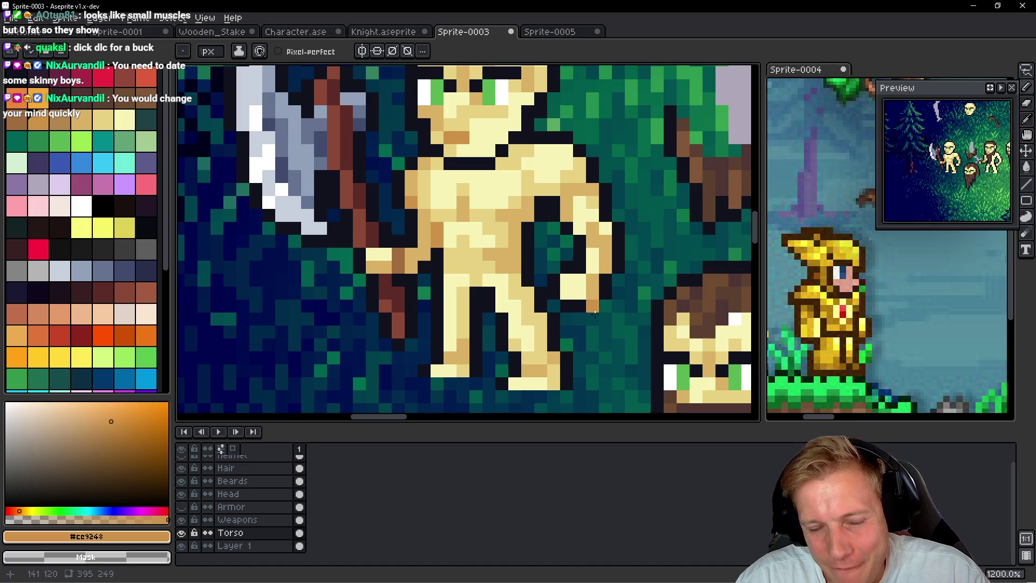
{"action": "scroll", "coordinate": [586, 298], "scroll_direction": "down", "scroll_amount": 1}
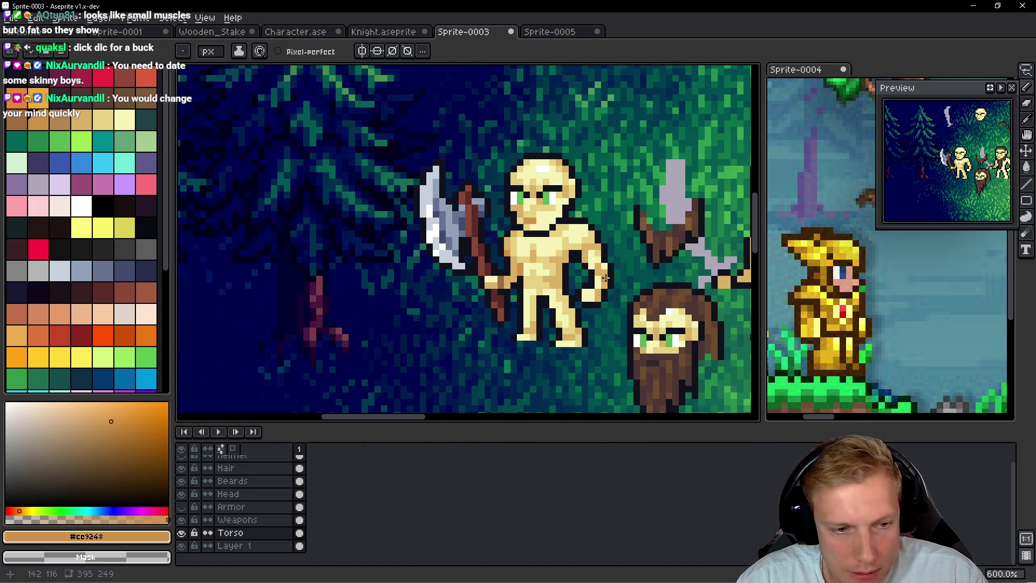
Step: Select the Weapons layer, compare with the Torso layer hidden, then begin a New Sprite
{"action": "left_click", "coordinate": [599, 294], "text": "ctrl"}
{"action": "left_click", "coordinate": [531, 351], "text": "ctrl"}
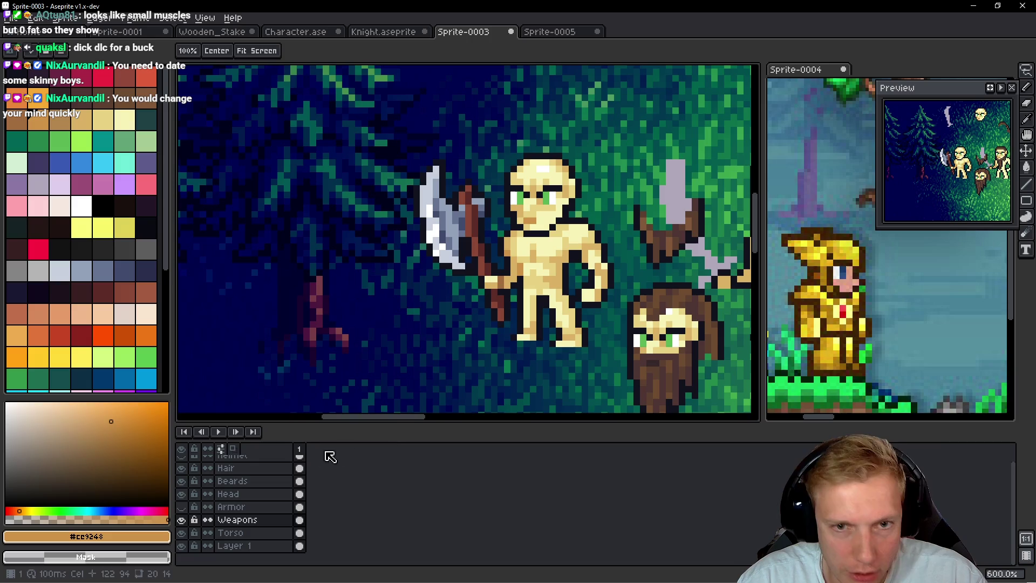
{"action": "key", "text": "b"}
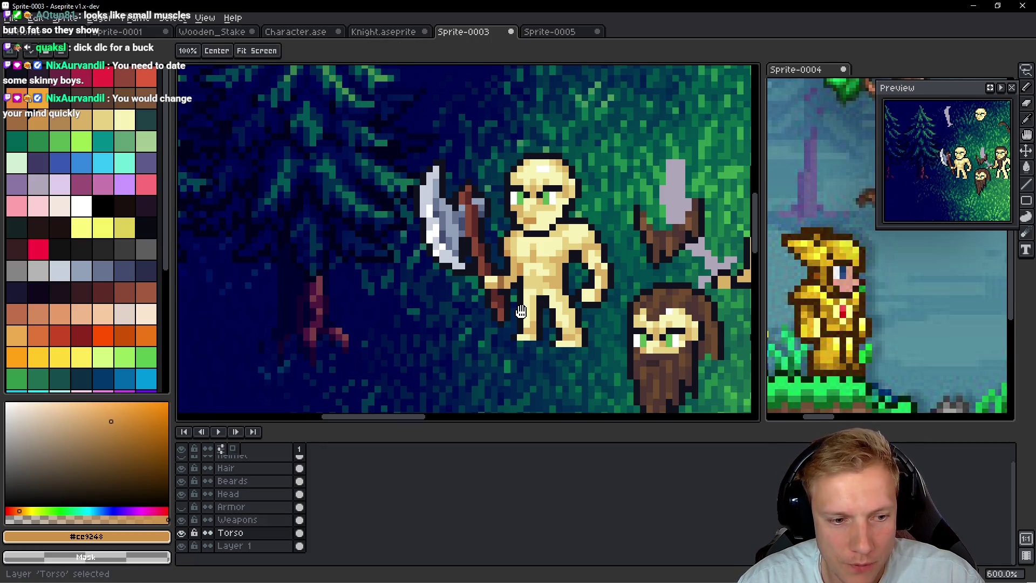
{"action": "left_click", "coordinate": [182, 533]}
{"action": "double_click", "coordinate": [182, 533]}
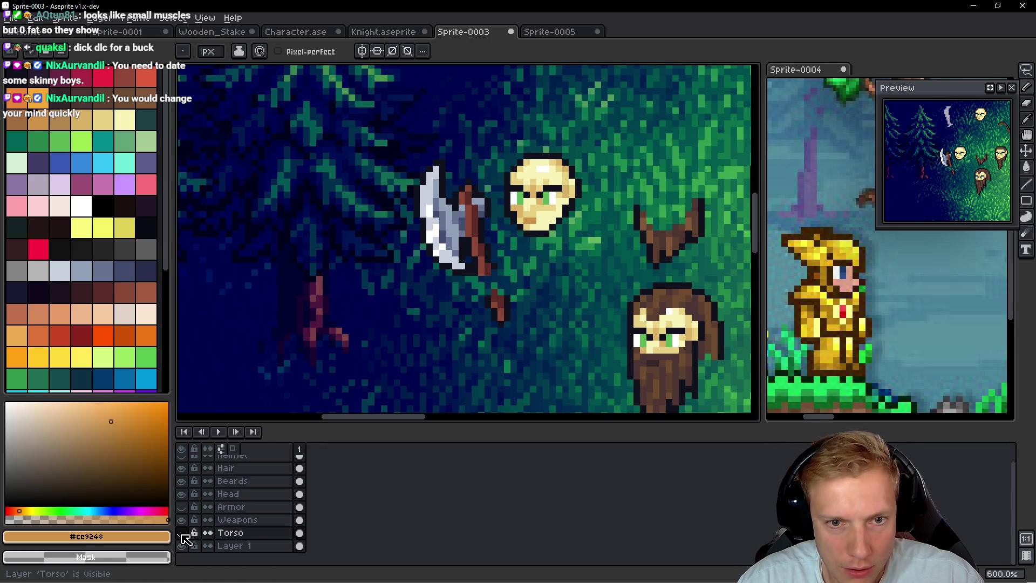
{"action": "left_click", "coordinate": [182, 533]}
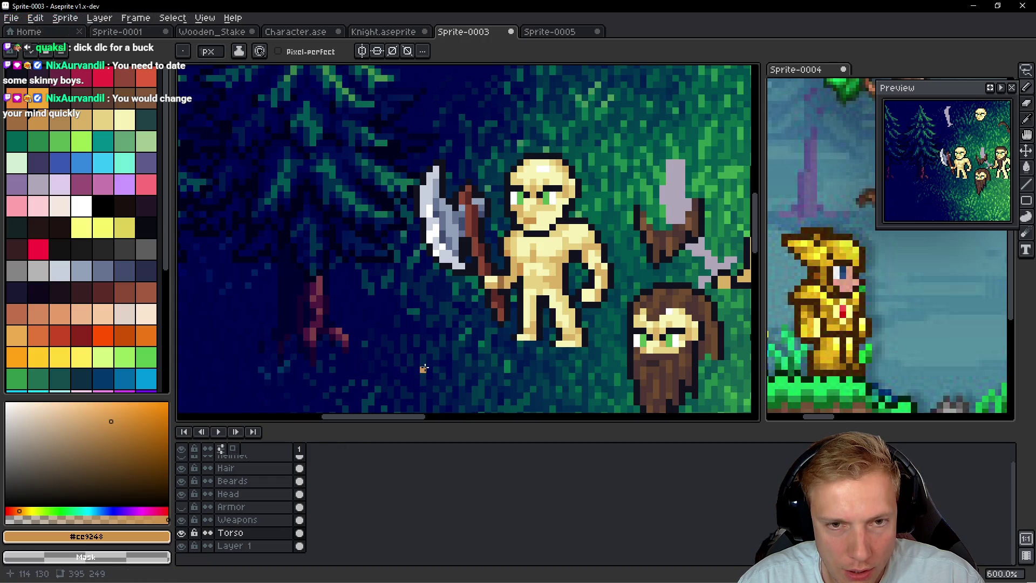
{"action": "scroll", "coordinate": [400, 370], "scroll_direction": "right", "scroll_amount": 2}
{"action": "key", "text": "ctrl+n"}
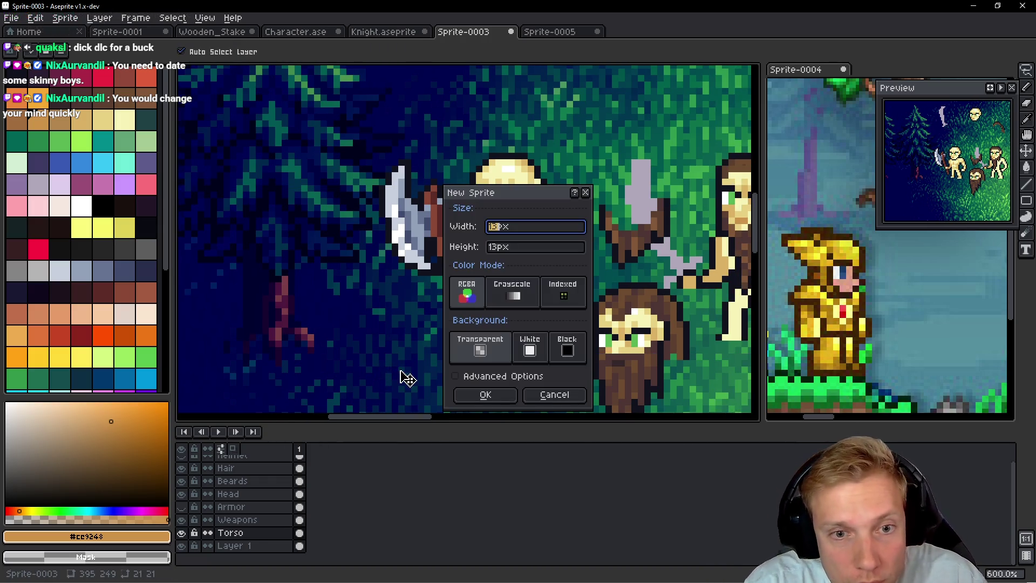
Step: Create the new blank sprite, move Sprite-0005 to second place, and return to Sprite-0003
{"action": "key", "text": "Tab"}
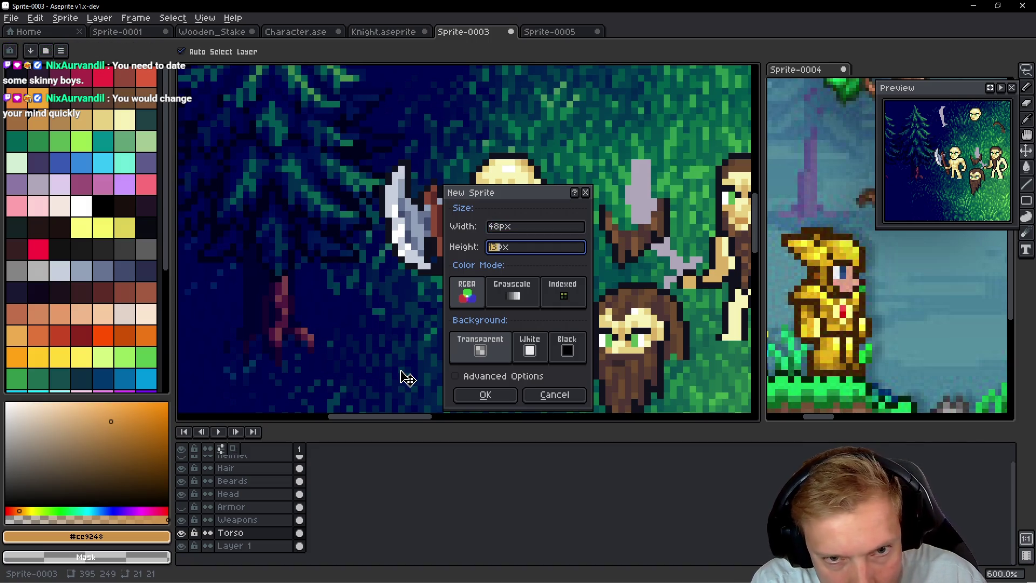
{"action": "type", "text": "48"}
{"action": "key", "text": "Return"}
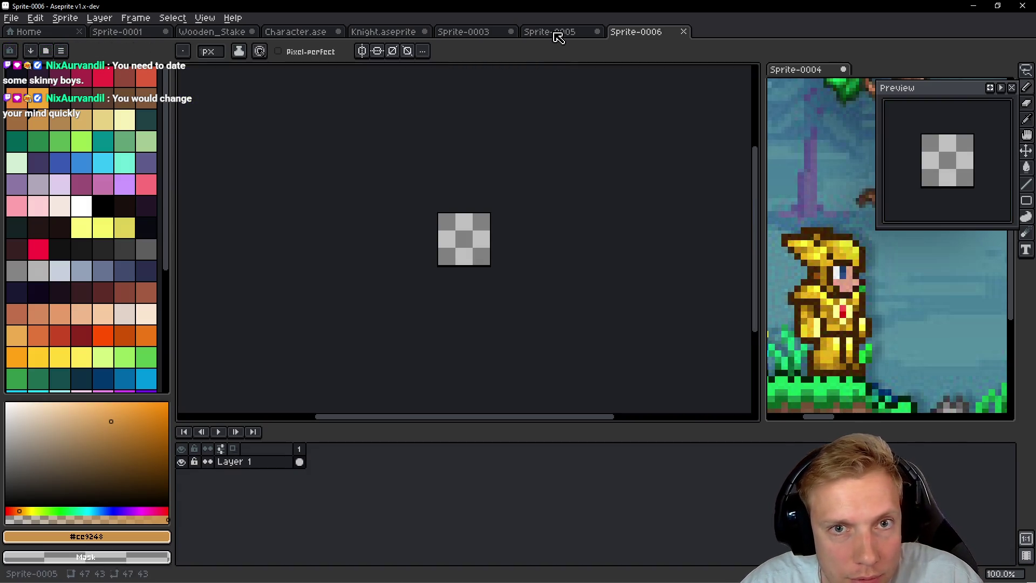
{"action": "left_click", "coordinate": [553, 32]}
{"action": "left_click_drag", "start_coordinate": [553, 32], "coordinate": [122, 38]}
{"action": "left_click", "coordinate": [539, 33]}
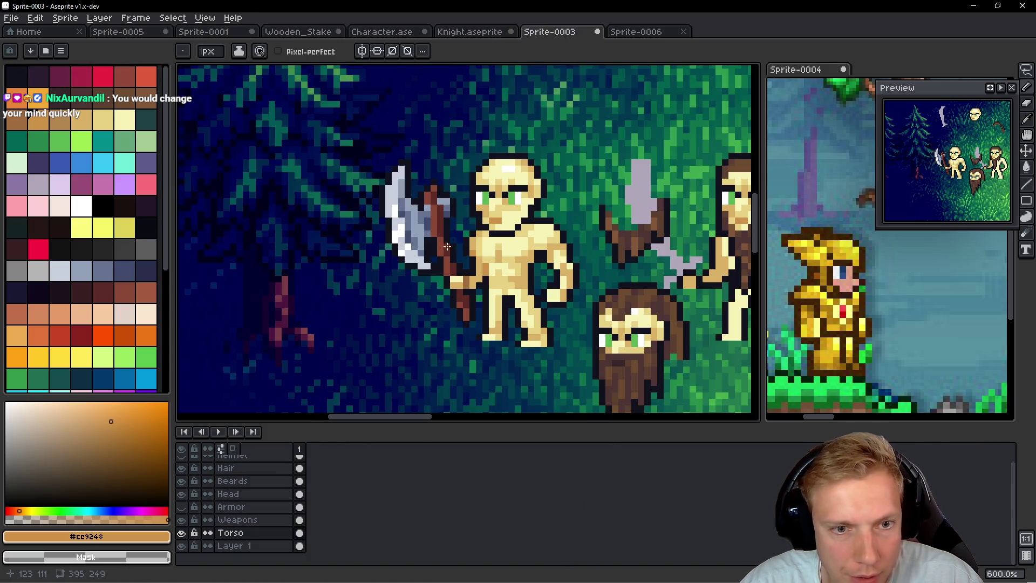
Step: Lasso-copy the bald character from Sprite-0003 and paste it centred into Sprite-0006
{"action": "key", "text": "q"}
{"action": "mouse_move", "coordinate": [583, 194]}
{"action": "left_mouse_down"}
{"action": "mouse_move", "coordinate": [426, 361]}
{"action": "mouse_move", "coordinate": [547, 402]}
{"action": "mouse_move", "coordinate": [537, 164]}
{"action": "mouse_move", "coordinate": [555, 180]}
{"action": "left_mouse_up"}
{"action": "key", "text": "ctrl+c"}
{"action": "left_click", "coordinate": [636, 33]}
{"action": "key", "text": "ctrl+v"}
{"action": "scroll", "coordinate": [501, 242], "scroll_direction": "up", "scroll_amount": 2}
{"action": "mouse_move", "coordinate": [596, 372]}
{"action": "left_mouse_down"}
{"action": "mouse_move", "coordinate": [496, 240]}
{"action": "mouse_move", "coordinate": [475, 262]}
{"action": "left_mouse_up"}
{"action": "key", "text": "Return"}
{"action": "left_click", "coordinate": [549, 32]}
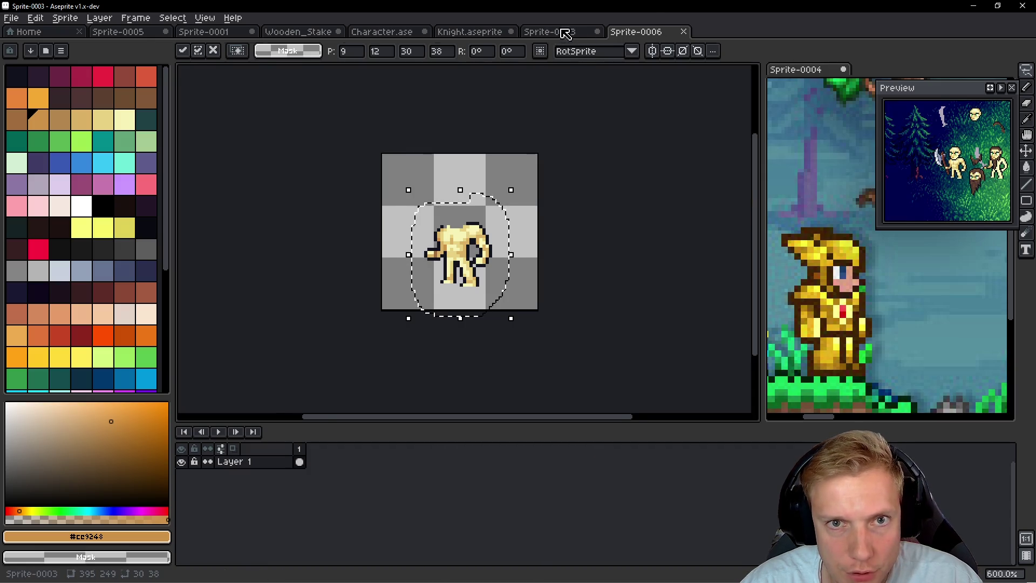
{"action": "left_click", "coordinate": [527, 180], "text": "ctrl"}
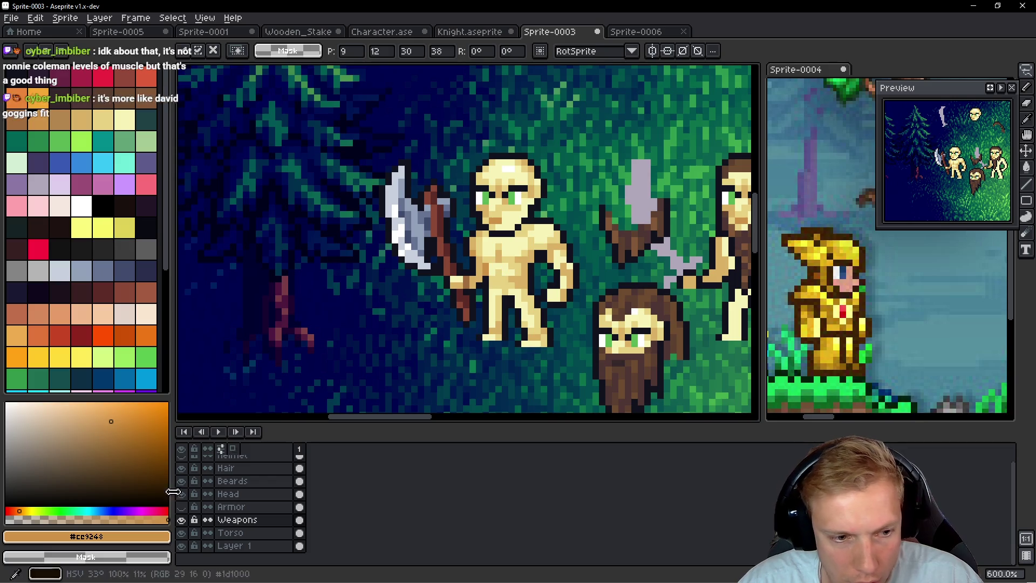
Step: Lasso-copy the character's body from the Armor layer and paste it into Sprite-0006
{"action": "left_click", "coordinate": [181, 519]}
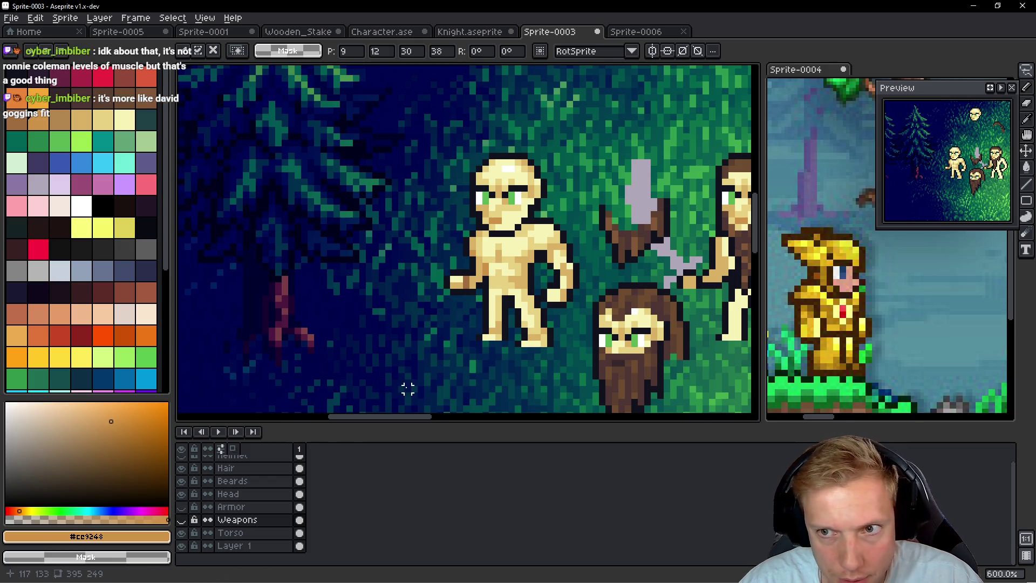
{"action": "left_click", "coordinate": [181, 519]}
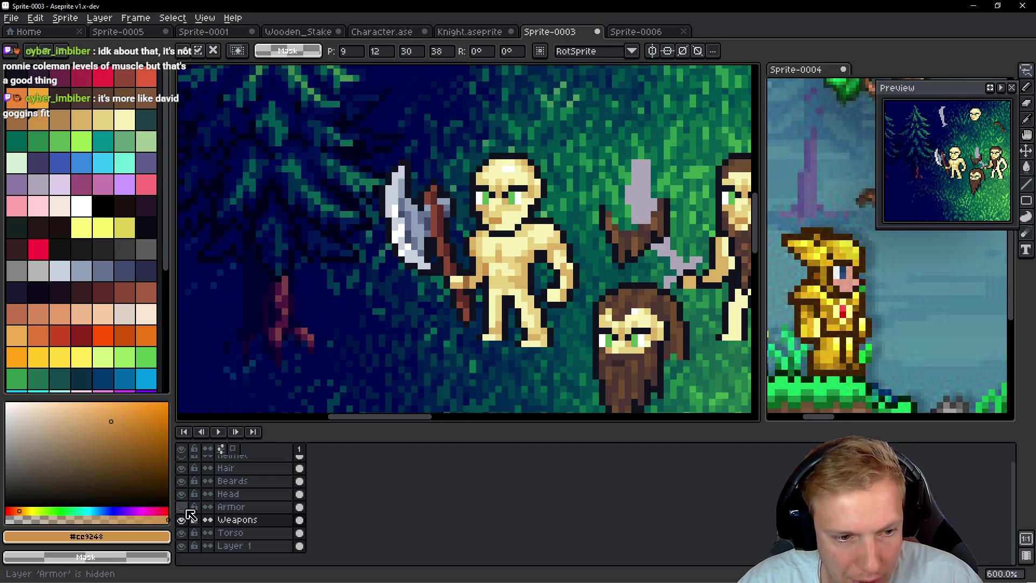
{"action": "left_click", "coordinate": [181, 506]}
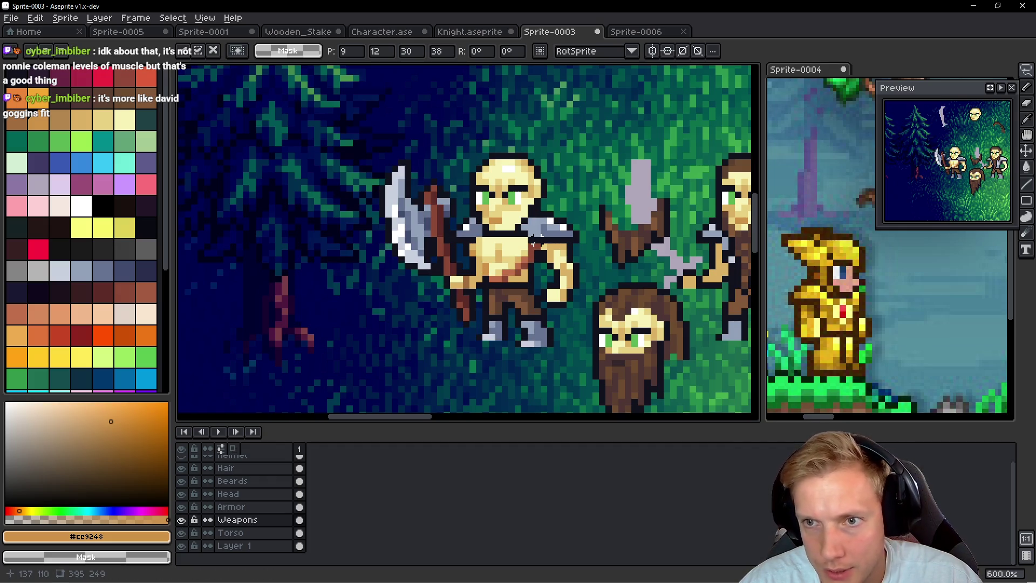
{"action": "left_click_drag", "start_coordinate": [534, 240], "coordinate": [497, 229]}
{"action": "left_click", "coordinate": [498, 204], "text": "ctrl"}
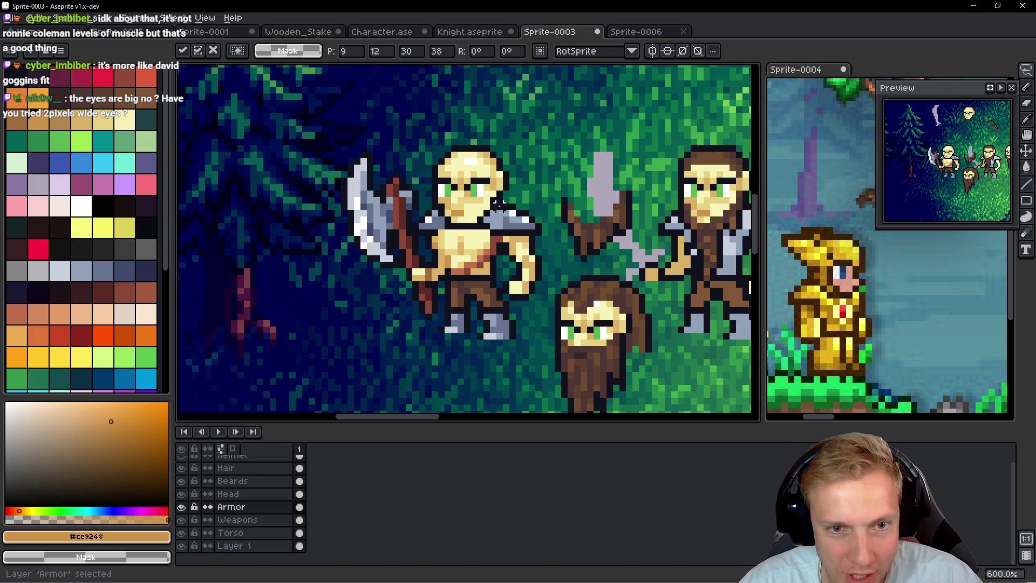
{"action": "mouse_move", "coordinate": [526, 187]}
{"action": "left_mouse_down"}
{"action": "mouse_move", "coordinate": [432, 172]}
{"action": "mouse_move", "coordinate": [393, 324]}
{"action": "mouse_move", "coordinate": [550, 292]}
{"action": "mouse_move", "coordinate": [539, 229]}
{"action": "left_mouse_up"}
{"action": "key", "text": "ctrl+c"}
{"action": "left_click", "coordinate": [635, 32]}
{"action": "key", "text": "ctrl+v"}
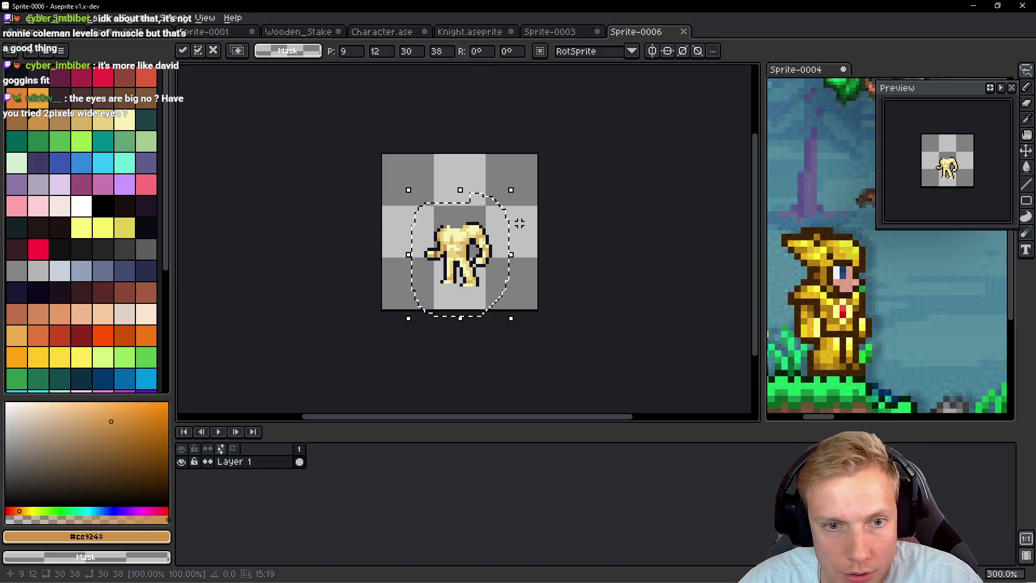
Step: Paste the armoured body on a new layer and align it over the bare torso
{"action": "key", "text": "shift+n"}
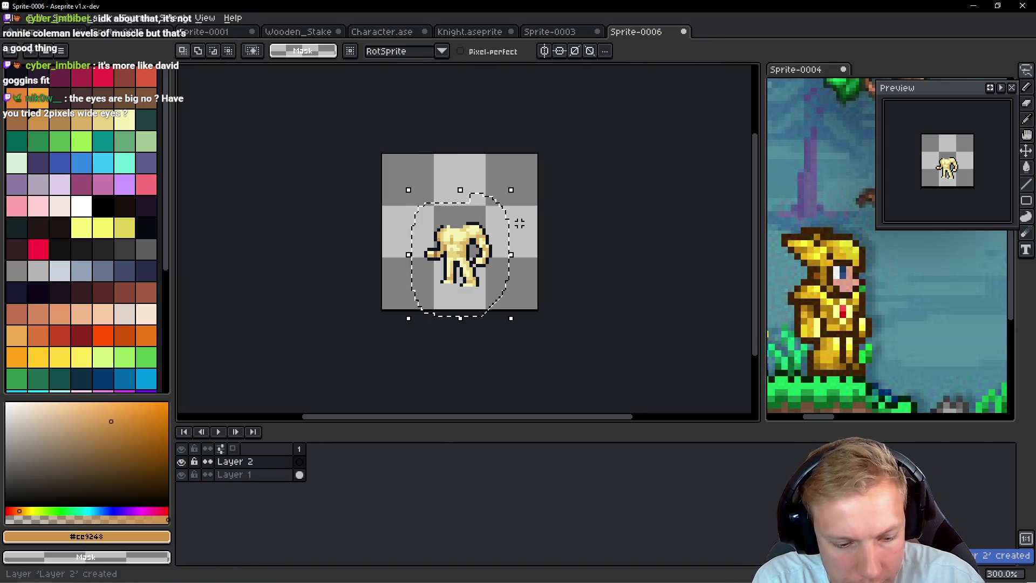
{"action": "scroll", "coordinate": [520, 222], "scroll_direction": "down", "scroll_amount": 1}
{"action": "key", "text": "ctrl+d"}
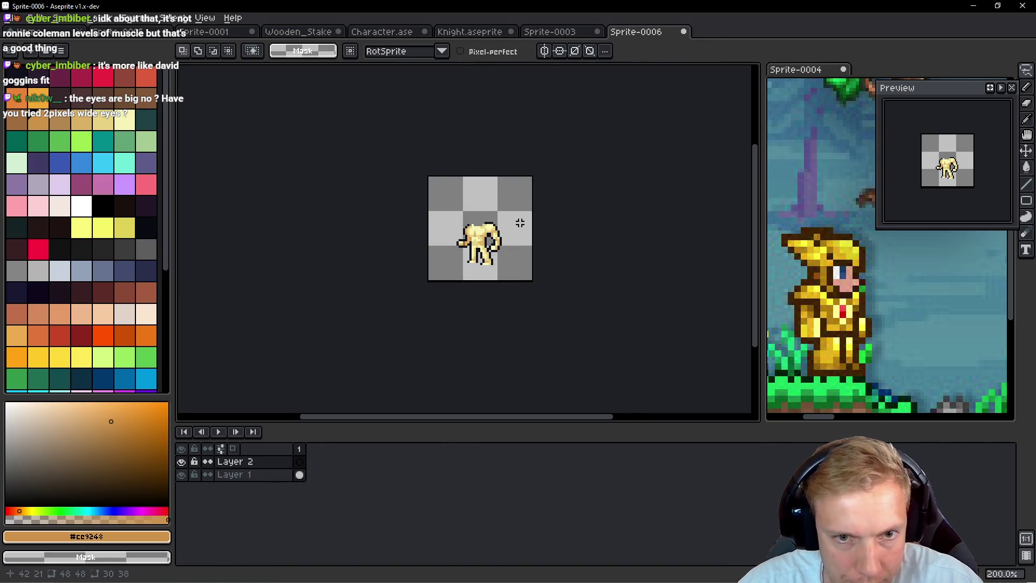
{"action": "key", "text": "ctrl+v"}
{"action": "left_click_drag", "start_coordinate": [555, 231], "coordinate": [479, 236]}
{"action": "scroll", "coordinate": [486, 242], "scroll_direction": "up", "scroll_amount": 3}
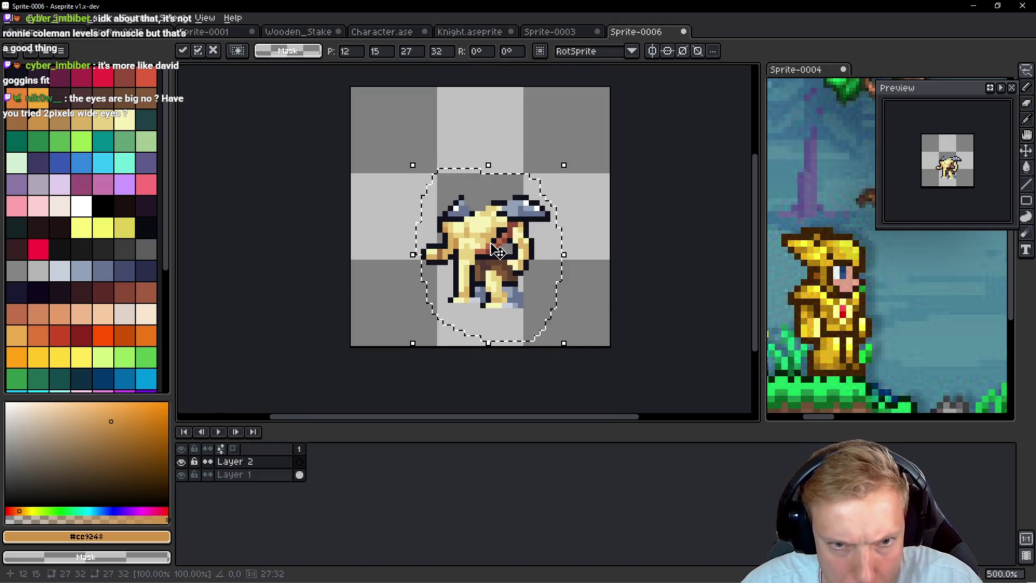
{"action": "key", "text": "Left"}
{"action": "key", "text": "Left"}
{"action": "key", "text": "Left"}
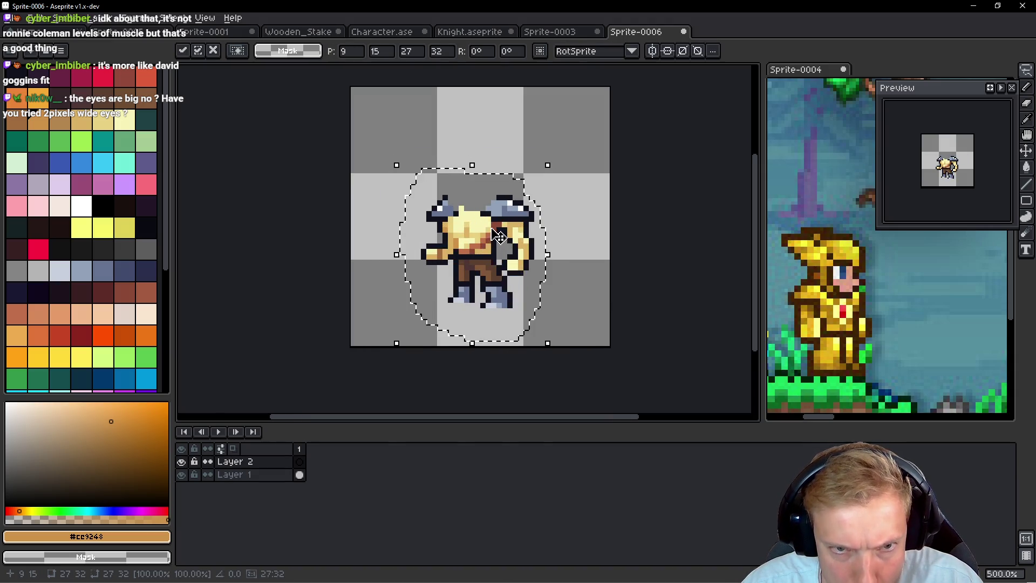
{"action": "key", "text": "ctrl+d"}
Step: Rename the new layer to Armor and switch back to Sprite-0003
{"action": "key", "text": "shift+p"}
{"action": "type", "text": "Armor"}
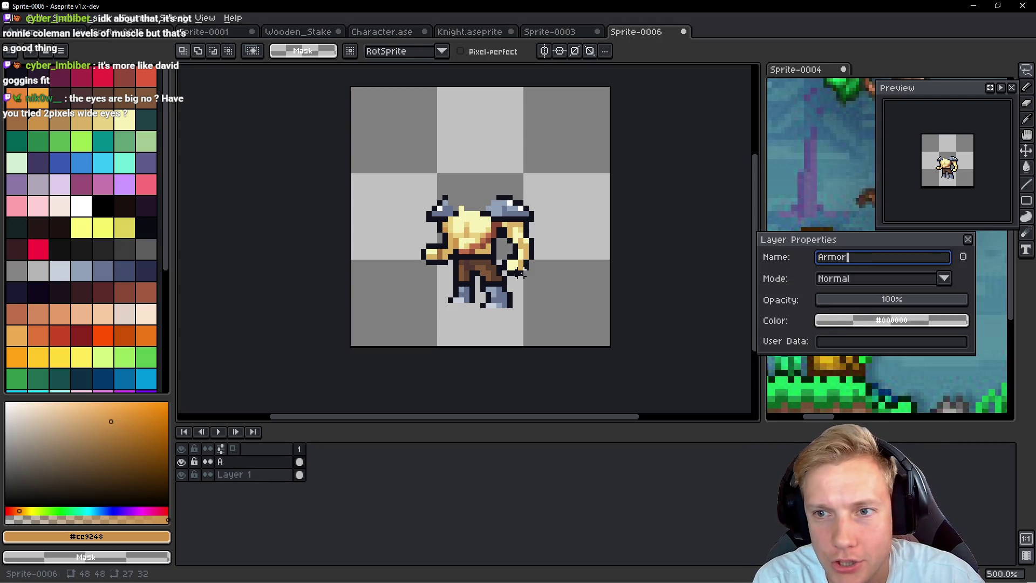
{"action": "key", "text": "Return"}
{"action": "key", "text": "ctrl+shift+Tab"}
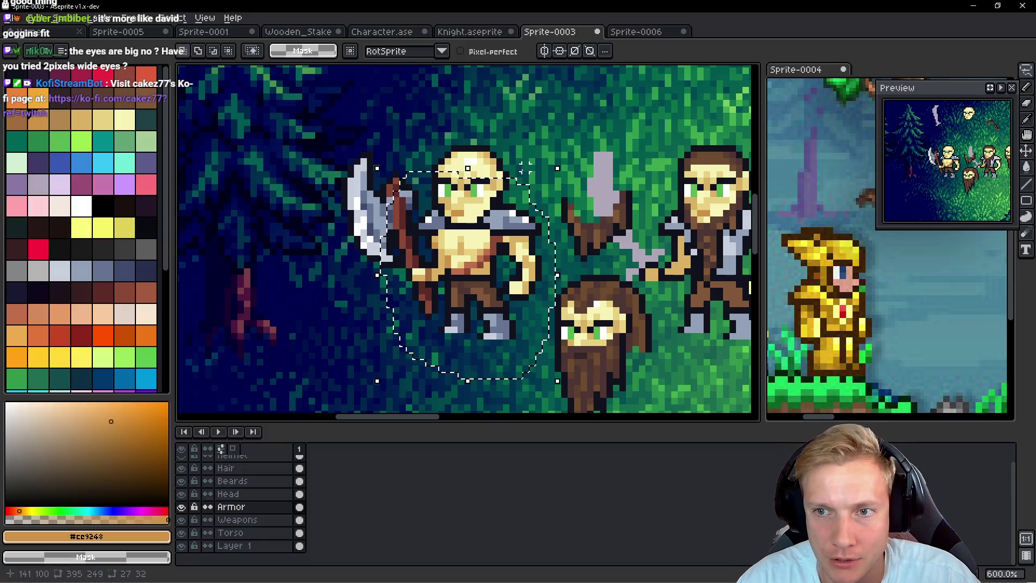
Step: Copy the green-eyed head from the Head layer and place it on the Sprite-0006 body
{"action": "left_click", "coordinate": [525, 167], "text": "ctrl"}
{"action": "mouse_move", "coordinate": [516, 129]}
{"action": "left_mouse_down"}
{"action": "mouse_move", "coordinate": [457, 121]}
{"action": "mouse_move", "coordinate": [519, 162]}
{"action": "left_mouse_up"}
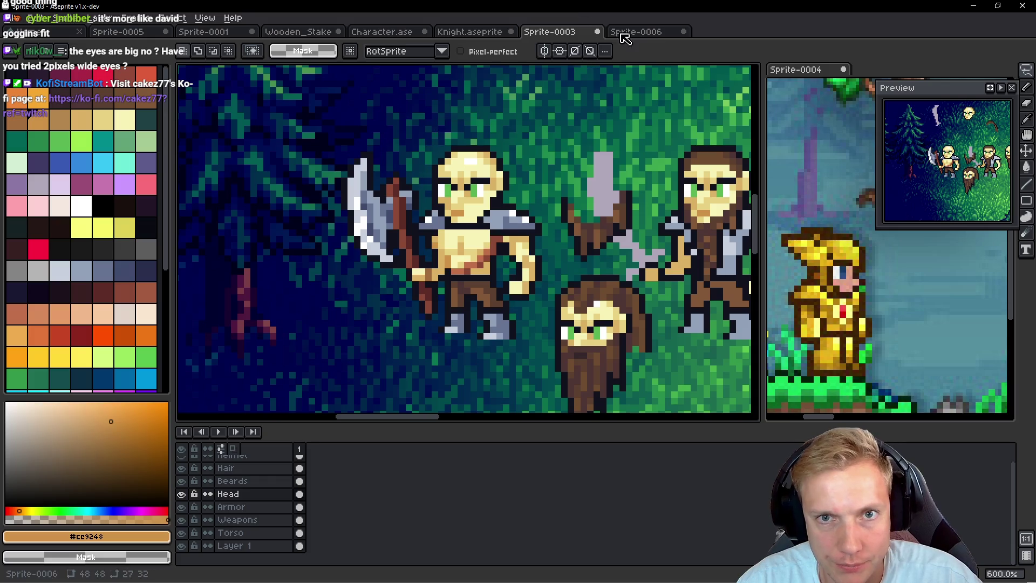
{"action": "left_click", "coordinate": [636, 32]}
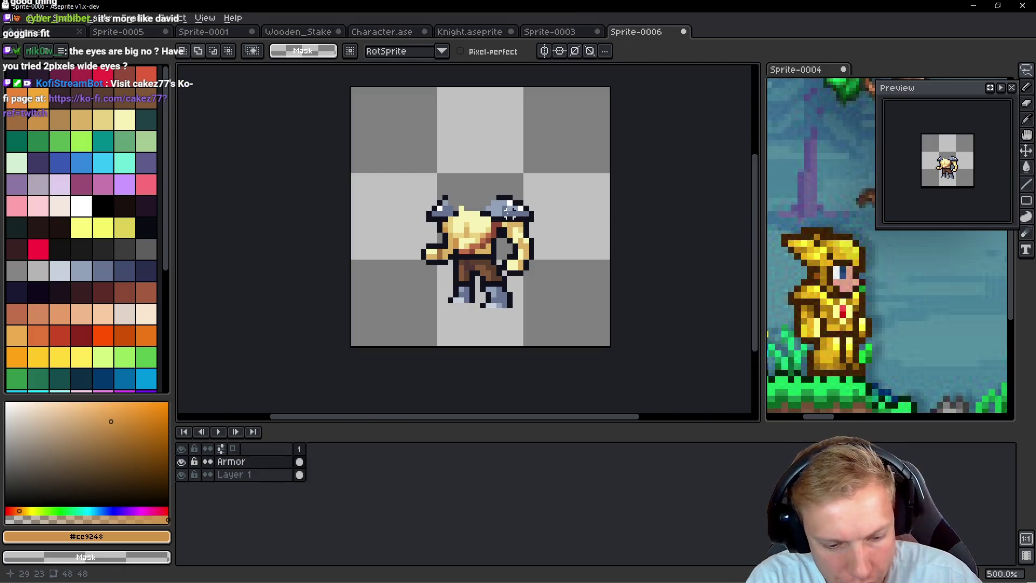
{"action": "key", "text": "shift+n"}
{"action": "key", "text": "ctrl+v"}
{"action": "mouse_move", "coordinate": [493, 247]}
{"action": "left_mouse_down"}
{"action": "mouse_move", "coordinate": [477, 184]}
{"action": "mouse_move", "coordinate": [484, 190]}
{"action": "left_mouse_up"}
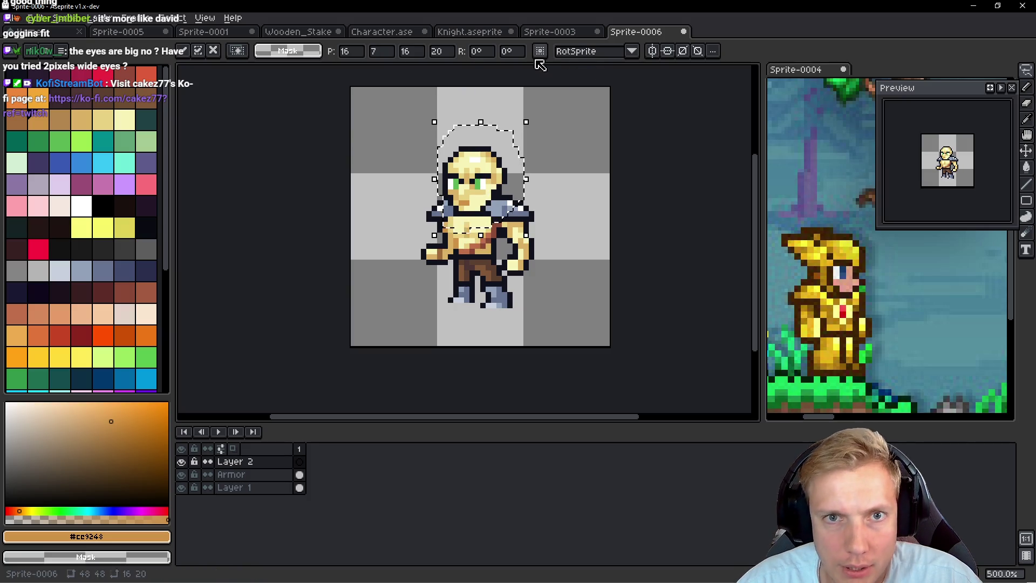
{"action": "key", "text": "Return"}
{"action": "left_click", "coordinate": [539, 33]}
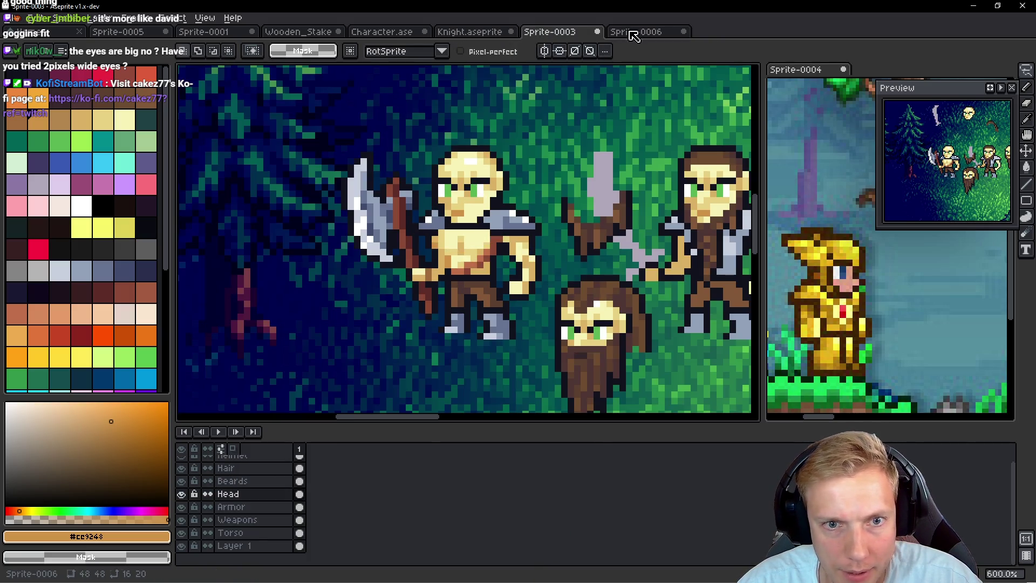
Step: Add a new top layer named Beard in Sprite-0006
{"action": "left_click", "coordinate": [629, 33]}
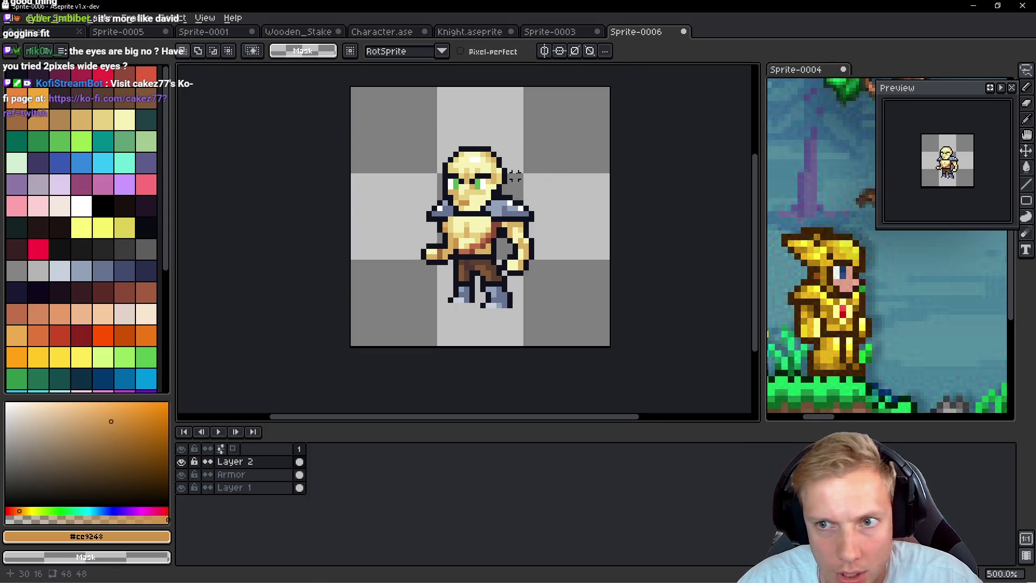
{"action": "scroll", "coordinate": [496, 194], "scroll_direction": "up", "scroll_amount": 4}
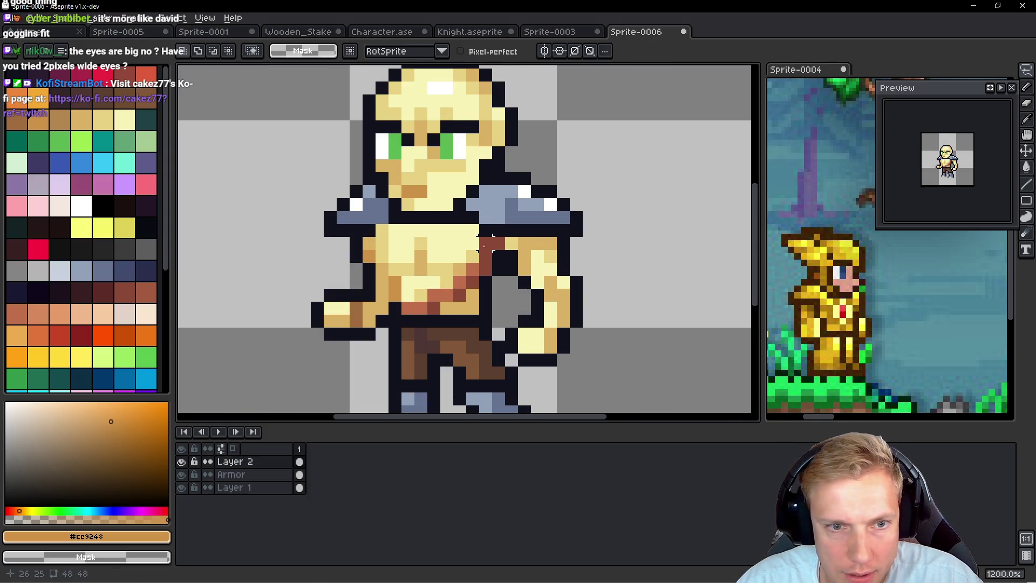
{"action": "key", "text": "shift+n"}
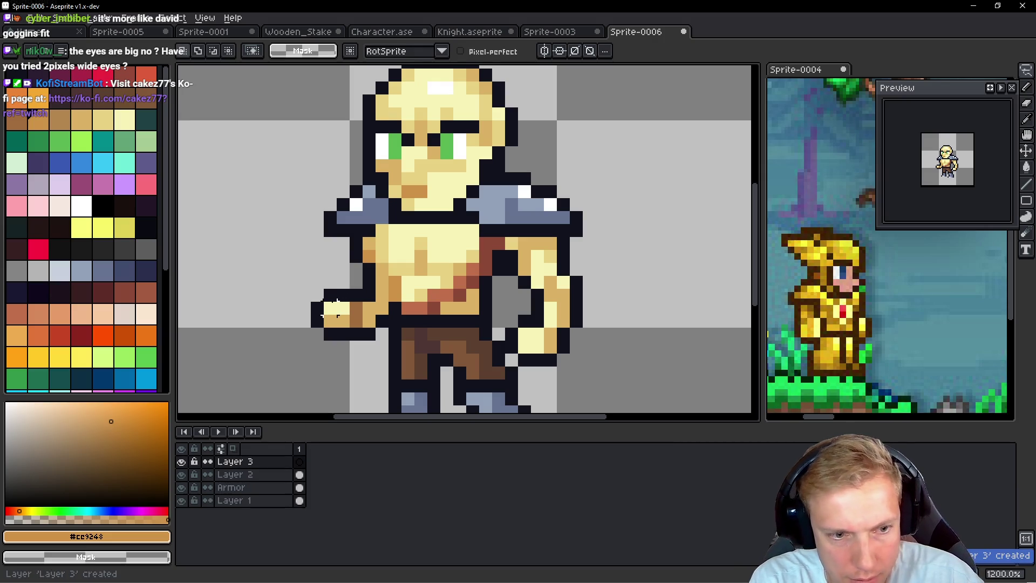
{"action": "key", "text": "shift+p"}
{"action": "type", "text": "Bear"}
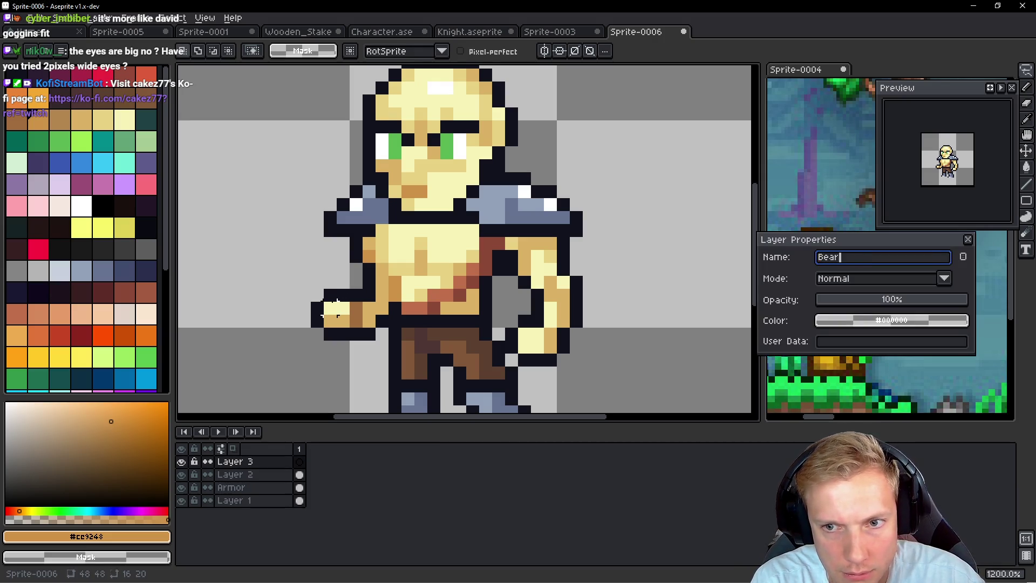
{"action": "type", "text": "d"}
{"action": "key", "text": "Return"}
Step: Add another layer named Hair, correcting the misspelling 'Hear', then return to Sprite-0003
{"action": "key", "text": "shift+n"}
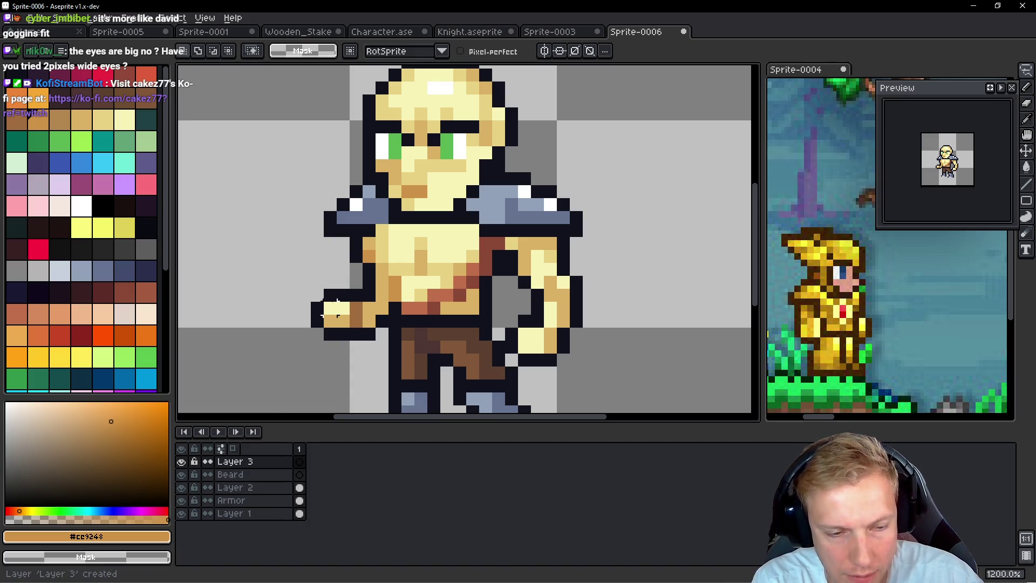
{"action": "key", "text": "shift+p"}
{"action": "type", "text": "Hear"}
{"action": "key", "text": "Return"}
{"action": "key", "text": "shift+p"}
{"action": "key", "text": "Return"}
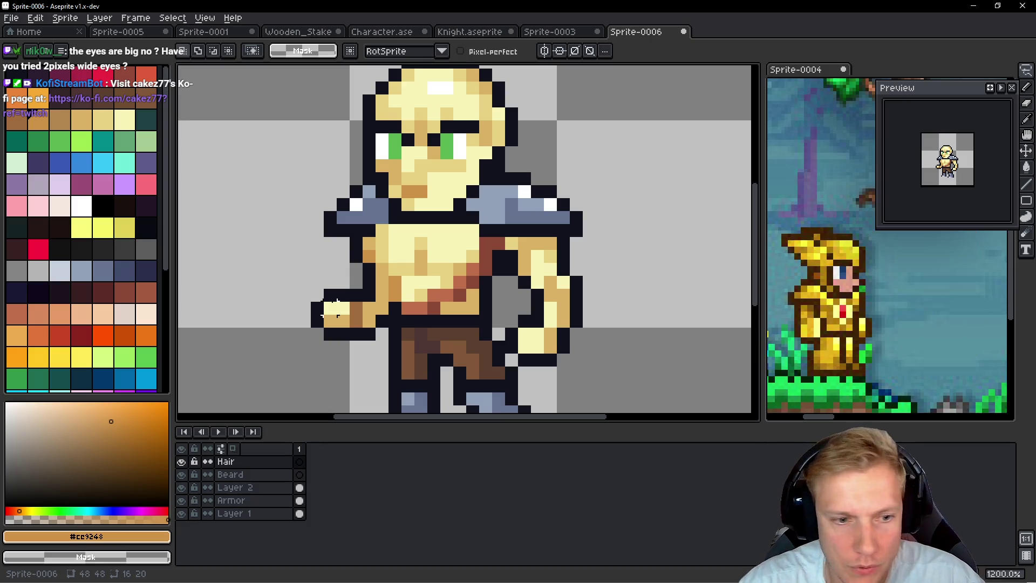
{"action": "key", "text": "Down"}
{"action": "left_click", "coordinate": [555, 32]}
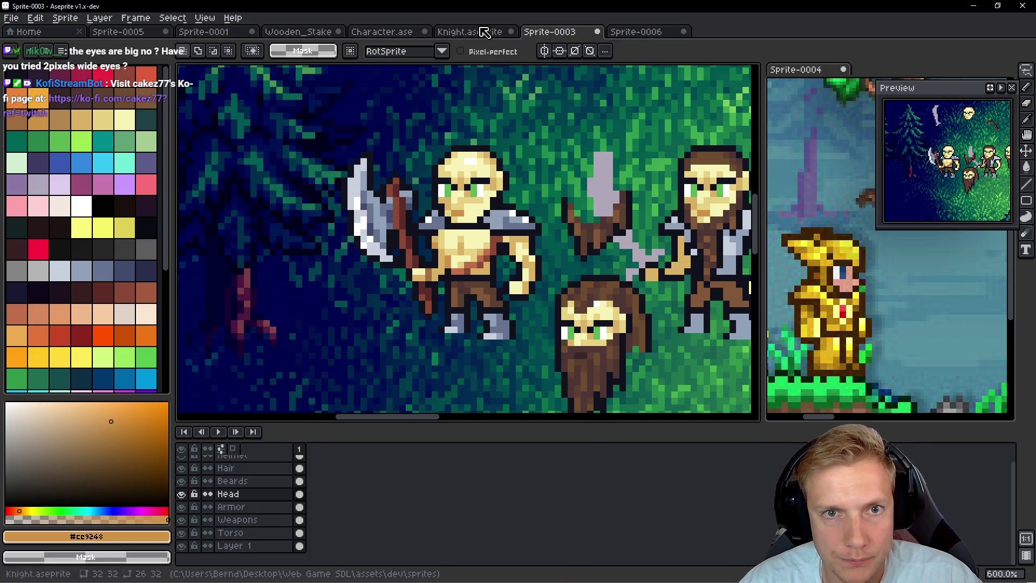
Step: Lasso the long brown beard on Sprite-0003's Beards layer for copying
{"action": "scroll", "coordinate": [538, 218], "scroll_direction": "down", "scroll_amount": 1}
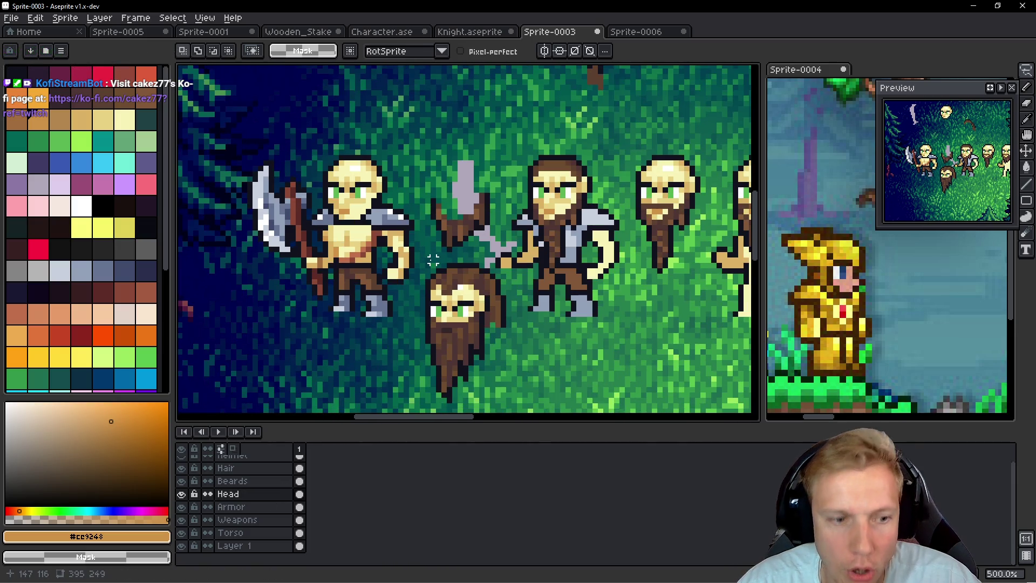
{"action": "left_click", "coordinate": [458, 302], "text": "ctrl"}
{"action": "scroll", "coordinate": [501, 307], "scroll_direction": "up", "scroll_amount": 2}
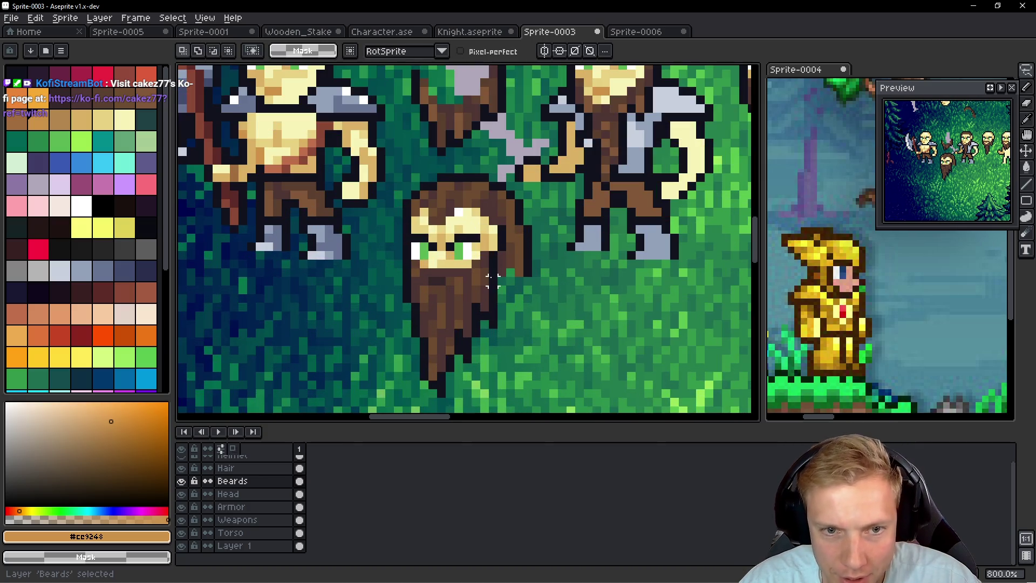
{"action": "mouse_move", "coordinate": [502, 308]}
{"action": "left_mouse_down"}
{"action": "mouse_move", "coordinate": [501, 271]}
{"action": "mouse_move", "coordinate": [391, 269]}
{"action": "mouse_move", "coordinate": [518, 389]}
{"action": "mouse_move", "coordinate": [512, 291]}
{"action": "left_mouse_up"}
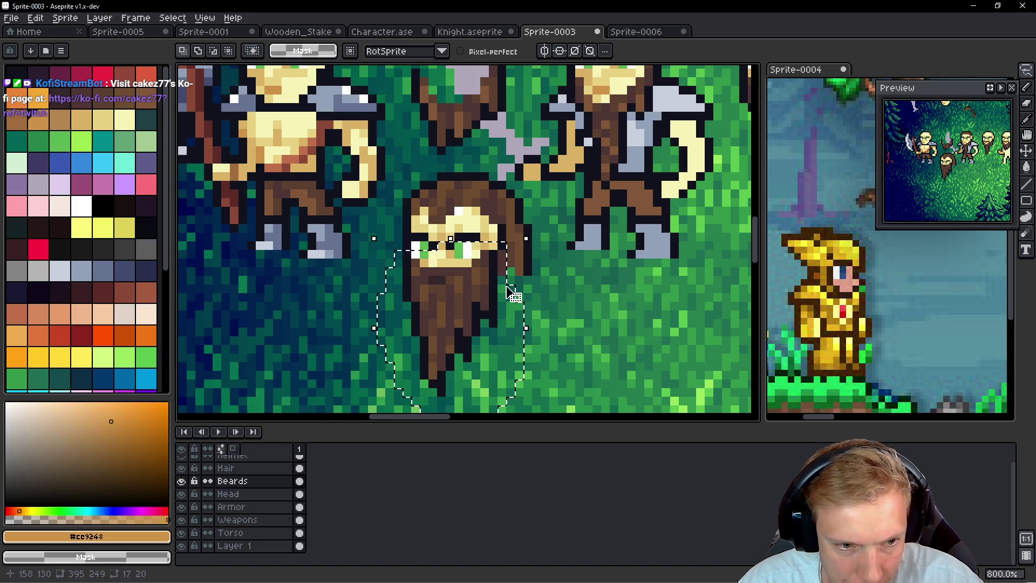
Step: Paste the beard into Sprite-0006 and position it over the character's chest
{"action": "key", "text": "ctrl+Tab"}
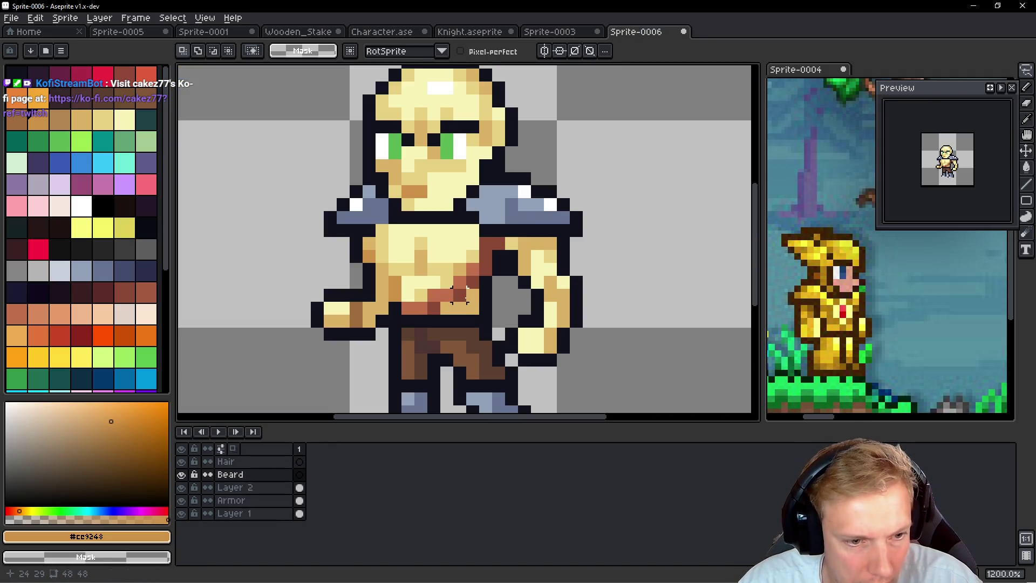
{"action": "key", "text": "ctrl+v"}
{"action": "mouse_move", "coordinate": [465, 295]}
{"action": "left_mouse_down"}
{"action": "mouse_move", "coordinate": [444, 250]}
{"action": "mouse_move", "coordinate": [448, 266]}
{"action": "left_mouse_up"}
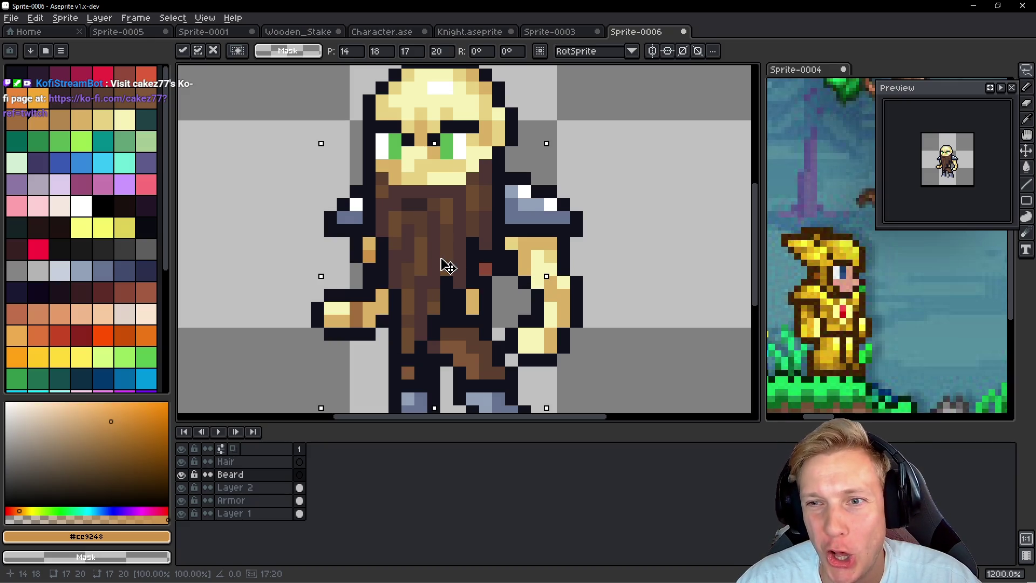
{"action": "left_click_drag", "start_coordinate": [447, 266], "coordinate": [447, 257]}
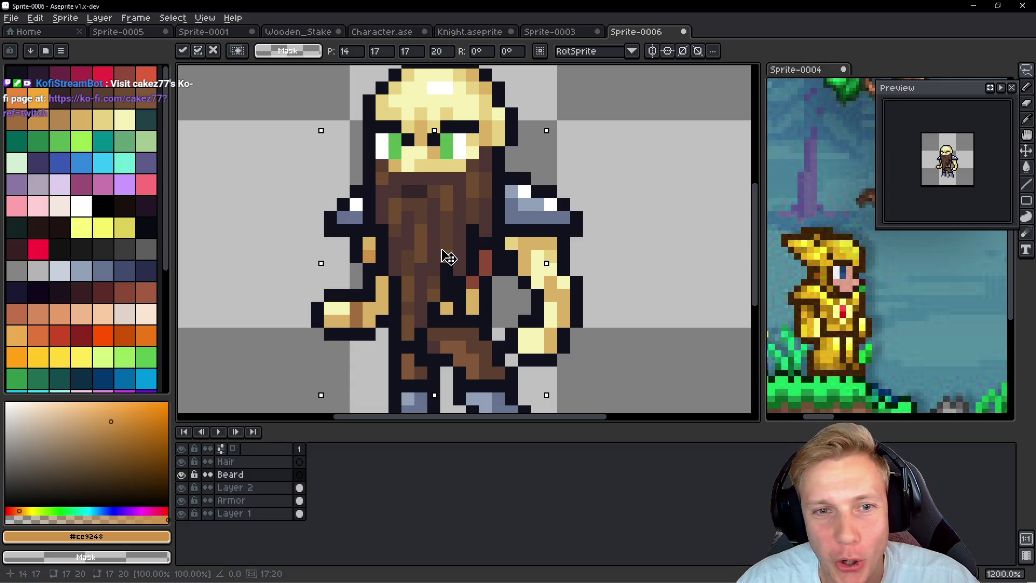
{"action": "scroll", "coordinate": [467, 226], "scroll_direction": "down", "scroll_amount": 4}
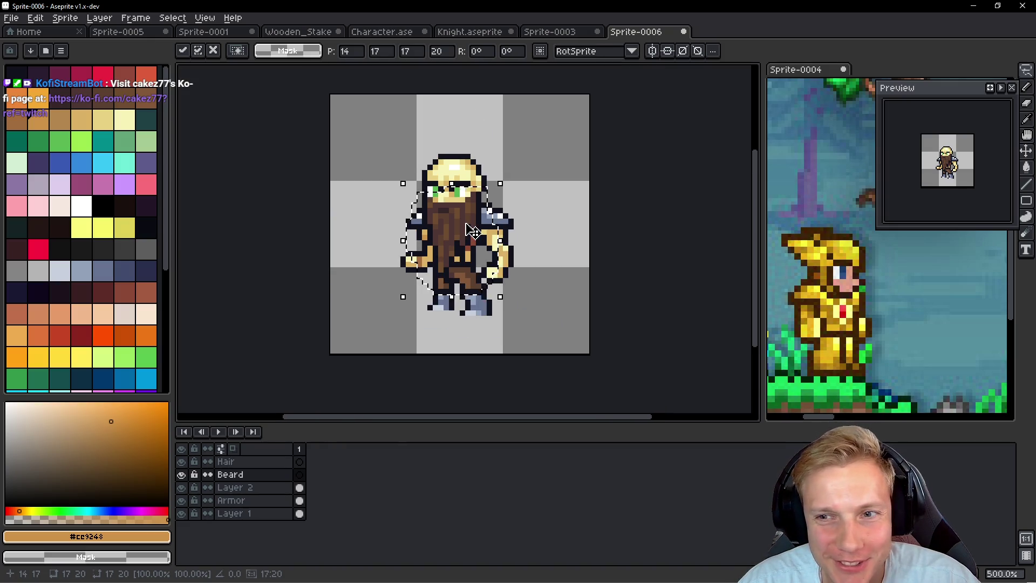
{"action": "key", "text": "b"}
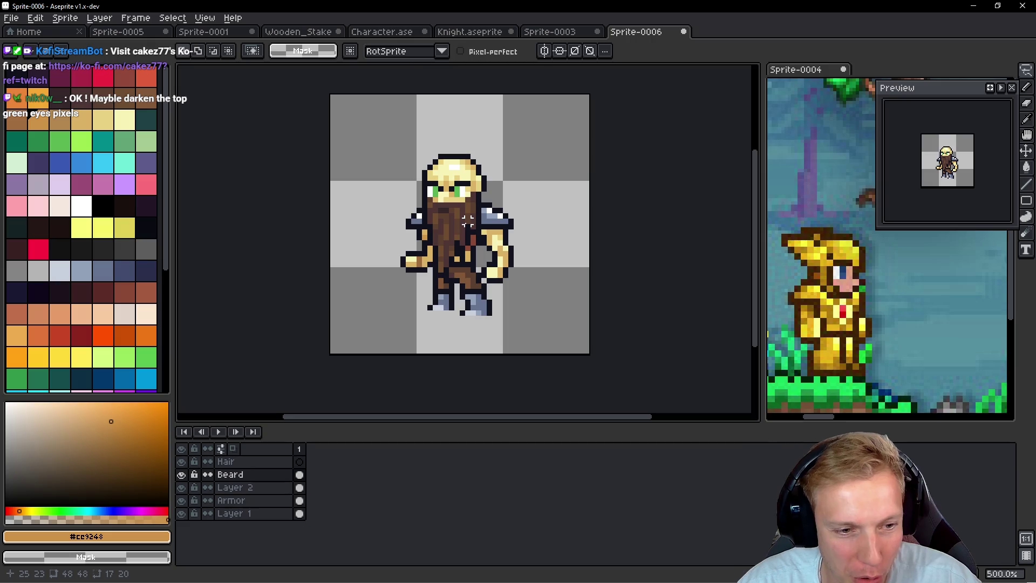
Step: Rename Layer 2 to Head and bring Sprite-0003 back up
{"action": "left_click", "coordinate": [225, 462]}
{"action": "left_click", "coordinate": [181, 489]}
{"action": "left_click", "coordinate": [181, 490]}
{"action": "double_click", "coordinate": [248, 488]}
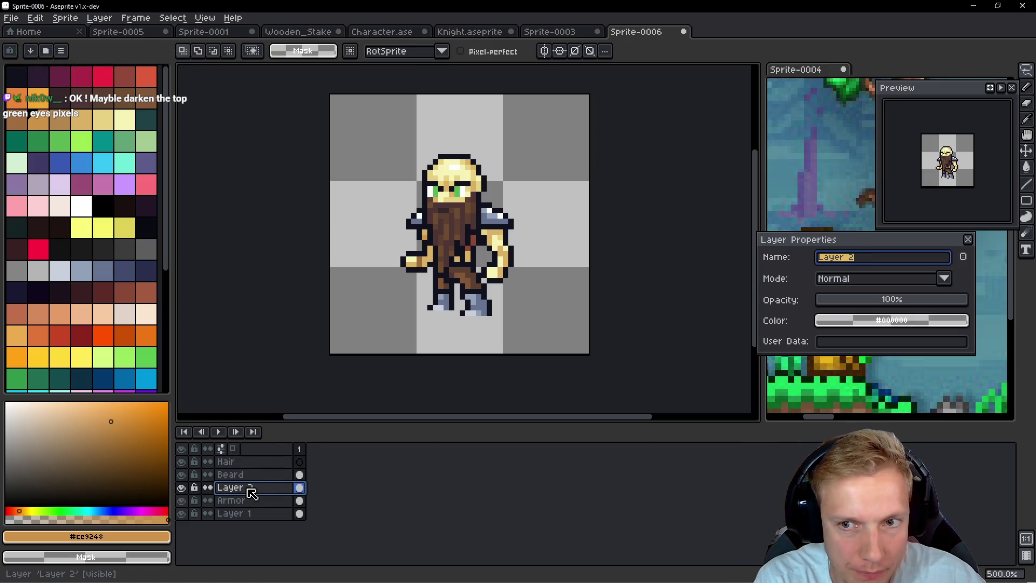
{"action": "type", "text": "Head"}
{"action": "key", "text": "Return"}
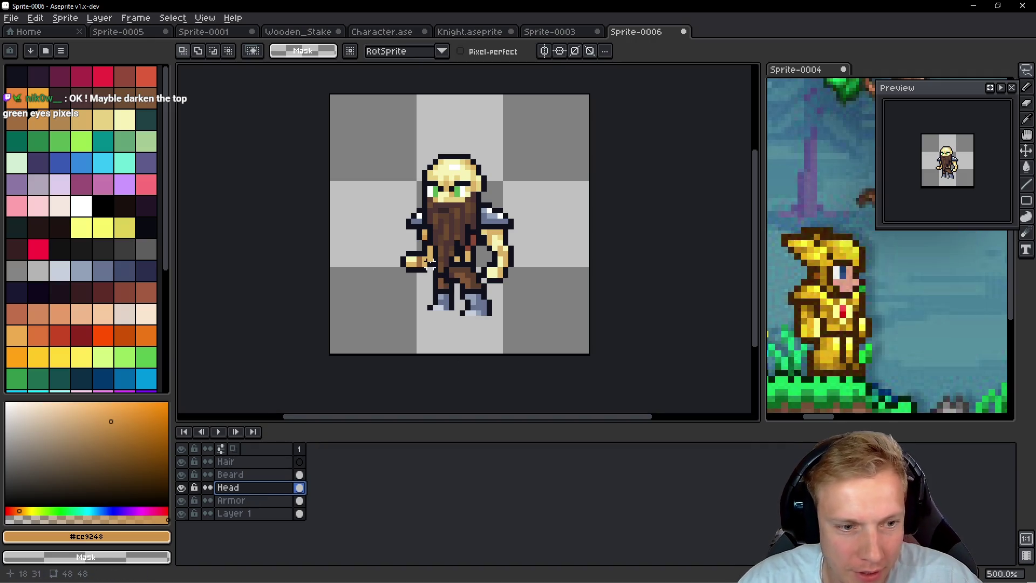
{"action": "left_click", "coordinate": [549, 33]}
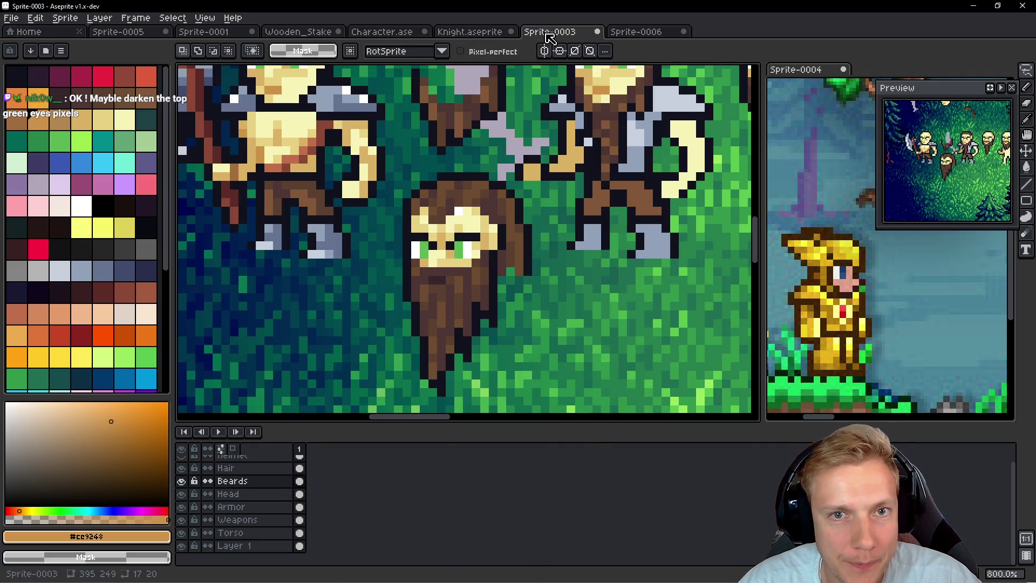
Step: Lasso and copy the long brown hair from Sprite-0003
{"action": "key", "text": "Up"}
{"action": "mouse_move", "coordinate": [467, 176]}
{"action": "left_mouse_down"}
{"action": "mouse_move", "coordinate": [459, 186]}
{"action": "mouse_move", "coordinate": [402, 186]}
{"action": "mouse_move", "coordinate": [397, 240]}
{"action": "mouse_move", "coordinate": [463, 240]}
{"action": "mouse_move", "coordinate": [494, 254]}
{"action": "mouse_move", "coordinate": [492, 294]}
{"action": "mouse_move", "coordinate": [518, 189]}
{"action": "mouse_move", "coordinate": [465, 162]}
{"action": "left_mouse_up"}
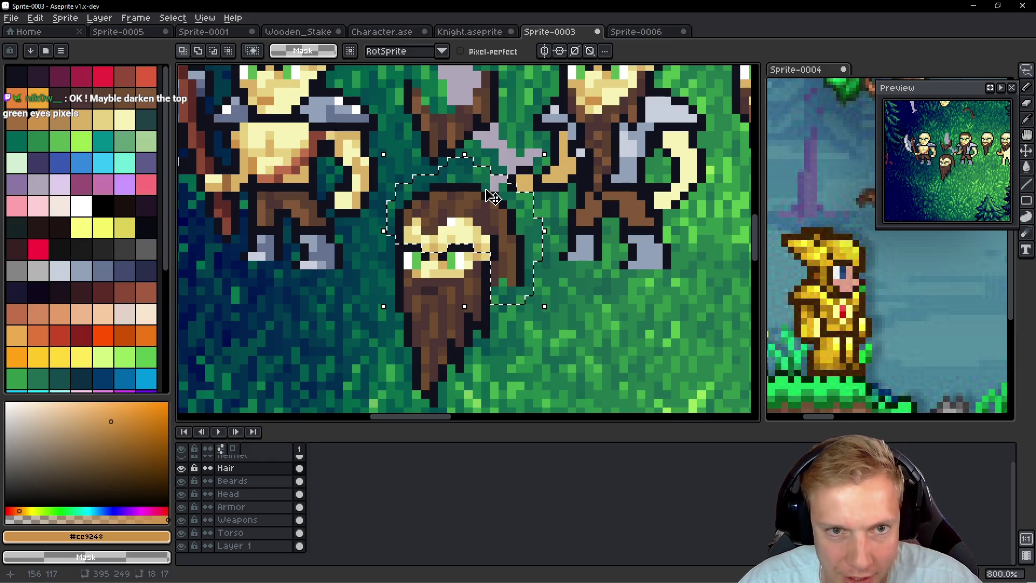
{"action": "key", "text": "ctrl+c"}
Step: Paste the hair onto Sprite-0006's head, then add one orange pixel beside the character
{"action": "left_click", "coordinate": [655, 31]}
{"action": "key", "text": "ctrl+v"}
{"action": "left_click_drag", "start_coordinate": [472, 232], "coordinate": [480, 171]}
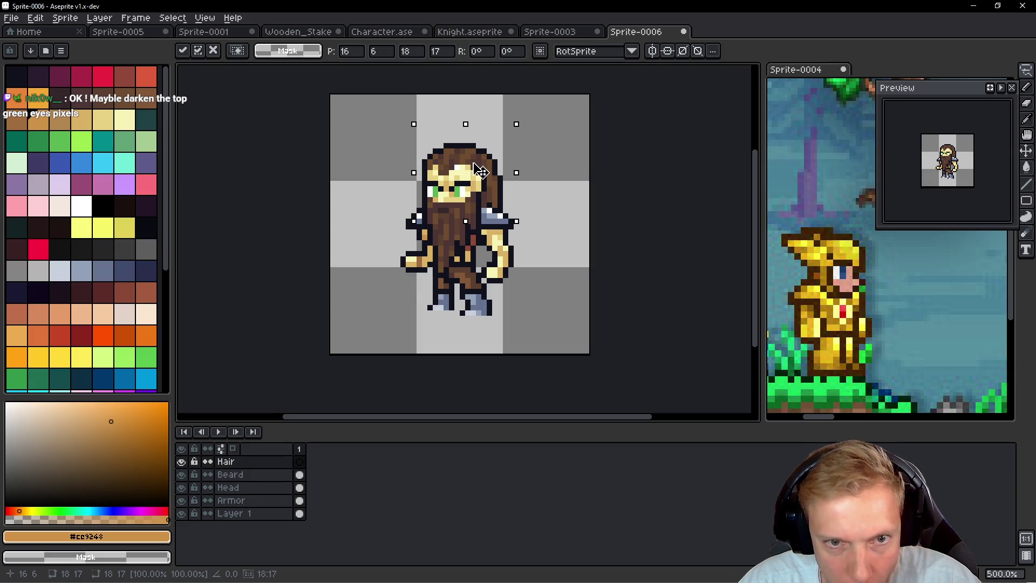
{"action": "scroll", "coordinate": [480, 172], "scroll_direction": "up", "scroll_amount": 5}
{"action": "key", "text": "Return"}
{"action": "key", "text": "b"}
{"action": "left_click", "coordinate": [442, 210]}
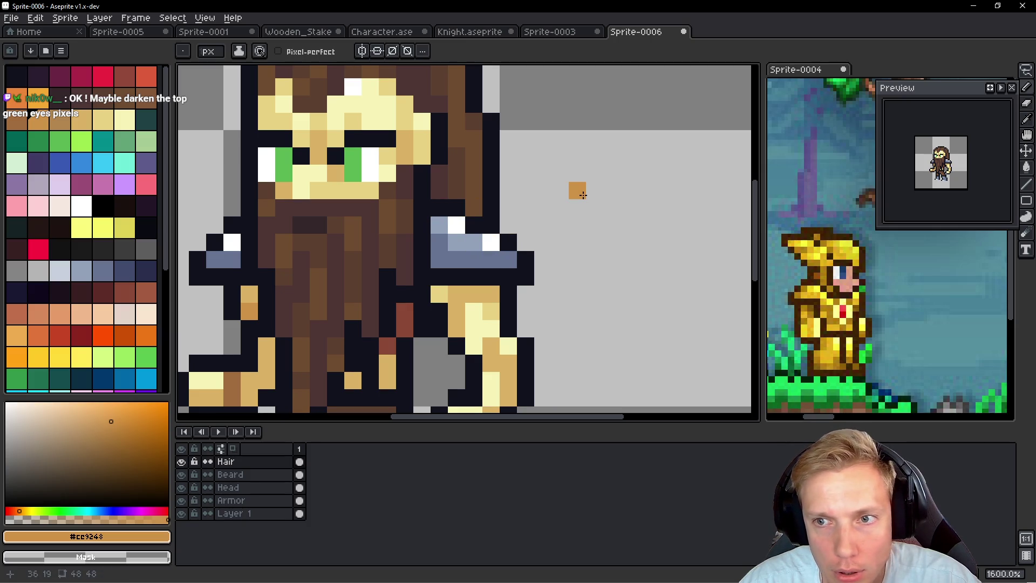
Step: Zoom and pan to inspect the character's arm and belt area
{"action": "scroll", "coordinate": [583, 195], "scroll_direction": "down", "scroll_amount": 7}
{"action": "scroll", "coordinate": [568, 165], "scroll_direction": "up", "scroll_amount": 2}
{"action": "left_click_drag", "start_coordinate": [564, 159], "coordinate": [517, 185]}
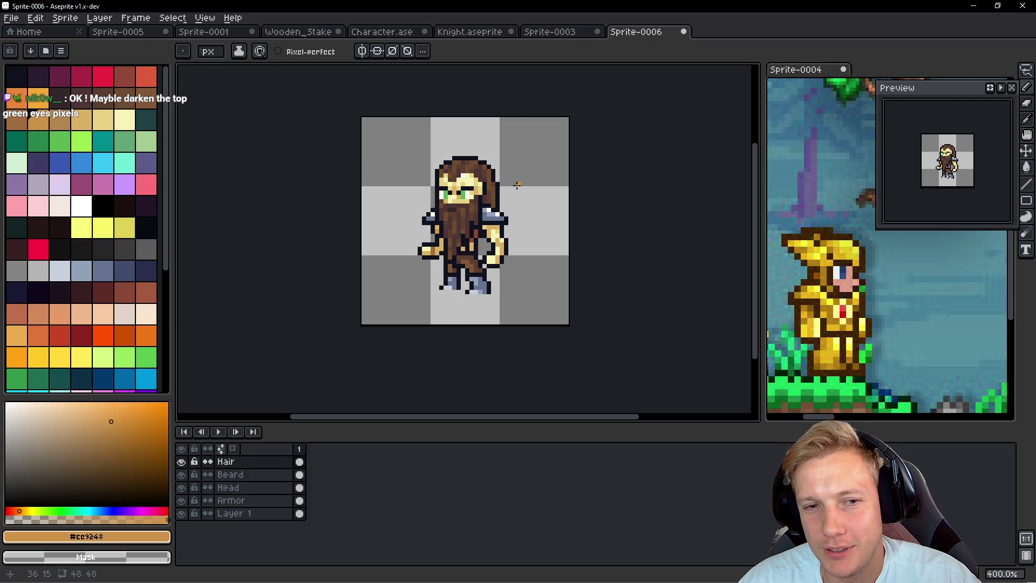
{"action": "scroll", "coordinate": [517, 185], "scroll_direction": "up", "scroll_amount": 5}
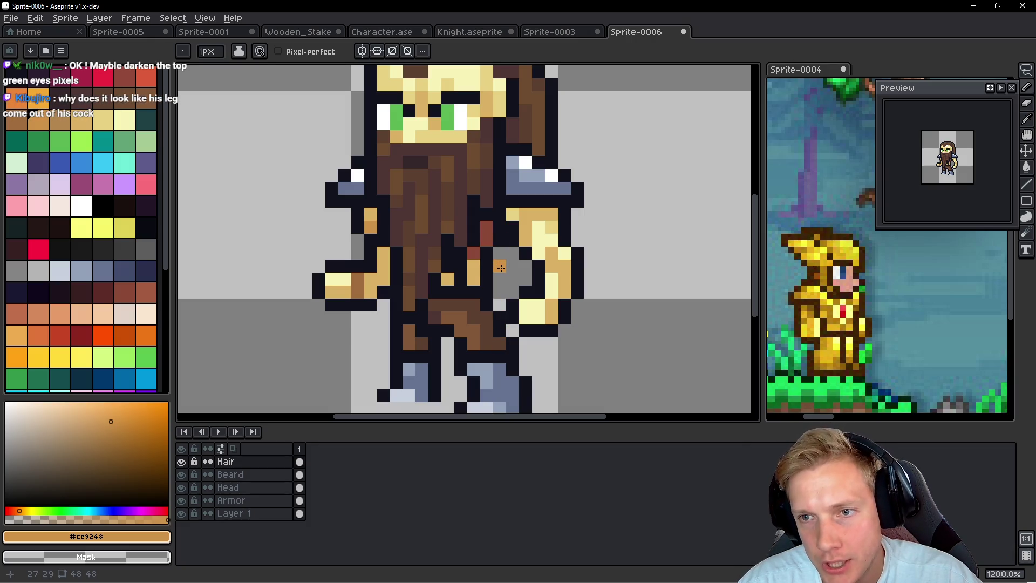
{"action": "left_click_drag", "start_coordinate": [529, 275], "coordinate": [505, 268]}
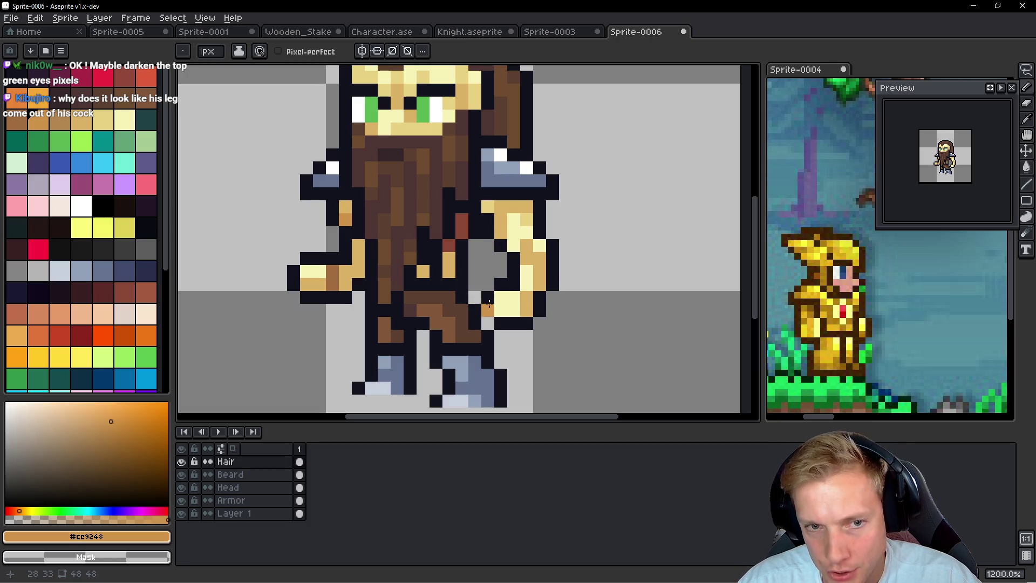
{"action": "key", "text": "alt"}
{"action": "key", "text": "space"}
Step: Rename the bottom Layer 1 to Body and start saving the sprite
{"action": "key", "text": "Down"}
{"action": "key", "text": "Down"}
{"action": "key", "text": "Down"}
{"action": "key", "text": "shift+p"}
{"action": "type", "text": "Body"}
{"action": "key", "text": "Return"}
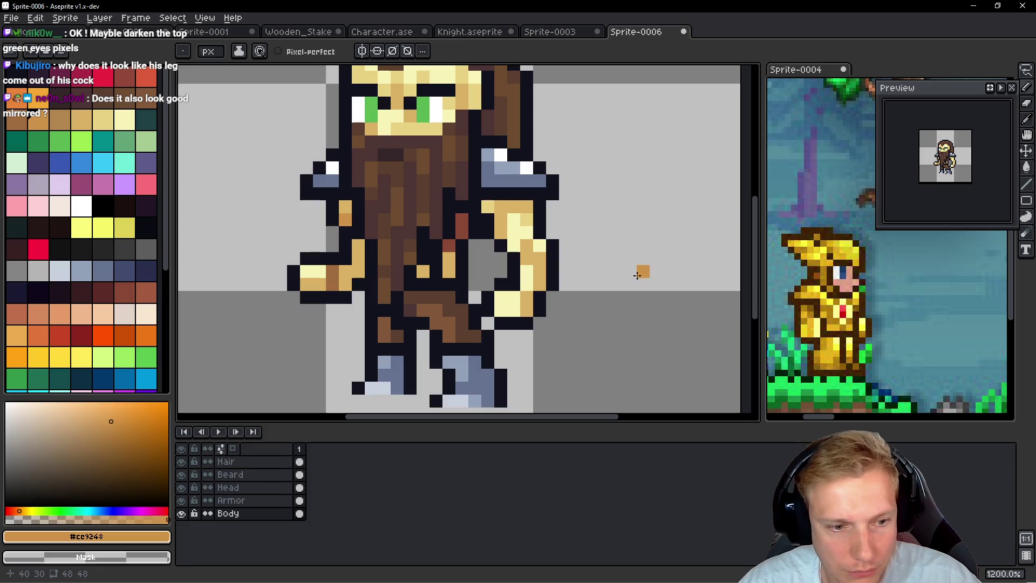
{"action": "scroll", "coordinate": [610, 201], "scroll_direction": "down", "scroll_amount": 3}
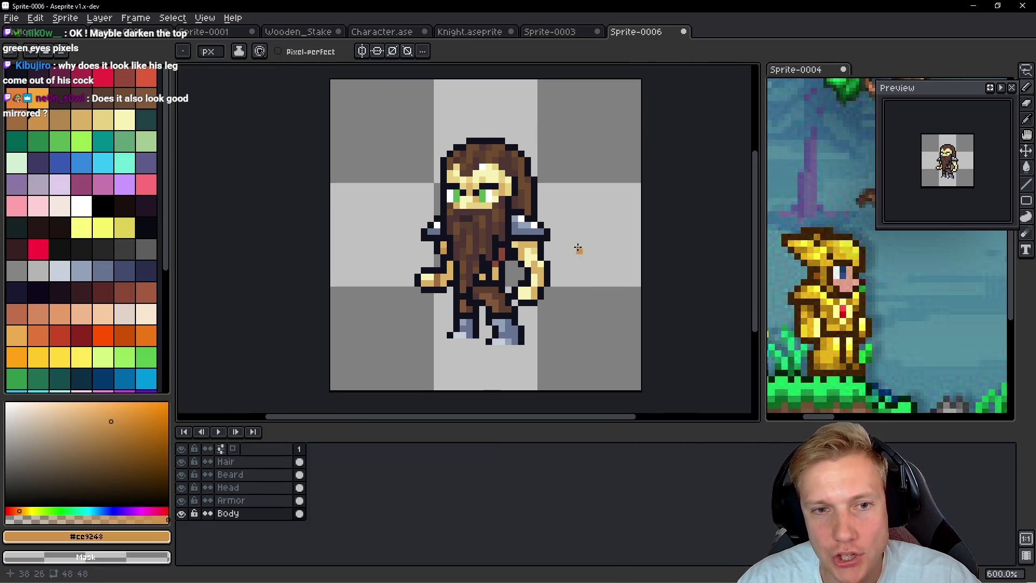
{"action": "key", "text": "v"}
{"action": "key", "text": "ctrl+s"}
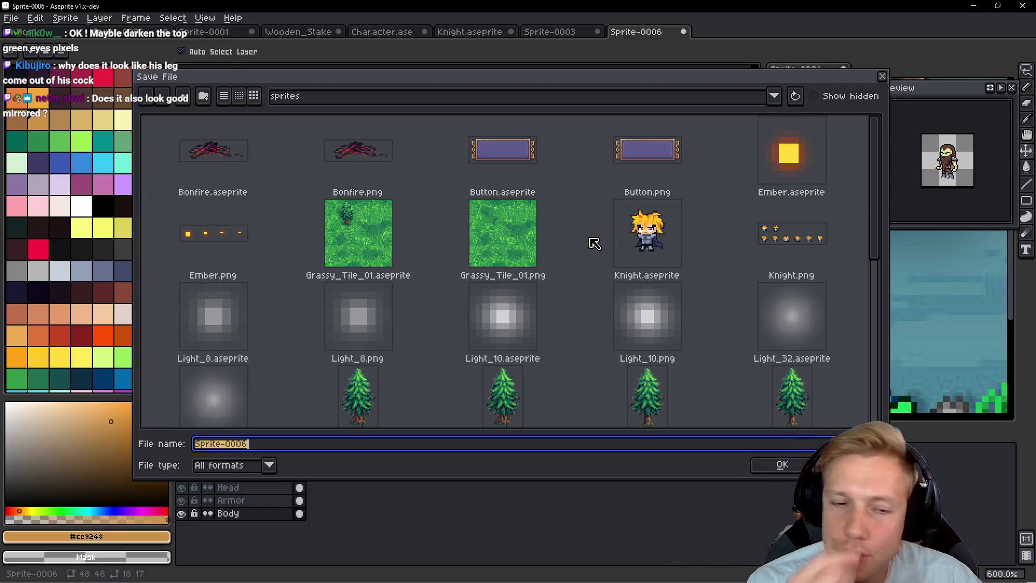
Step: Save the sprite as Male_Body.aseprite
{"action": "type", "text": "Body"}
{"action": "key", "text": "BackSpace"}
{"action": "key", "text": "BackSpace"}
{"action": "key", "text": "BackSpace"}
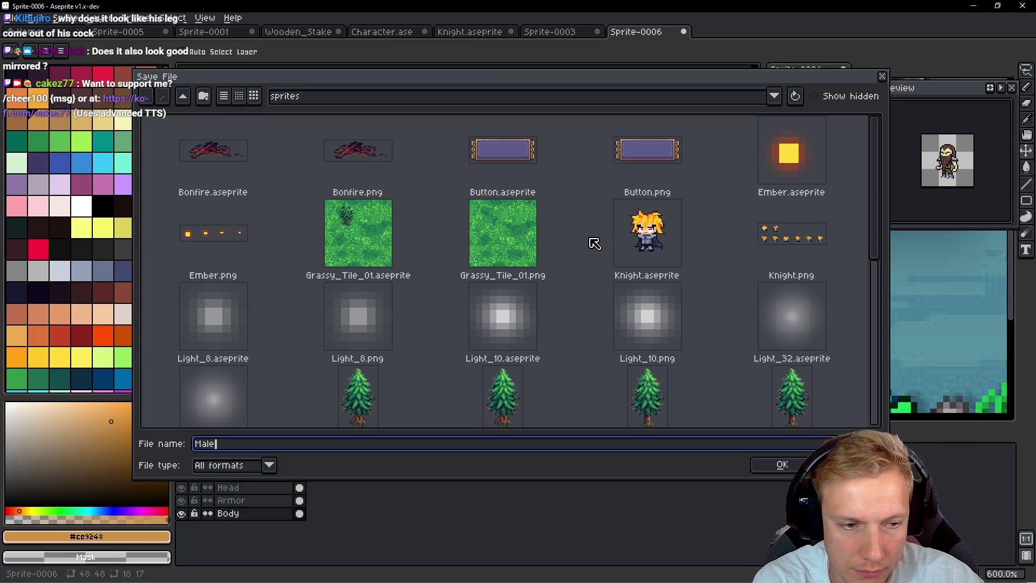
{"action": "key", "text": "Return"}
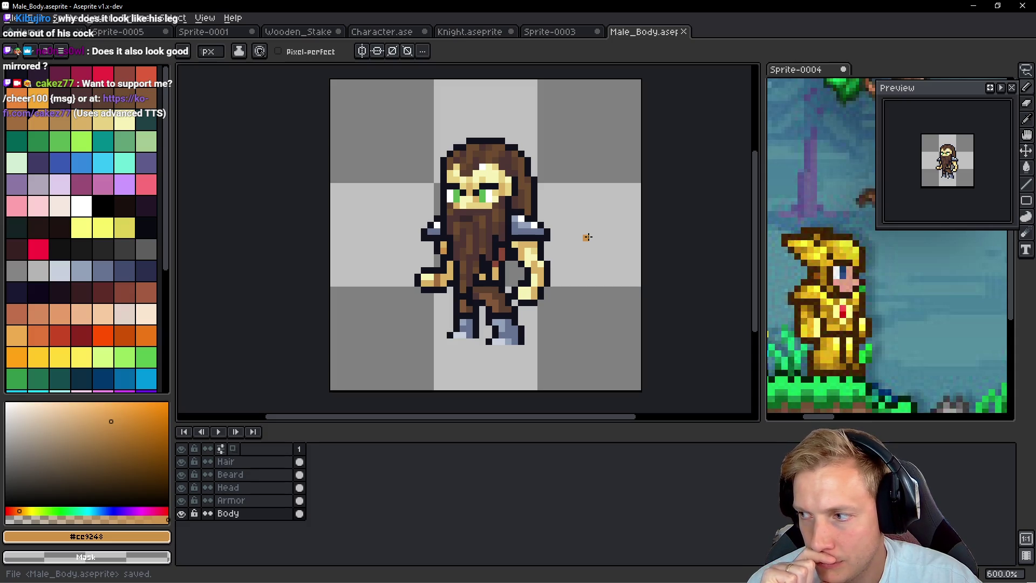
Step: Flip the Body layer horizontally and back, save again, then switch to the code editor
{"action": "key", "text": "shift+h"}
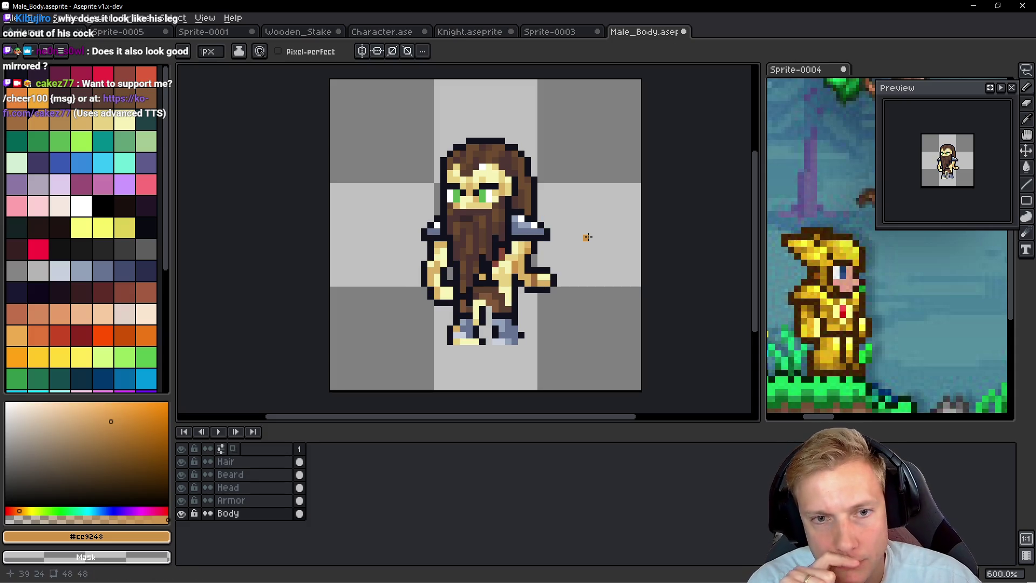
{"action": "key", "text": "shift+h"}
{"action": "key", "text": "shift+h"}
{"action": "key", "text": "shift+h"}
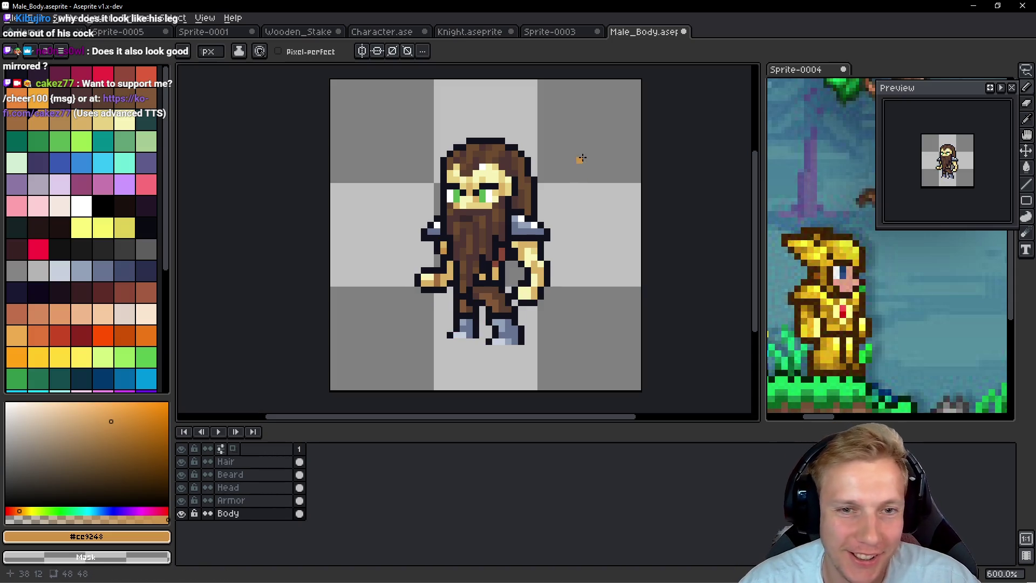
{"action": "left_click_drag", "start_coordinate": [606, 181], "coordinate": [594, 171]}
{"action": "key", "text": "ctrl+s"}
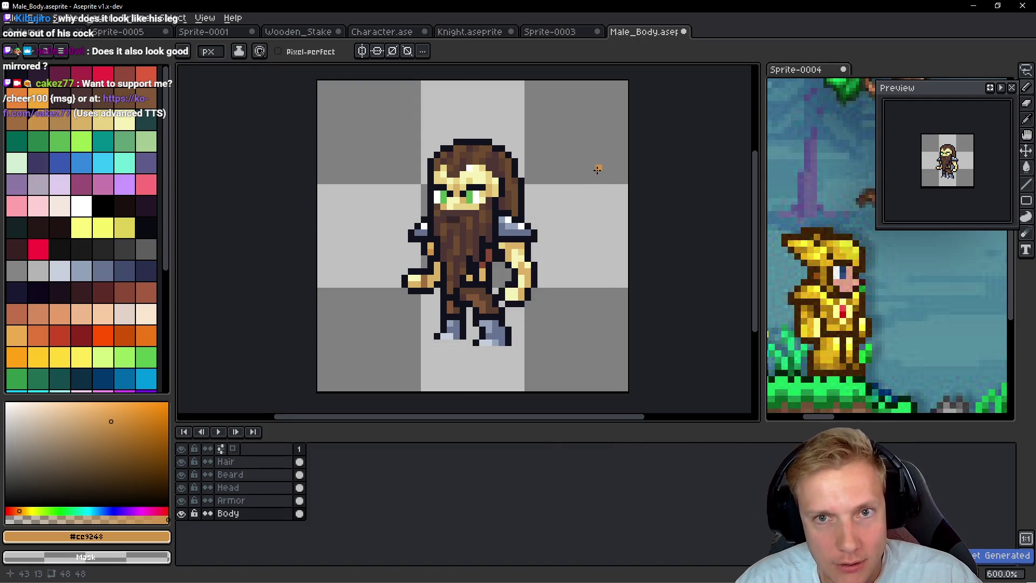
{"action": "key", "text": "alt"}
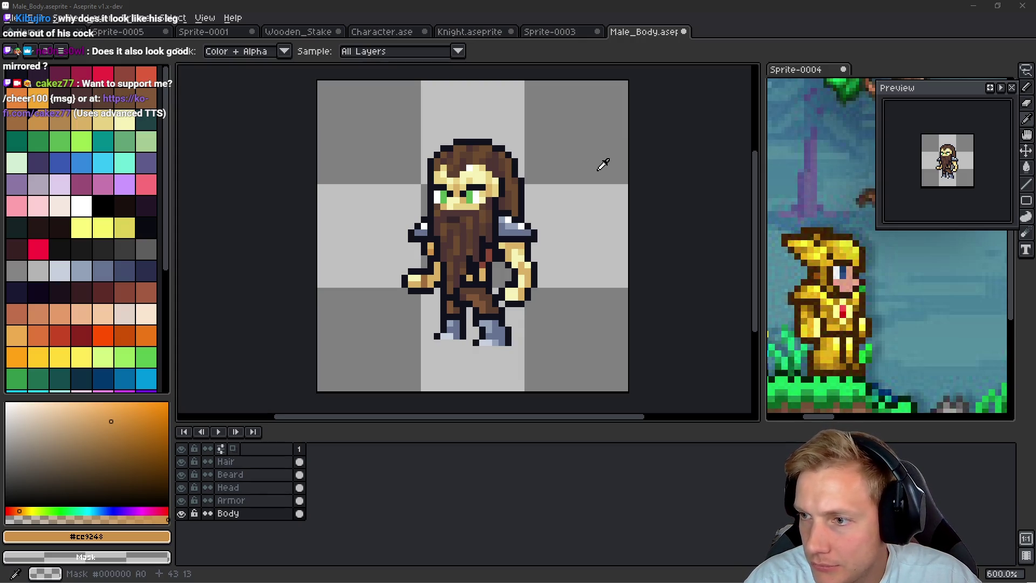
{"action": "key", "text": "alt+Tab"}
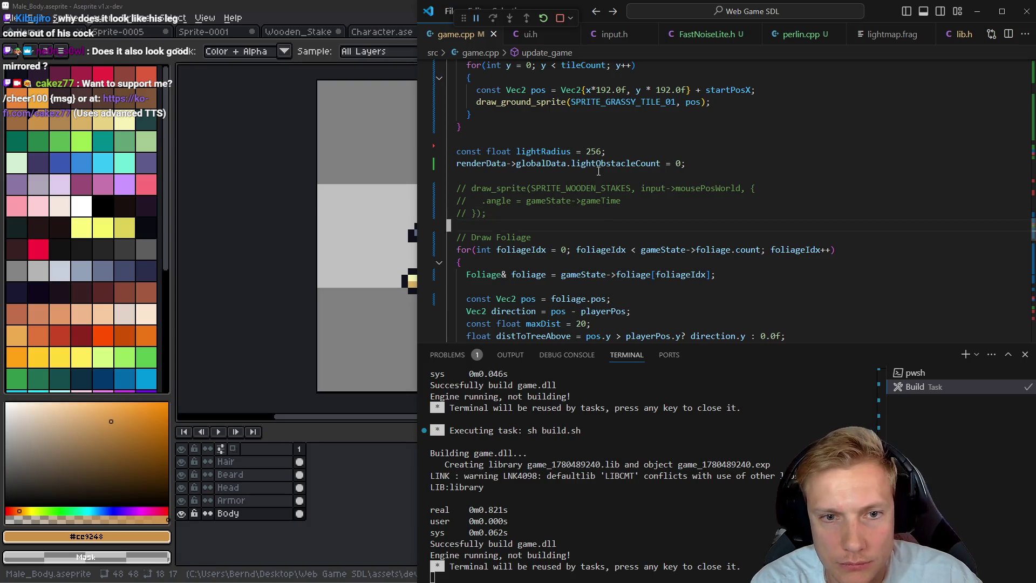
Step: In game.cpp, uncomment the draw_sprite line and change SPRITE_KNIGHT_IDLE to SPRITE_MALE_BODY
{"action": "key", "text": "j"}
{"action": "key", "text": "j"}
{"action": "key", "text": "j"}
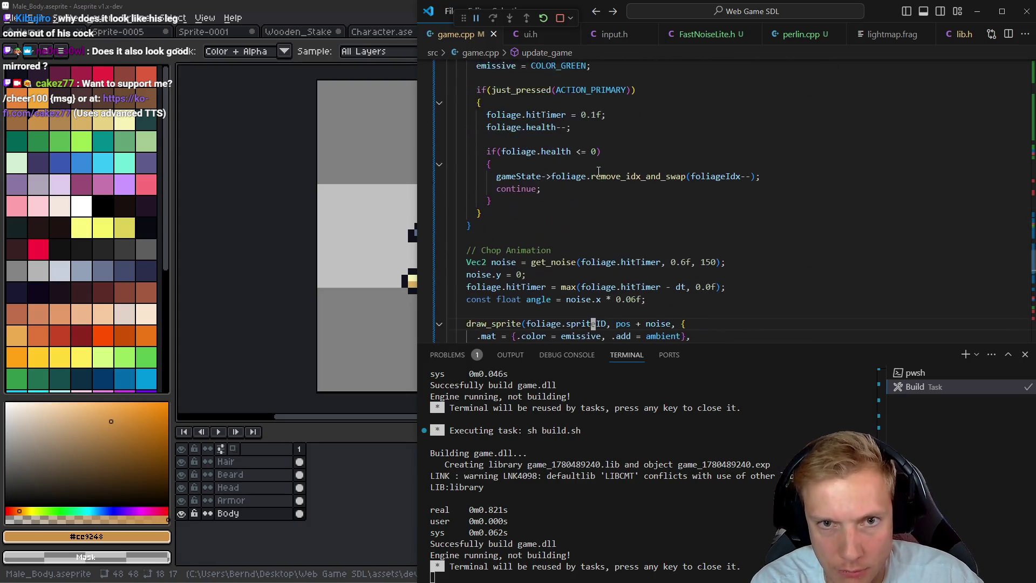
{"action": "key", "text": "ctrl+j"}
{"action": "key", "text": "j"}
{"action": "key", "text": "j"}
{"action": "key", "text": "j"}
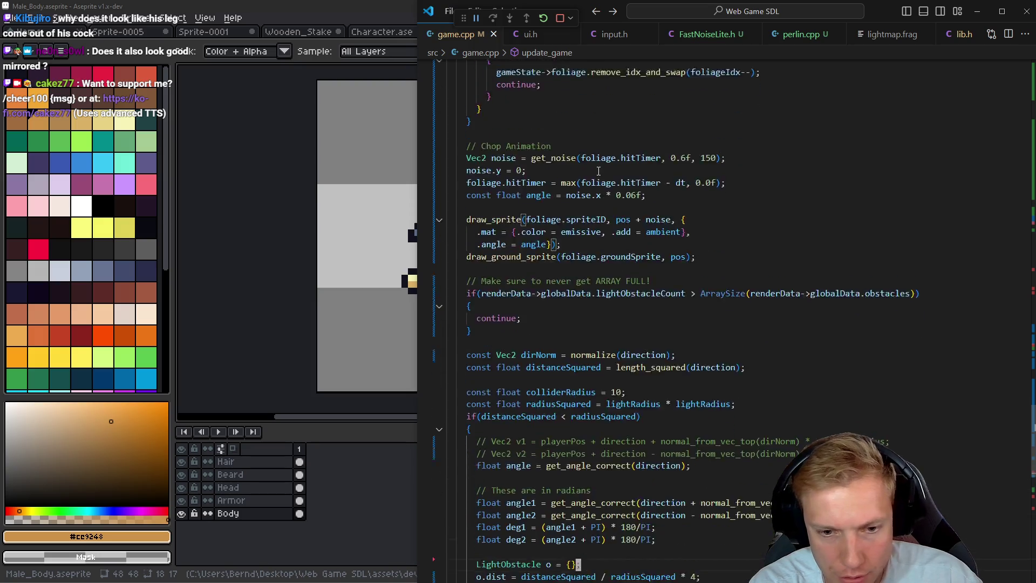
{"action": "key", "text": "j"}
{"action": "key", "text": "j"}
{"action": "key", "text": "j"}
{"action": "key", "text": "k"}
{"action": "key", "text": "k"}
{"action": "key", "text": "k"}
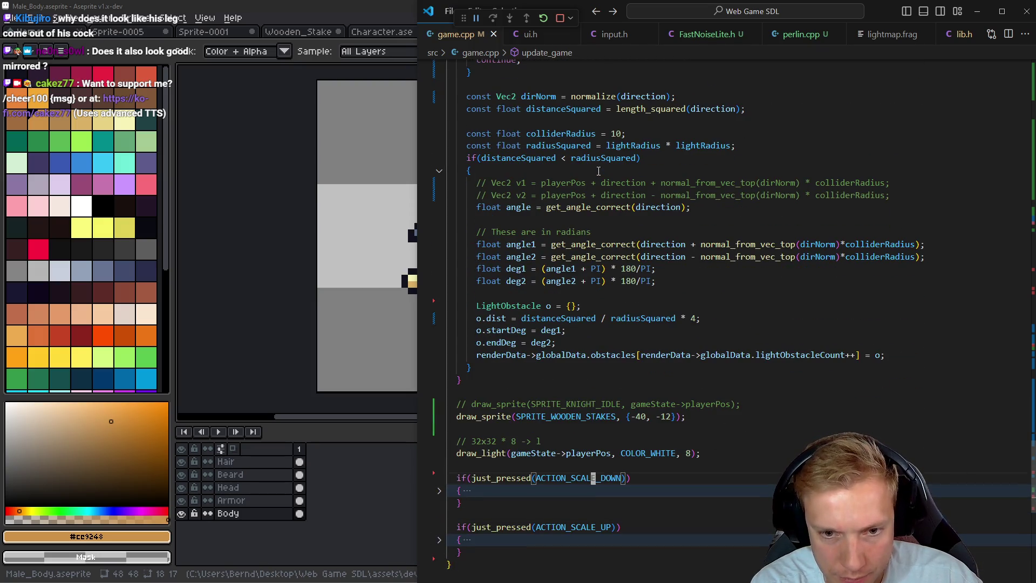
{"action": "key", "text": "k"}
{"action": "key", "text": "k"}
{"action": "key", "text": "k"}
{"action": "key", "text": "ctrl+slash"}
{"action": "type", "text": "e"}
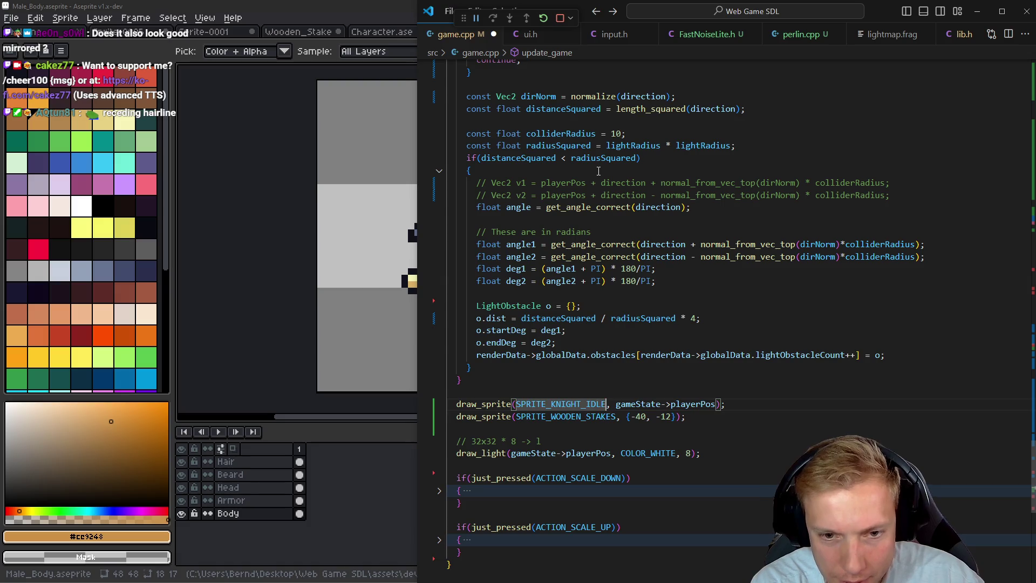
{"action": "type", "text": "ciwsprtie_male"}
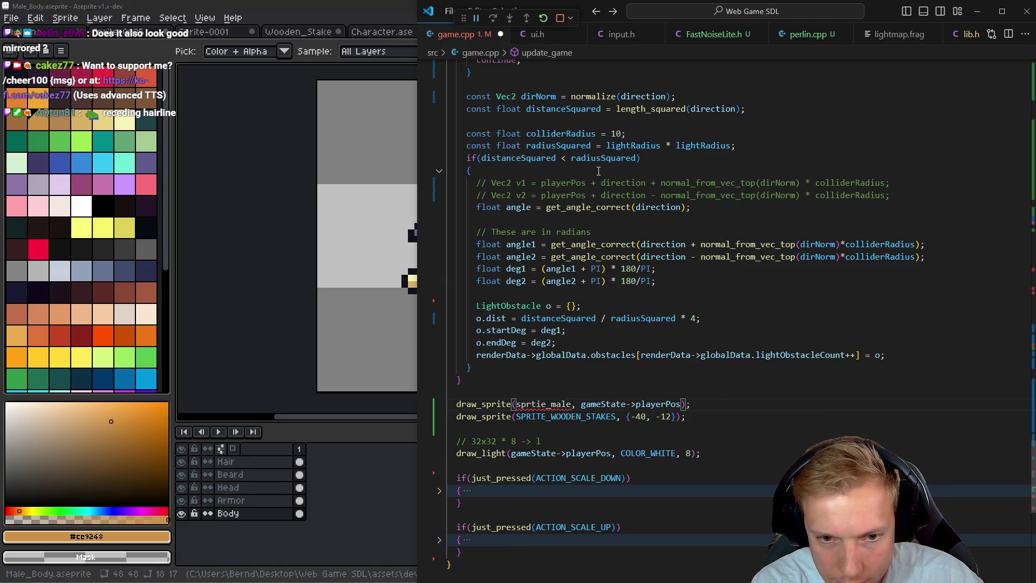
{"action": "type", "text": "ciwsprite_ma"}
{"action": "key", "text": "Tab"}
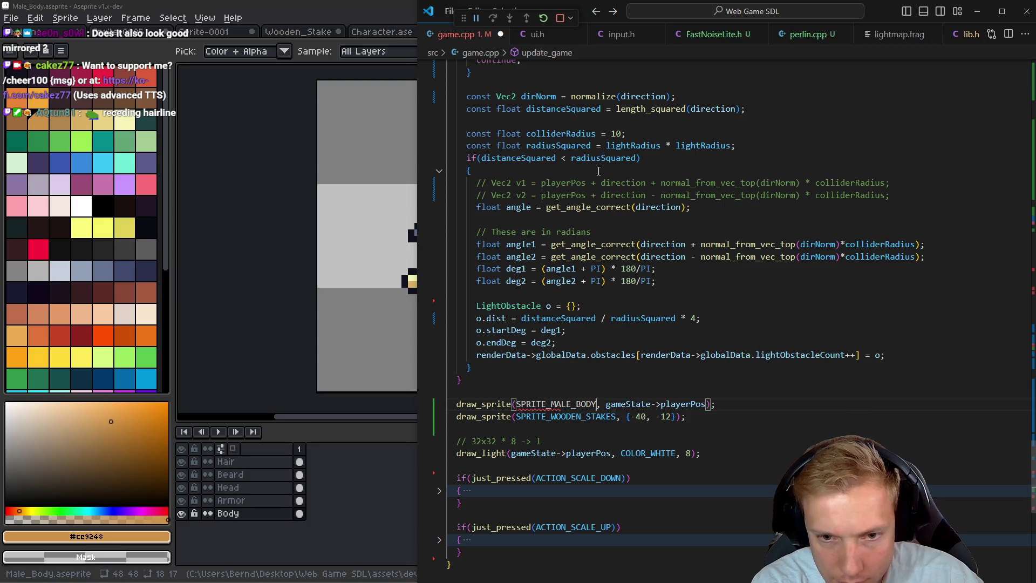
Step: Save game.cpp, run the build, and switch to the game window
{"action": "key", "text": "ctrl+s"}
{"action": "key", "text": "ctrl+shift+b"}
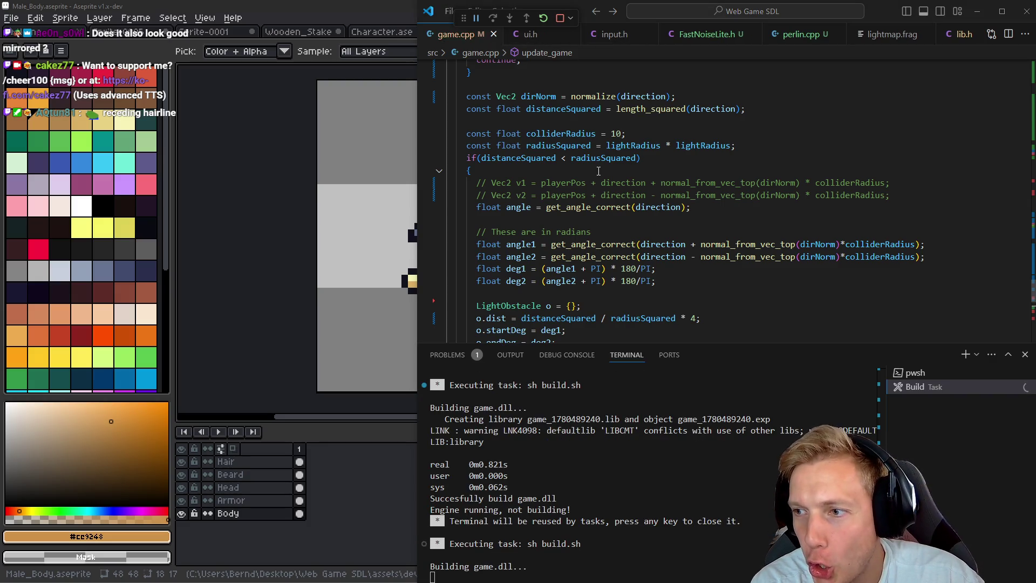
{"action": "key", "text": "alt+Tab"}
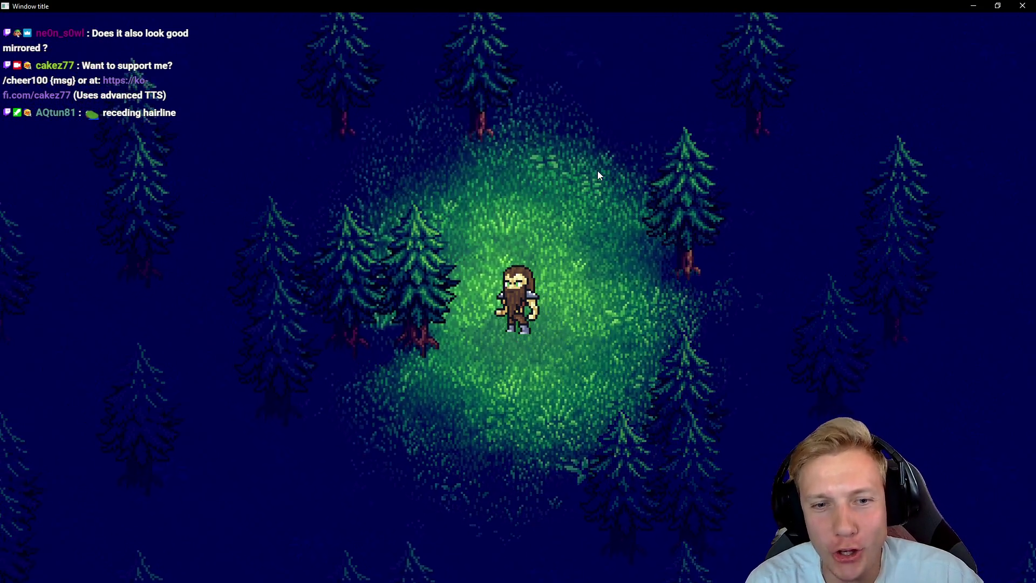
Step: Walk the bearded character south, northwest, east and southeast through the forest, then return to Aseprite
{"action": "key", "text": "s"}
{"action": "key", "text": "w+a"}
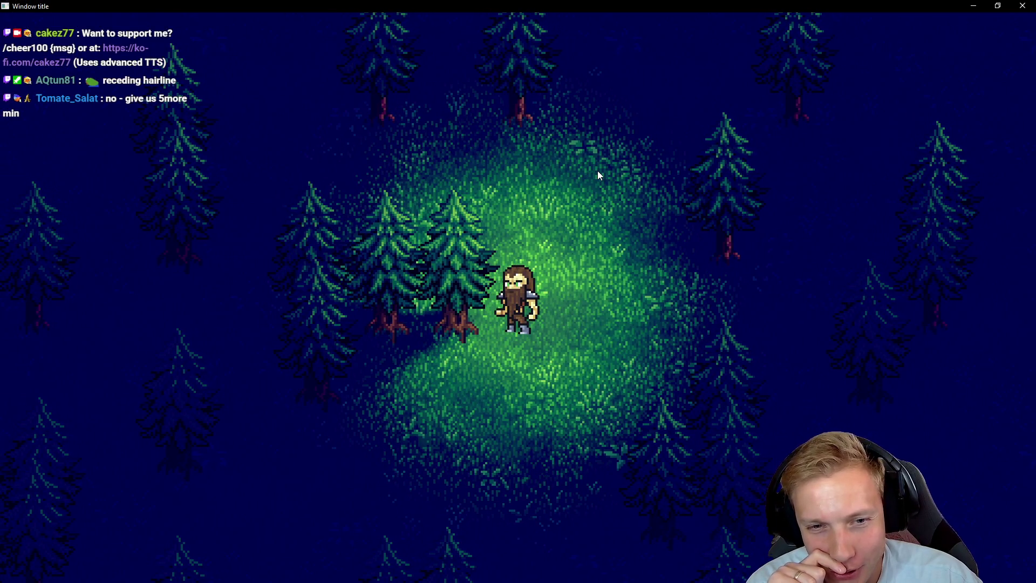
{"action": "key", "text": "d"}
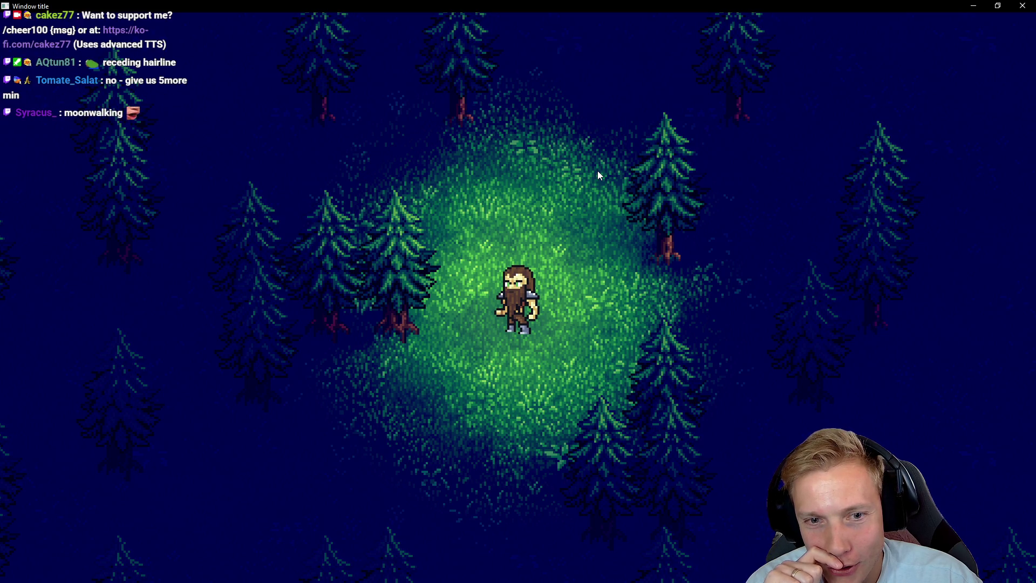
{"action": "key", "text": "w+a"}
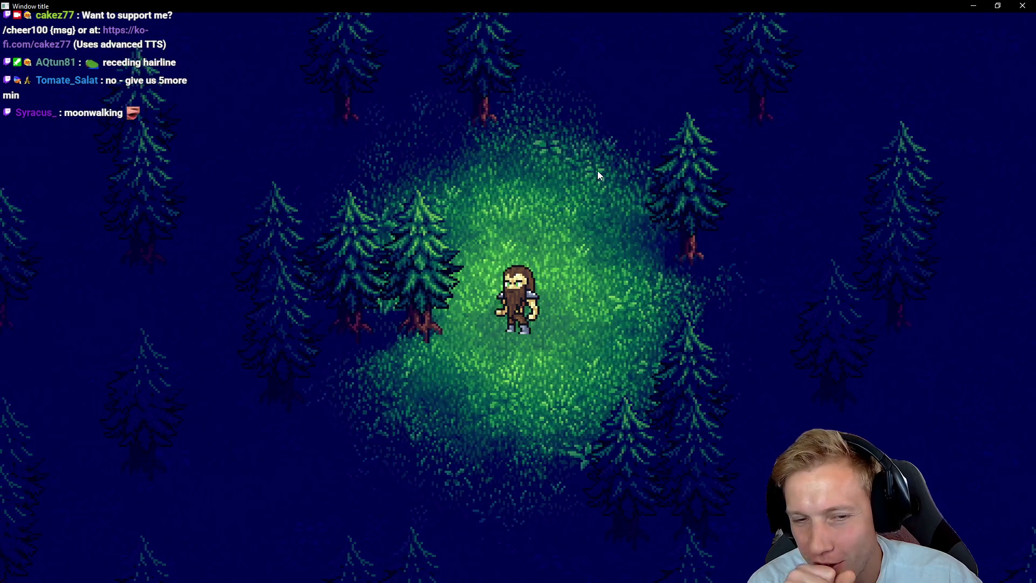
{"action": "key", "text": "s+d"}
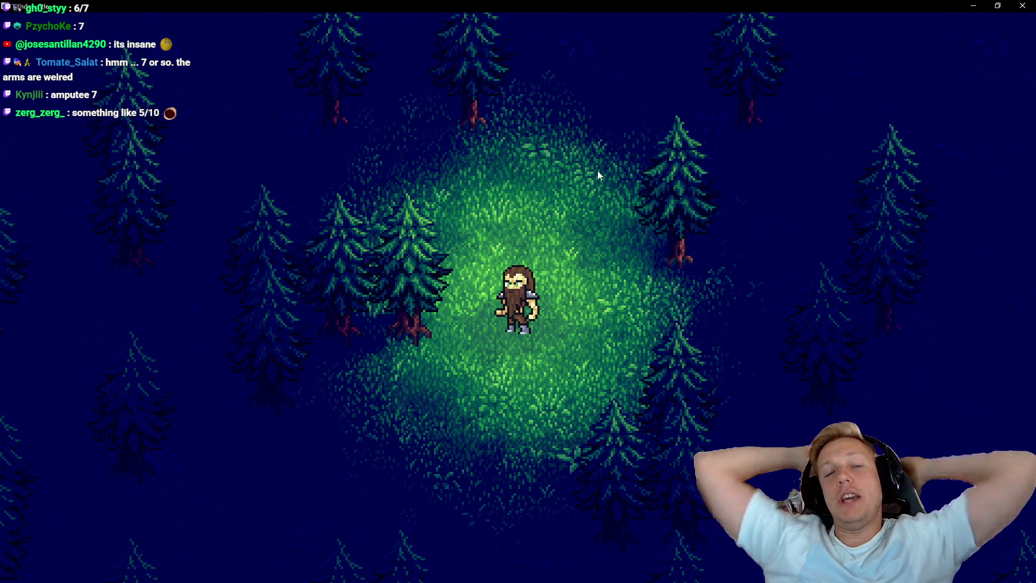
{"action": "key", "text": "alt+Tab"}
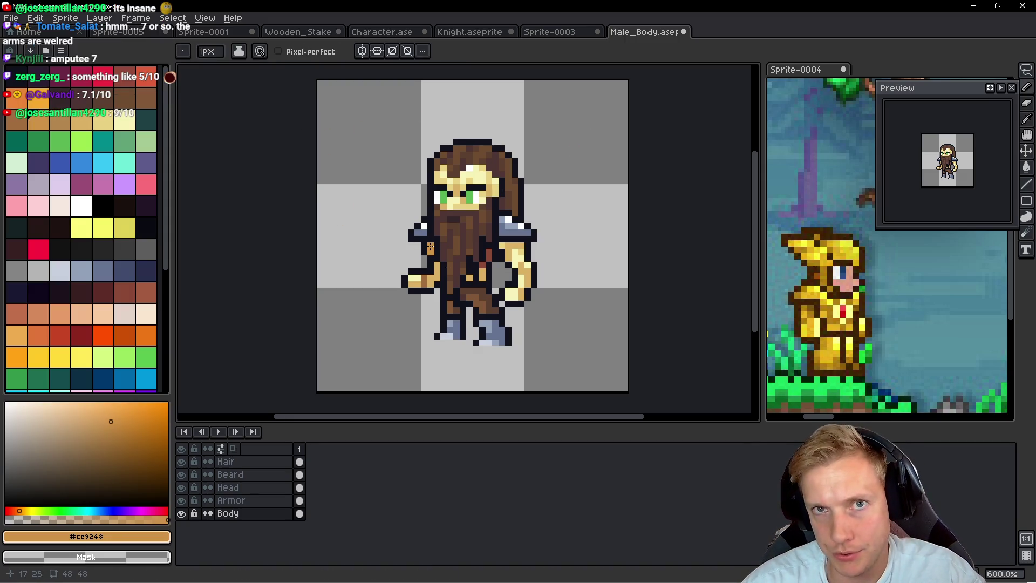
Step: Add a new layer named Offhand for the shield
{"action": "key", "text": "alt+Tab"}
{"action": "key", "text": "alt+Tab"}
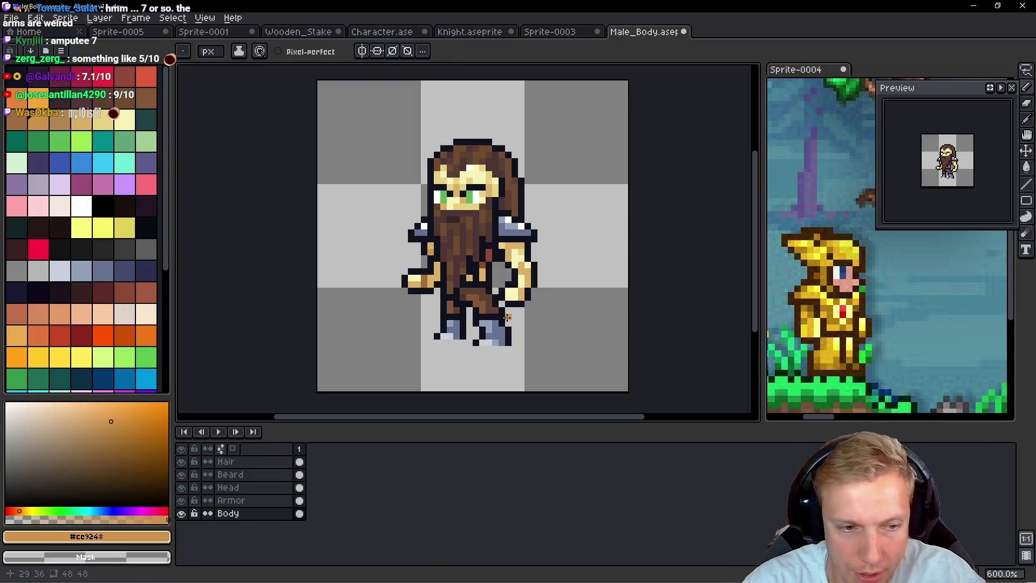
{"action": "key", "text": "shift+n"}
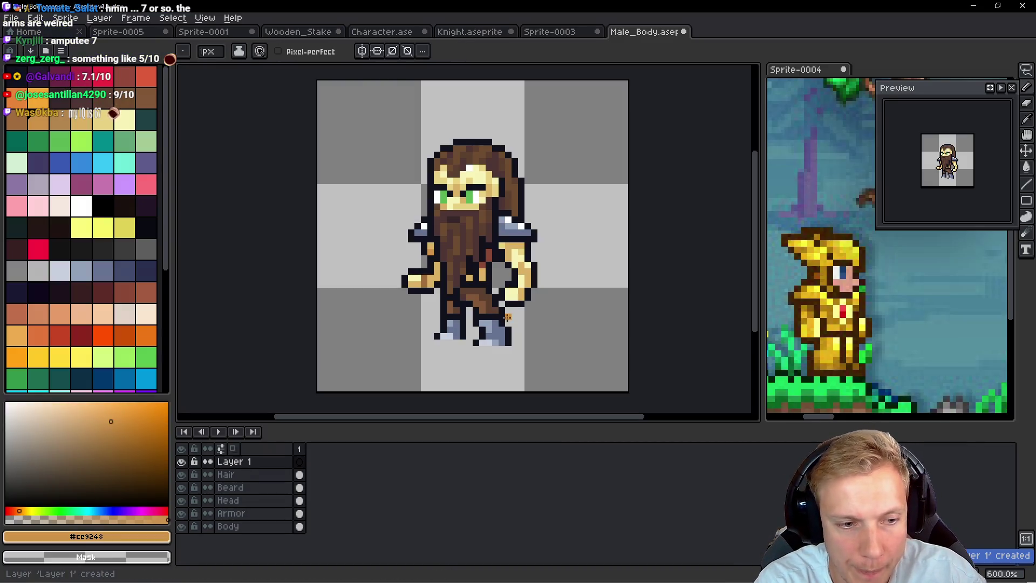
{"action": "key", "text": "shift+p"}
{"action": "type", "text": "Shi"}
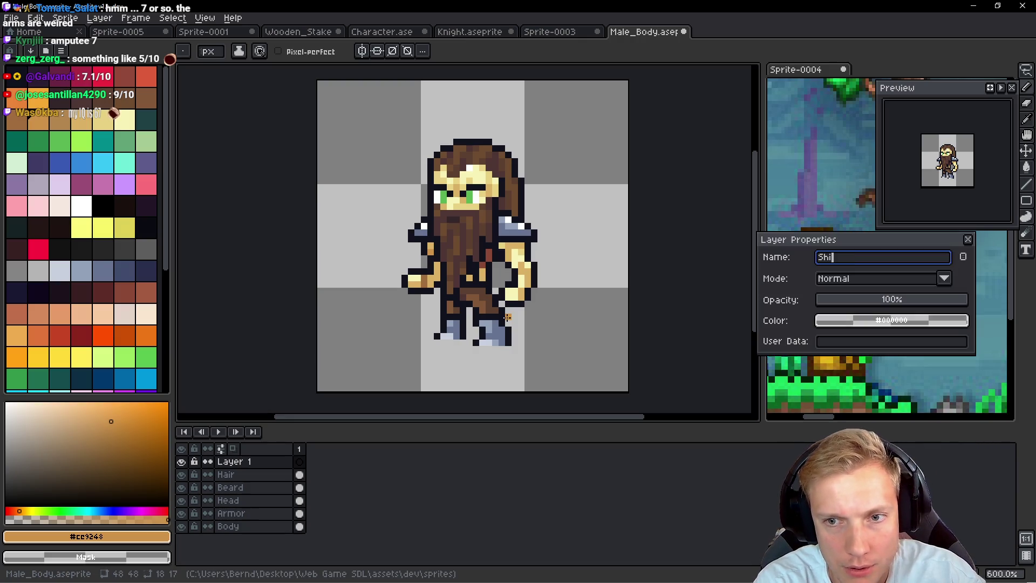
{"action": "type", "text": "Offhand"}
{"action": "key", "text": "Return"}
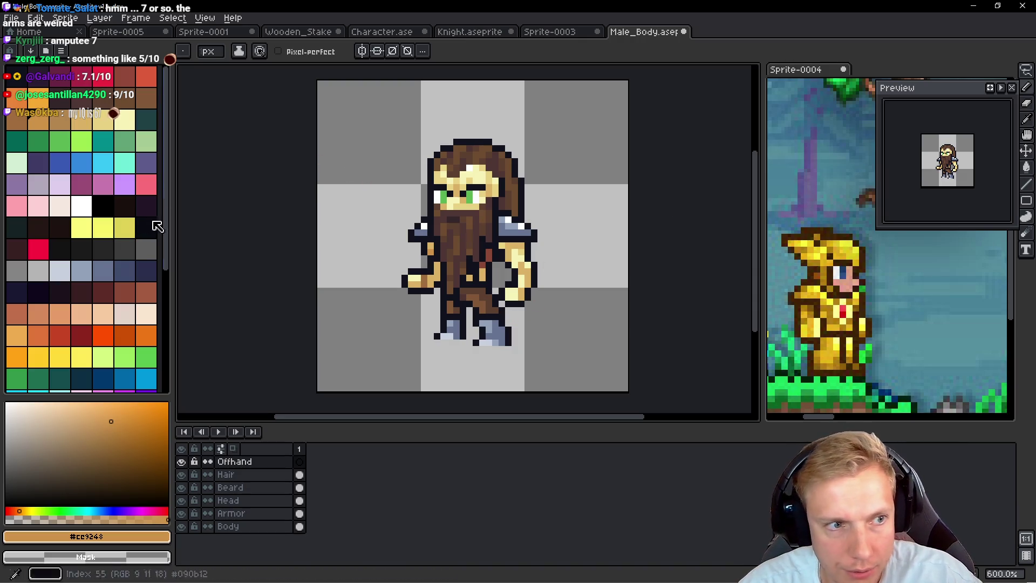
Step: Draw a filled round shield ellipse over the character's side
{"action": "left_click", "coordinate": [1027, 218]}
{"action": "left_click", "coordinate": [1026, 200]}
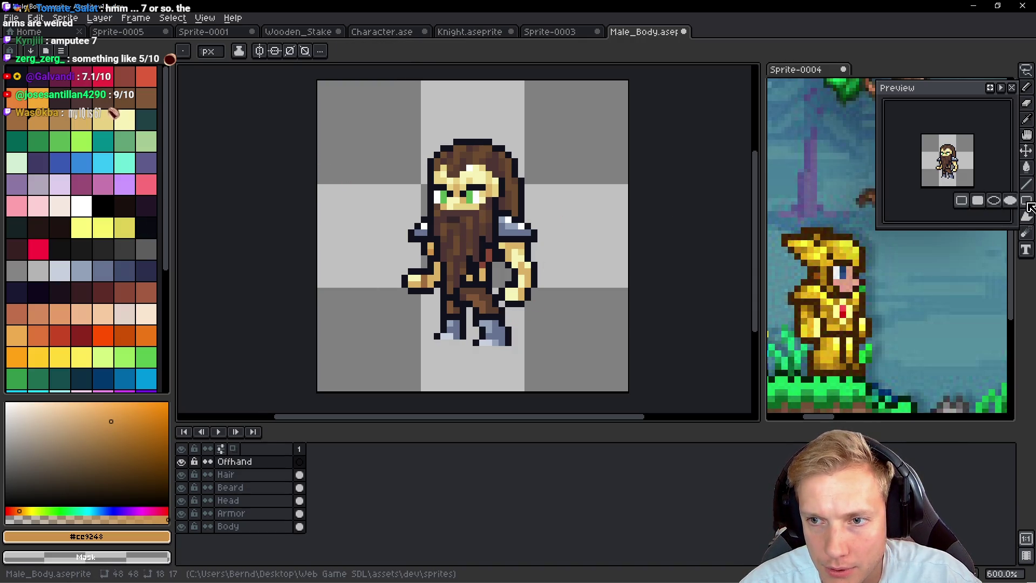
{"action": "left_click", "coordinate": [1017, 204]}
{"action": "mouse_move", "coordinate": [473, 236]}
{"action": "left_mouse_down"}
{"action": "mouse_move", "coordinate": [545, 326]}
{"action": "mouse_move", "coordinate": [563, 334]}
{"action": "left_mouse_up"}
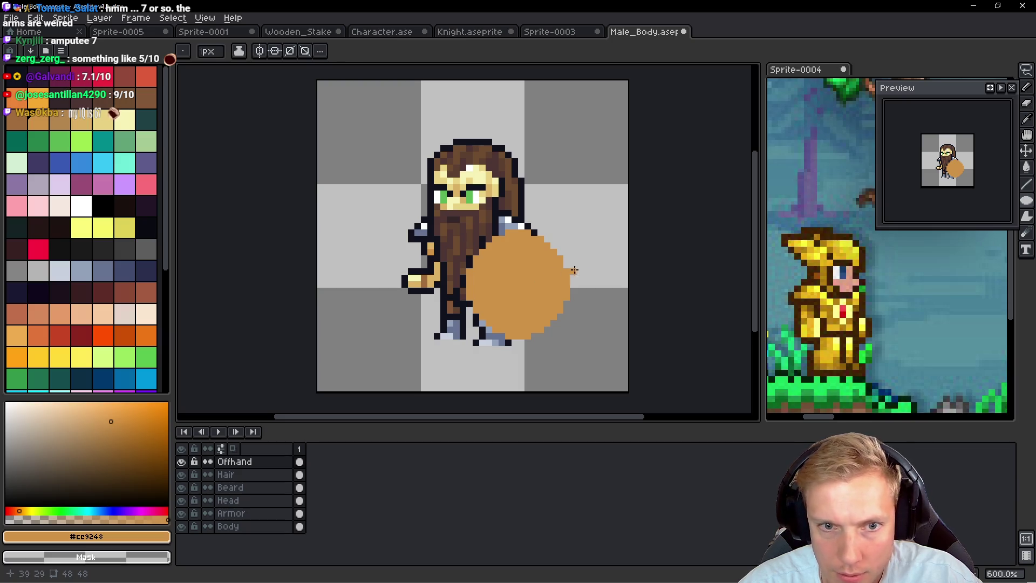
Step: Draw a light grey diagonal line from the shield's top-left edge
{"action": "left_click", "coordinate": [84, 205]}
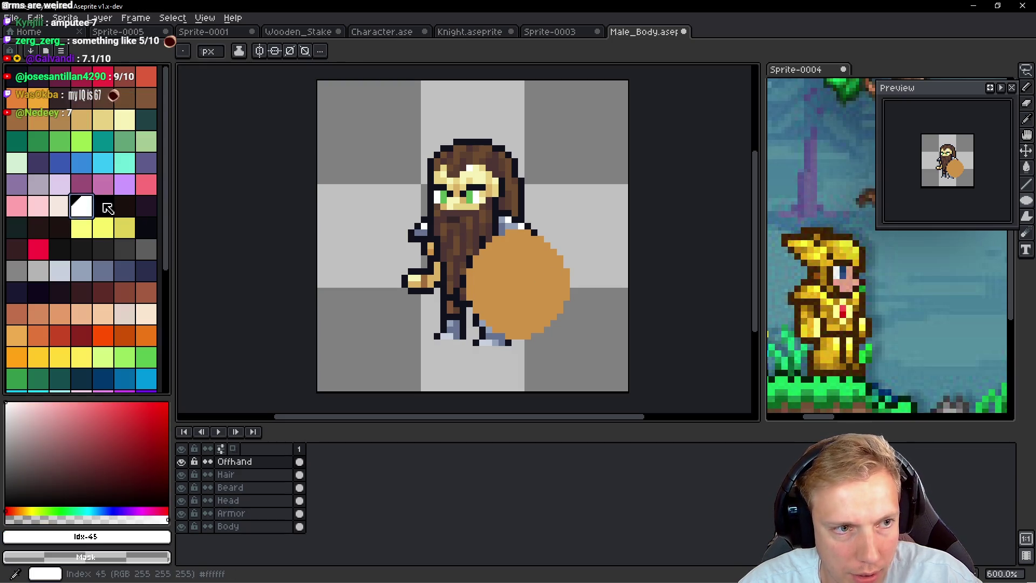
{"action": "scroll", "coordinate": [518, 267], "scroll_direction": "up", "scroll_amount": 3}
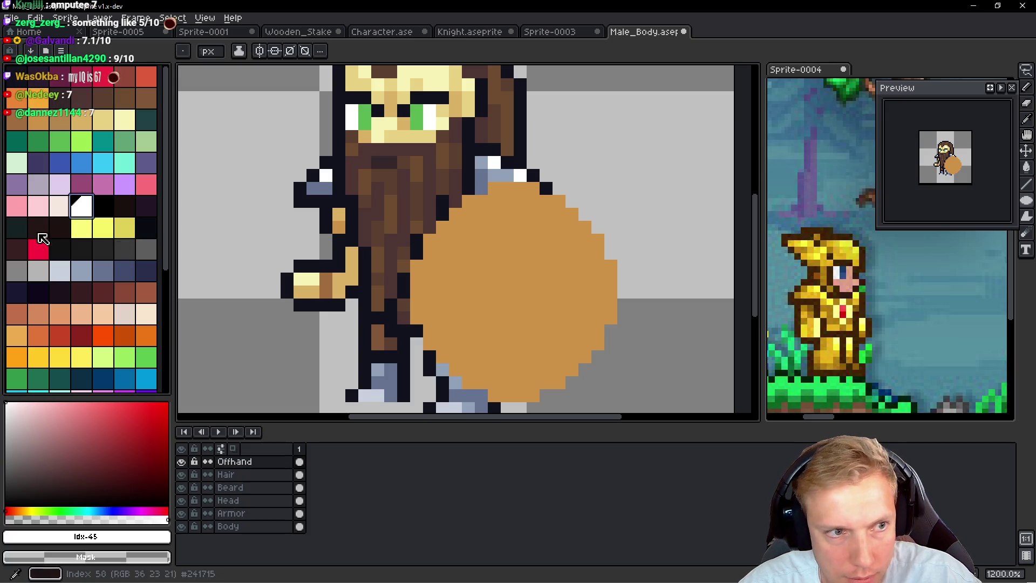
{"action": "left_click", "coordinate": [81, 270]}
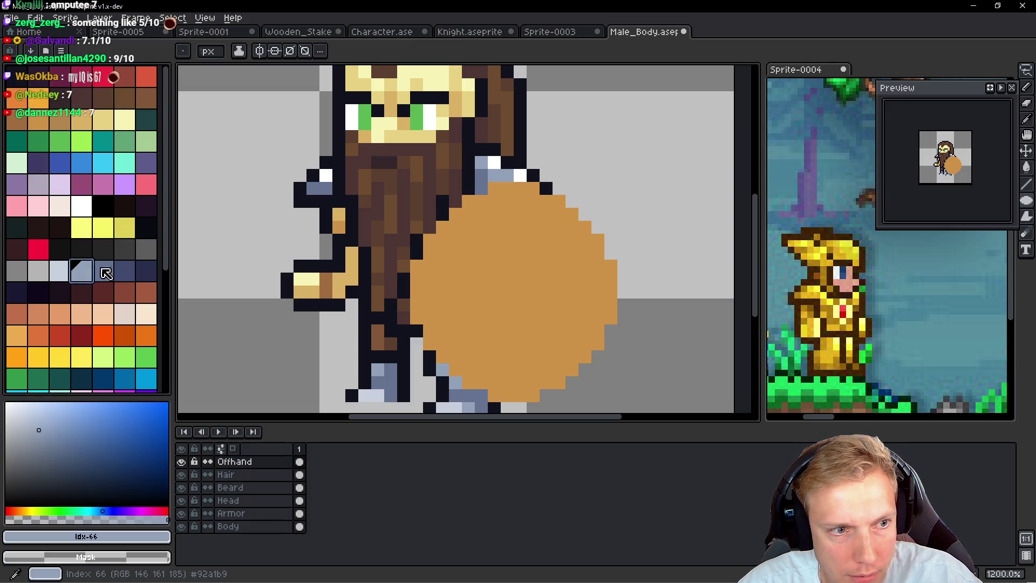
{"action": "key", "text": "bracketleft"}
{"action": "left_click", "coordinate": [468, 201]}
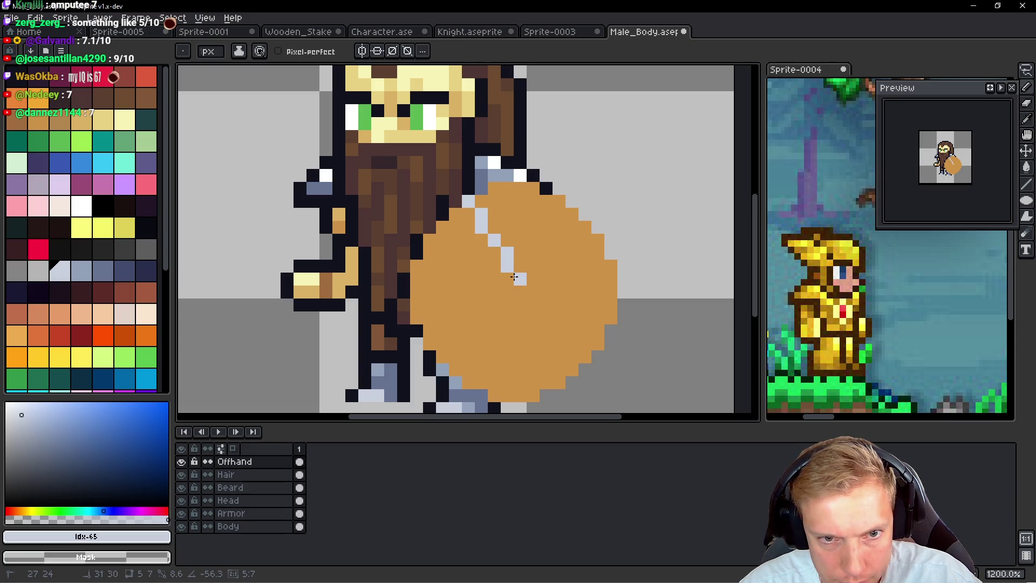
{"action": "left_click", "coordinate": [510, 279], "text": "shift"}
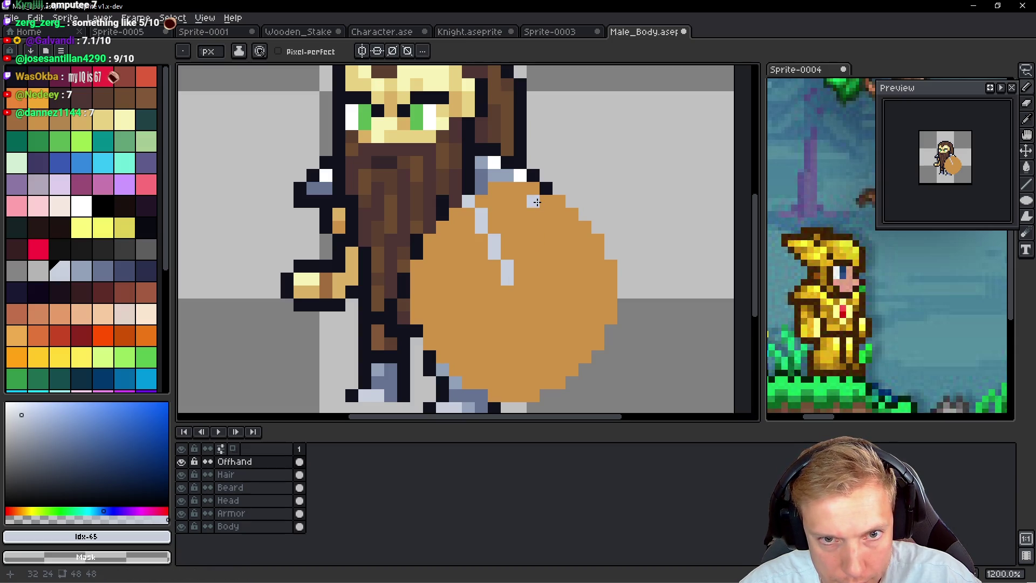
Step: Paint a light grey vertical band down the shield's upper area
{"action": "left_click", "coordinate": [519, 279], "text": "shift"}
{"action": "mouse_move", "coordinate": [546, 201]}
{"action": "left_mouse_down"}
{"action": "mouse_move", "coordinate": [546, 238]}
{"action": "mouse_move", "coordinate": [524, 291]}
{"action": "mouse_move", "coordinate": [524, 191]}
{"action": "left_mouse_up"}
{"action": "left_click", "coordinate": [495, 198]}
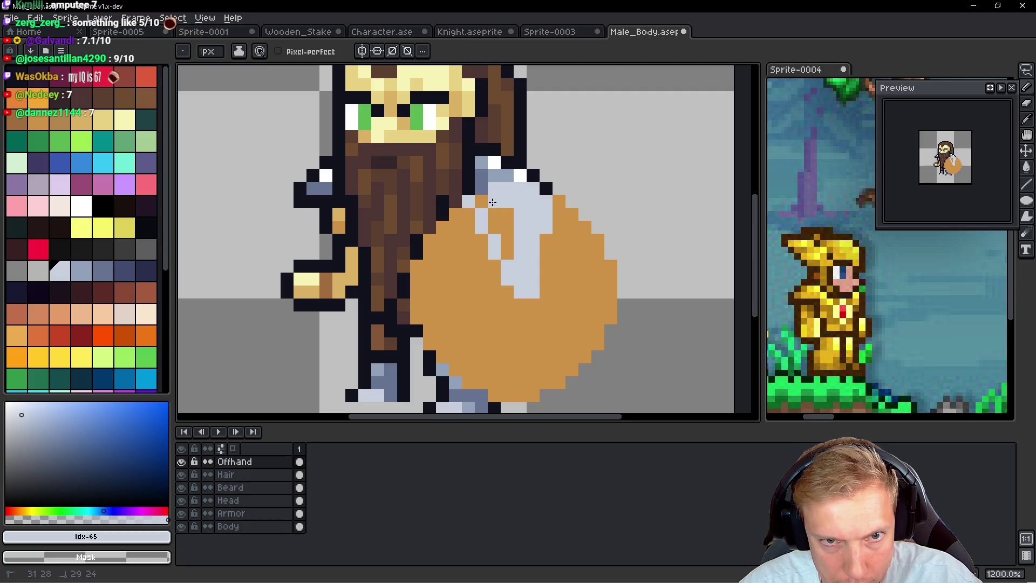
{"action": "left_click_drag", "start_coordinate": [495, 210], "coordinate": [507, 223]}
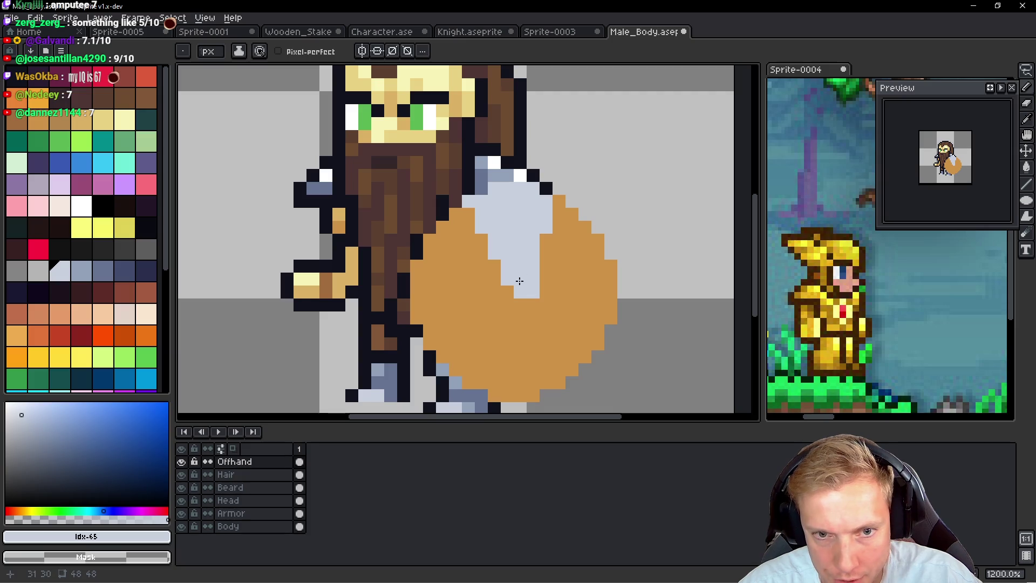
{"action": "mouse_move", "coordinate": [494, 284]}
{"action": "left_mouse_down"}
{"action": "mouse_move", "coordinate": [529, 306]}
{"action": "mouse_move", "coordinate": [535, 314]}
{"action": "mouse_move", "coordinate": [502, 310]}
{"action": "mouse_move", "coordinate": [524, 326]}
{"action": "left_mouse_up"}
{"action": "key", "text": "ctrl+z"}
Step: Restore orange at the band's left edge and extend the grey leftward across the shield
{"action": "left_click", "coordinate": [477, 263], "text": "alt"}
{"action": "left_click", "coordinate": [494, 228]}
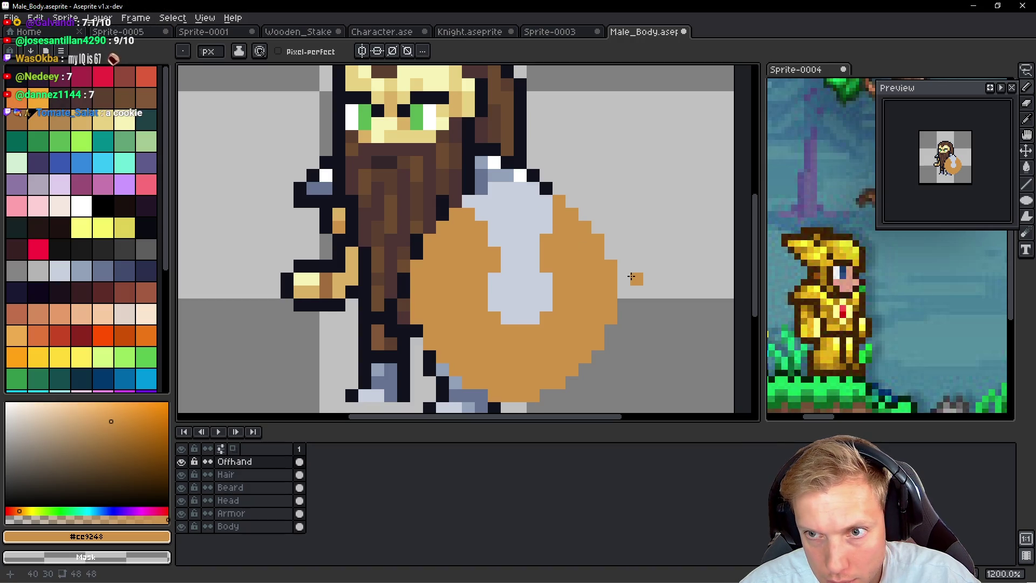
{"action": "left_click", "coordinate": [497, 324], "text": "alt"}
{"action": "left_click_drag", "start_coordinate": [475, 293], "coordinate": [416, 267]}
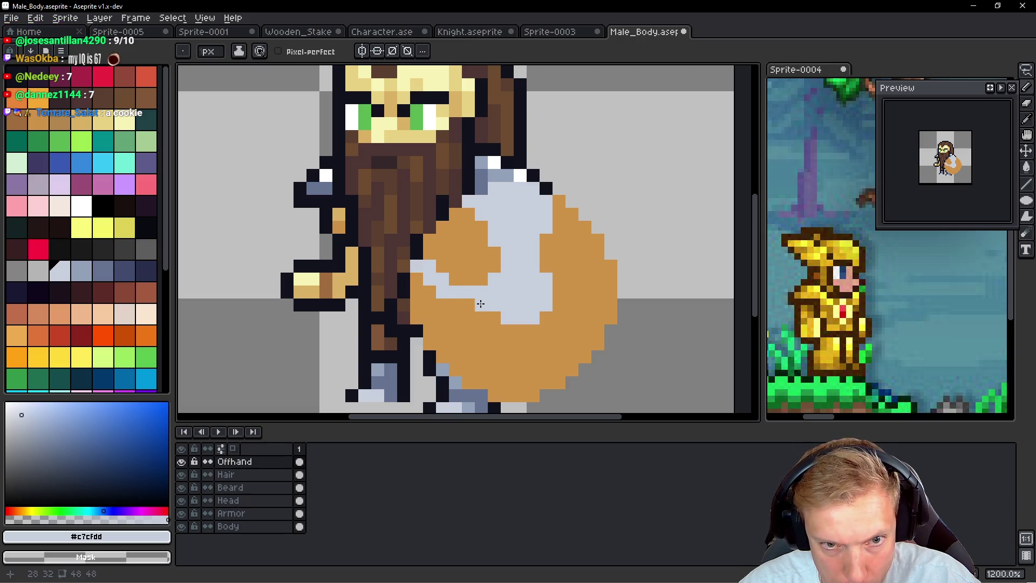
{"action": "left_click_drag", "start_coordinate": [481, 304], "coordinate": [436, 311]}
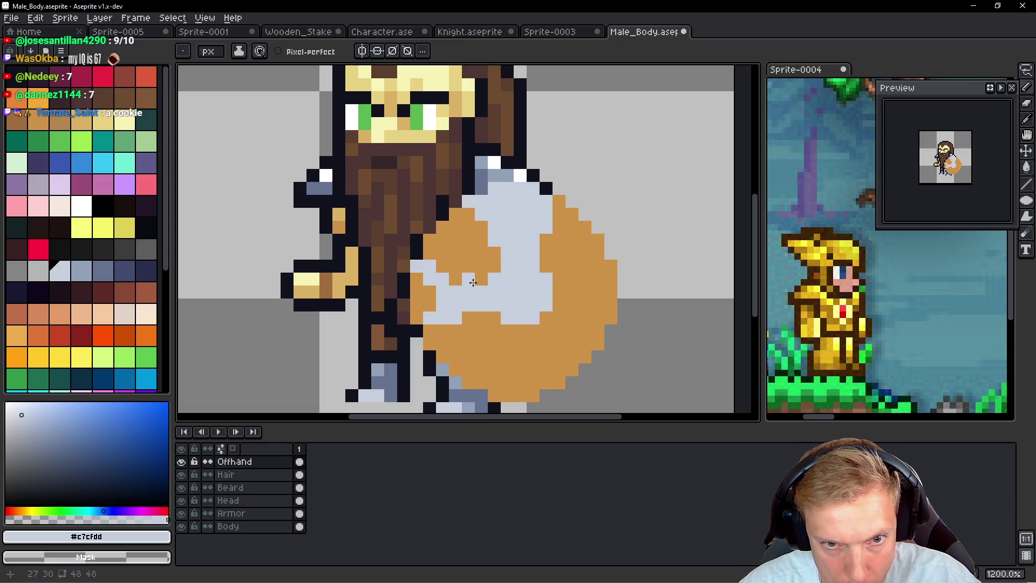
{"action": "mouse_move", "coordinate": [473, 282]}
{"action": "left_mouse_down"}
{"action": "mouse_move", "coordinate": [436, 272]}
{"action": "mouse_move", "coordinate": [416, 286]}
{"action": "mouse_move", "coordinate": [432, 329]}
{"action": "left_mouse_up"}
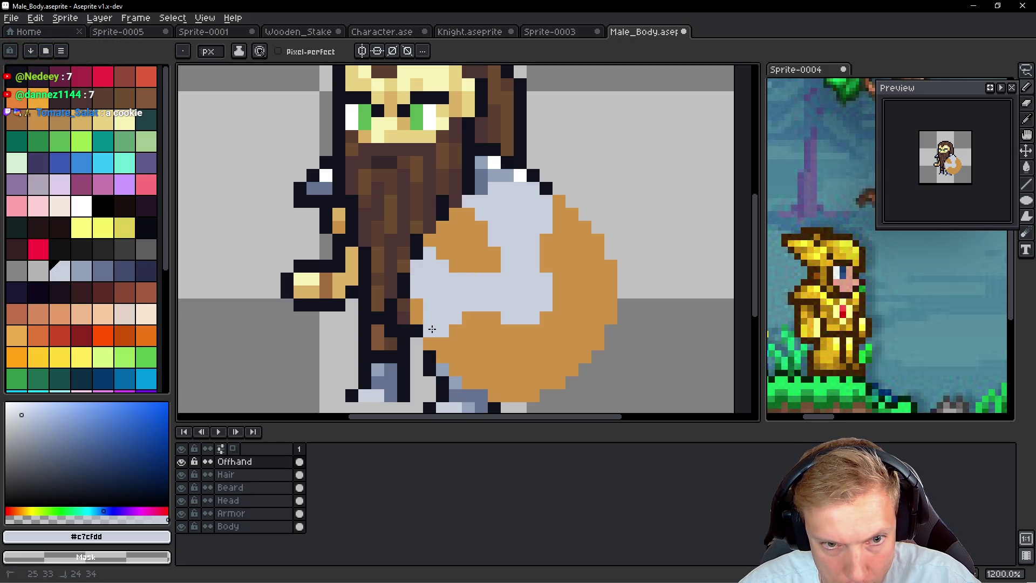
Step: Extend the grey band to the shield's right edge, touching up stray pixels with orange
{"action": "left_click", "coordinate": [468, 341], "text": "alt"}
{"action": "left_click", "coordinate": [456, 317]}
{"action": "left_click", "coordinate": [463, 271], "text": "alt"}
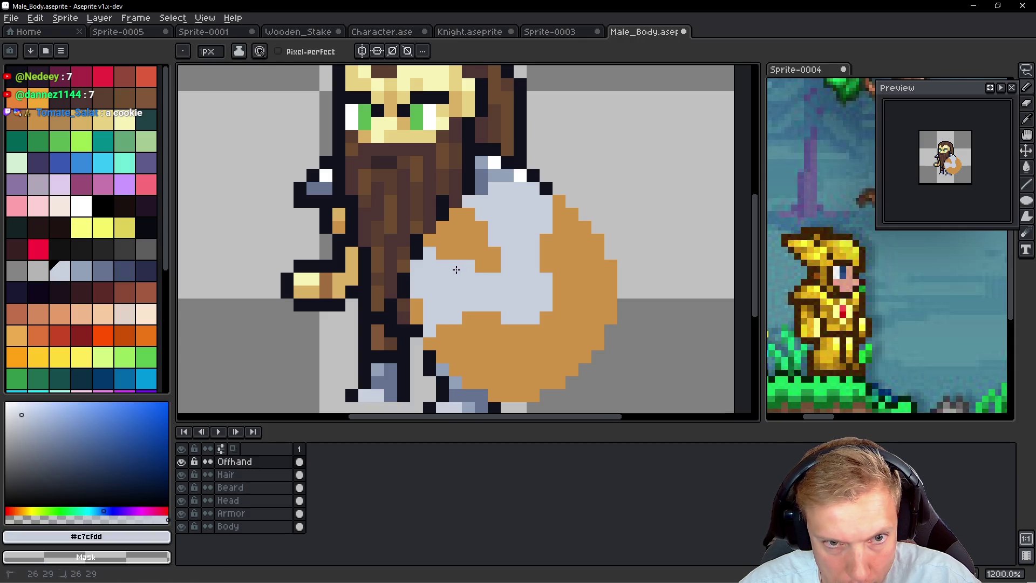
{"action": "left_click", "coordinate": [471, 252], "text": "alt"}
{"action": "left_click", "coordinate": [430, 308], "text": "alt"}
{"action": "left_click", "coordinate": [417, 313]}
{"action": "left_click", "coordinate": [480, 318]}
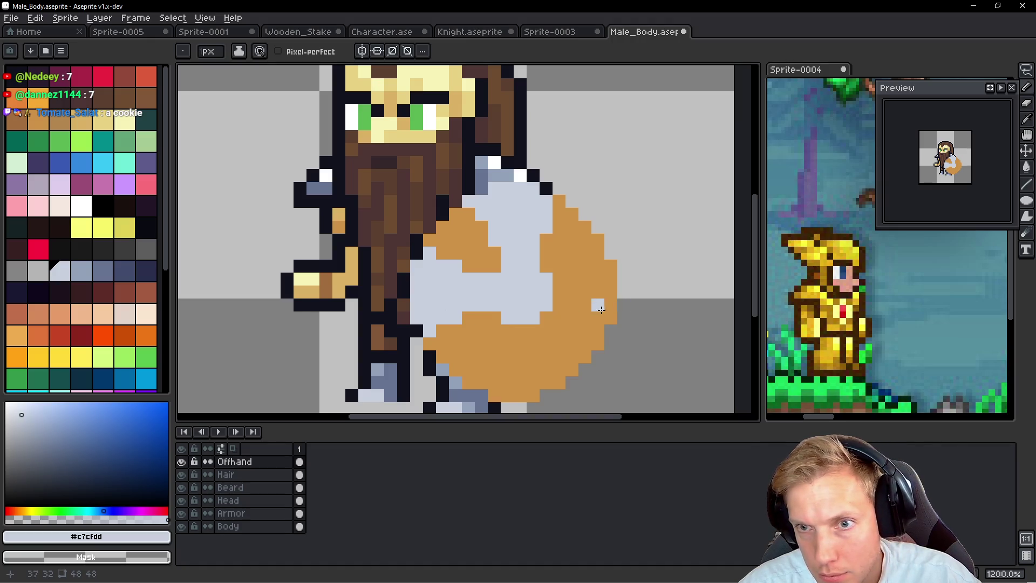
{"action": "left_click", "coordinate": [573, 282]}
{"action": "mouse_move", "coordinate": [564, 281]}
{"action": "left_mouse_down"}
{"action": "mouse_move", "coordinate": [602, 267]}
{"action": "mouse_move", "coordinate": [600, 292]}
{"action": "left_mouse_up"}
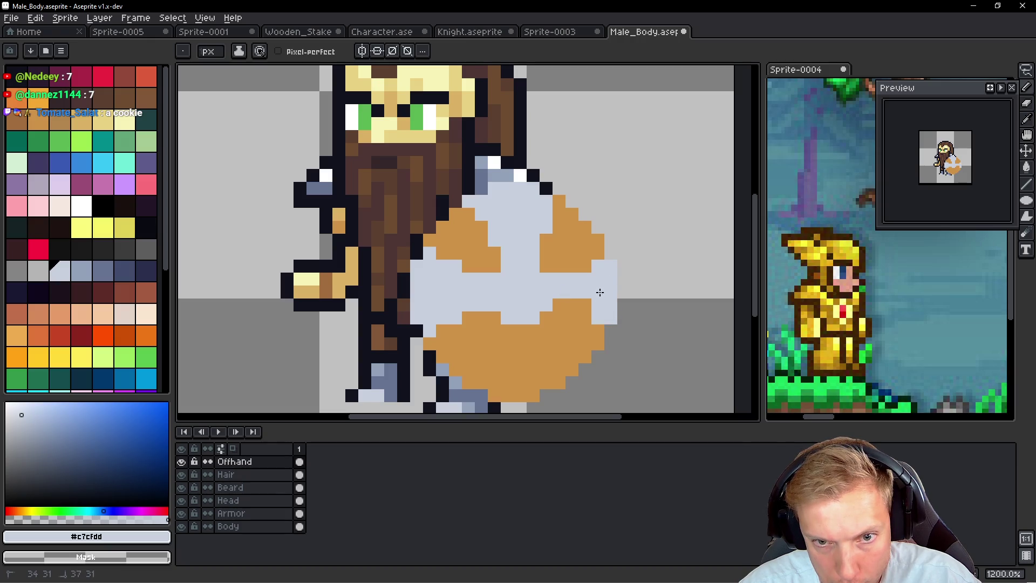
{"action": "left_click", "coordinate": [600, 335]}
{"action": "left_click", "coordinate": [477, 269], "text": "alt"}
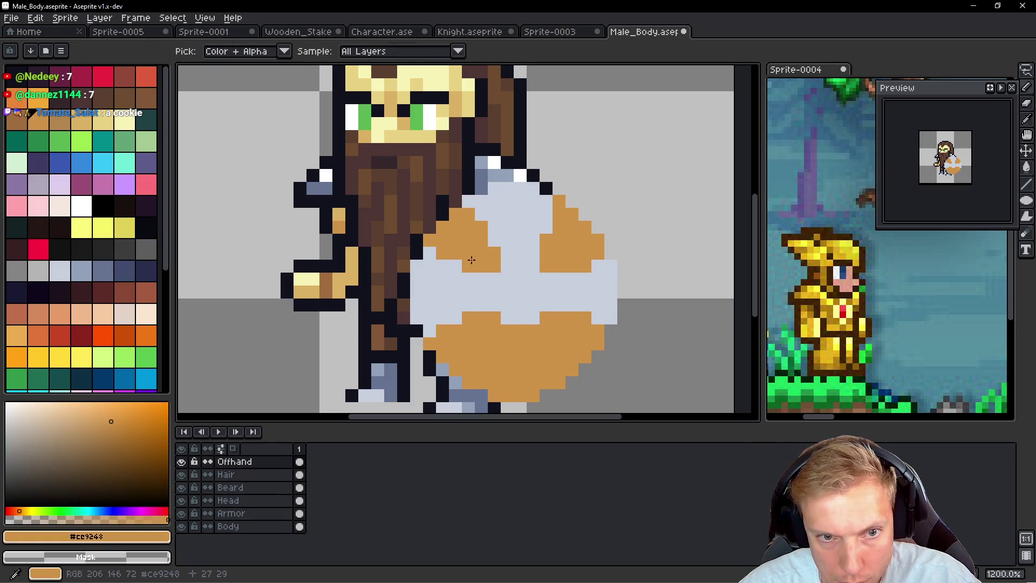
{"action": "left_click", "coordinate": [459, 319]}
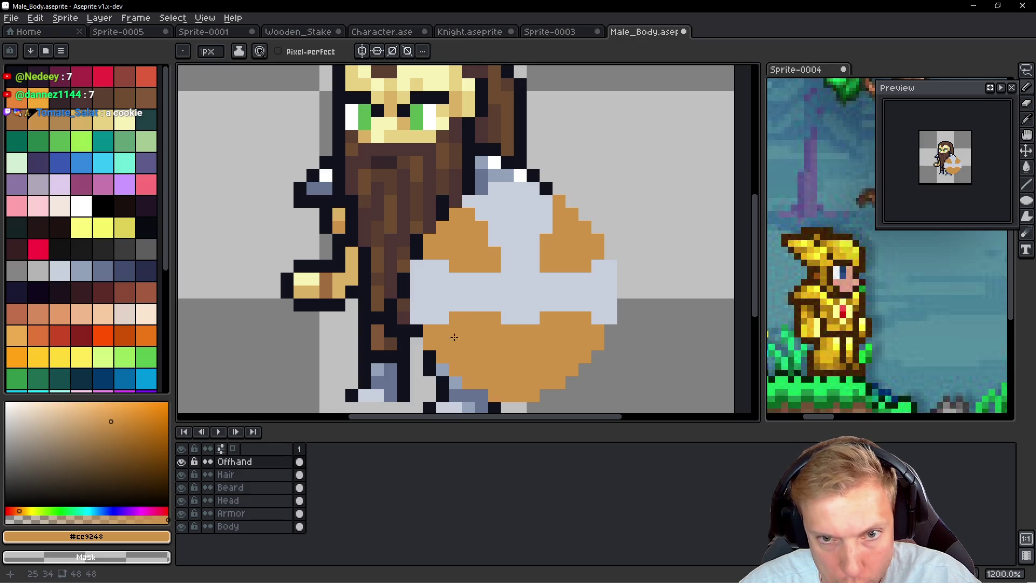
{"action": "left_click", "coordinate": [581, 294], "text": "alt"}
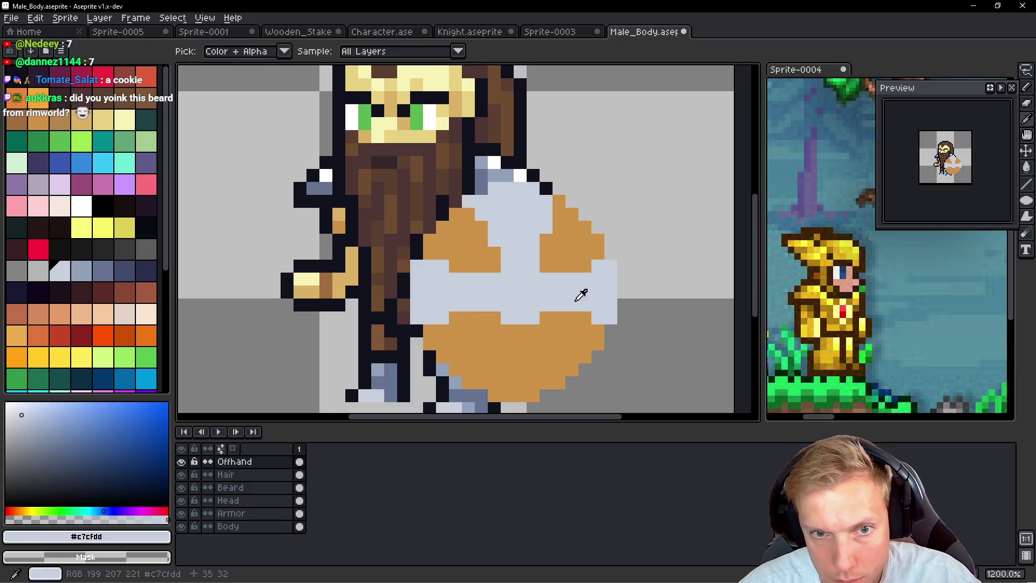
Step: Duplicate the grey upper band, flip it vertically, and place it on the shield's lower half
{"action": "key", "text": "m"}
{"action": "left_click_drag", "start_coordinate": [604, 143], "coordinate": [448, 274]}
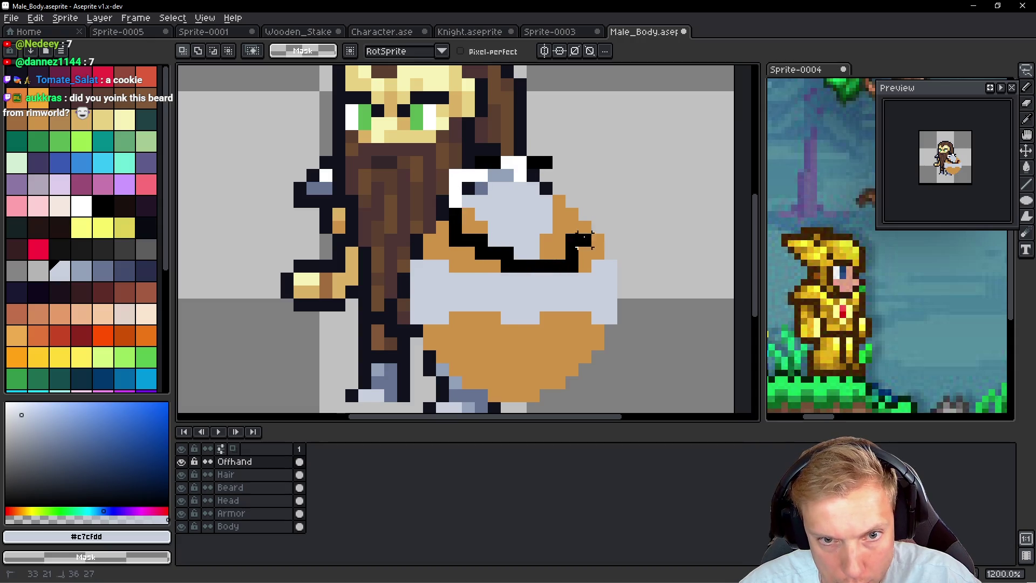
{"action": "left_click_drag", "start_coordinate": [550, 204], "coordinate": [641, 204]}
{"action": "key", "text": "shift+v"}
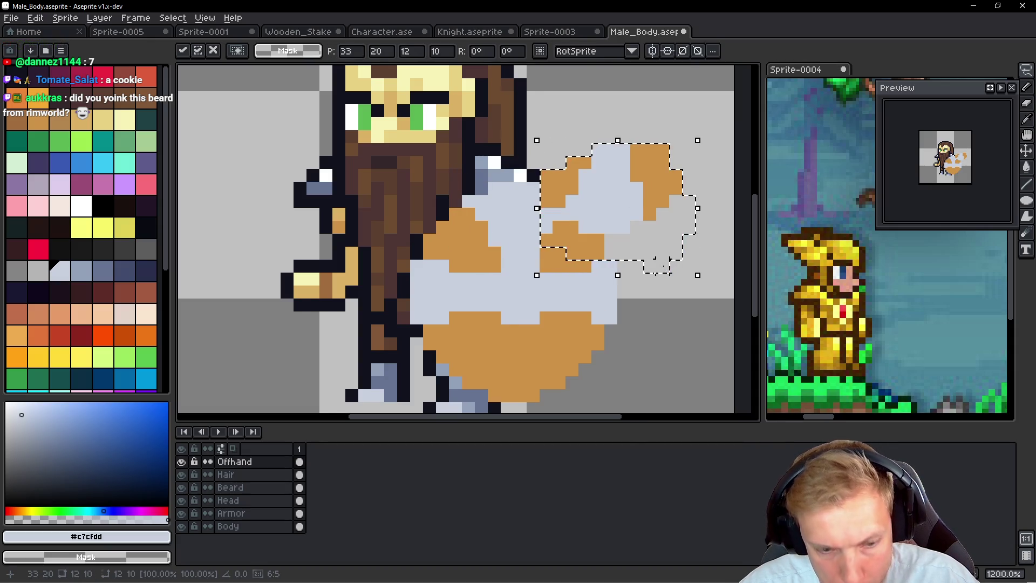
{"action": "mouse_move", "coordinate": [643, 203]}
{"action": "left_mouse_down"}
{"action": "mouse_move", "coordinate": [539, 365]}
{"action": "mouse_move", "coordinate": [539, 382]}
{"action": "mouse_move", "coordinate": [549, 381]}
{"action": "left_mouse_up"}
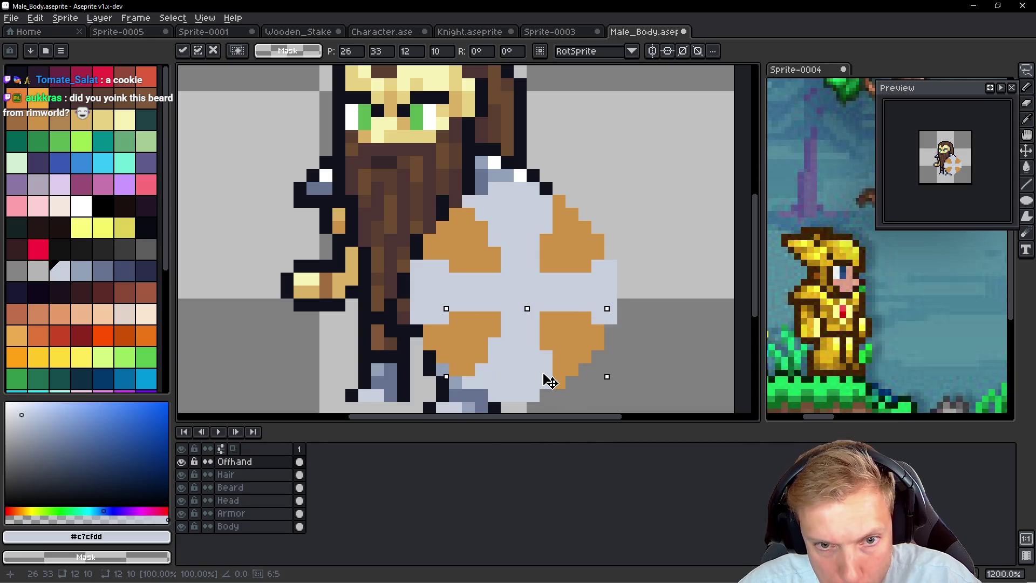
{"action": "left_click", "coordinate": [636, 305]}
Step: Try white highlight pixels near the cross centre, then repaint them light grey
{"action": "key", "text": "b"}
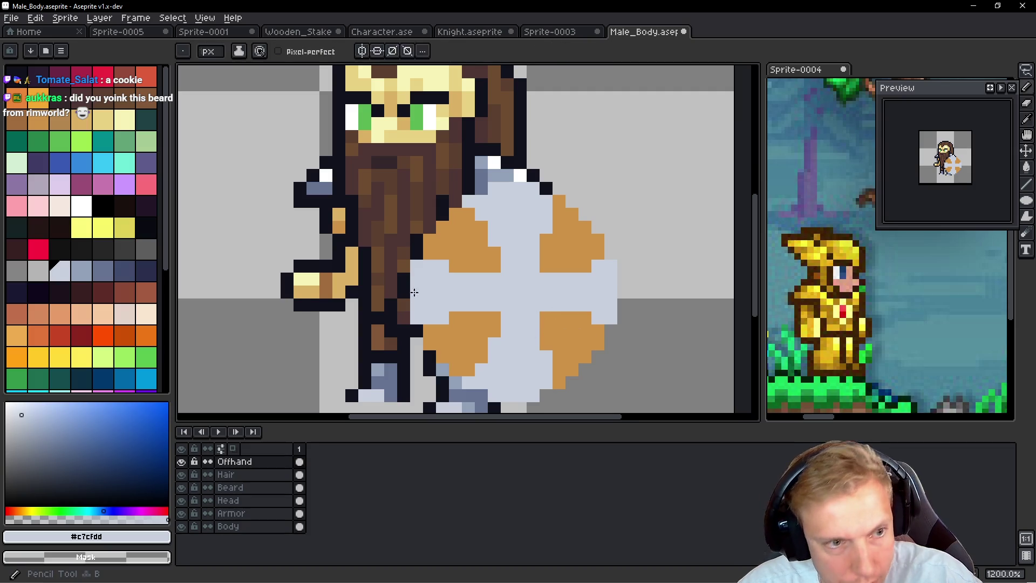
{"action": "left_click", "coordinate": [81, 205]}
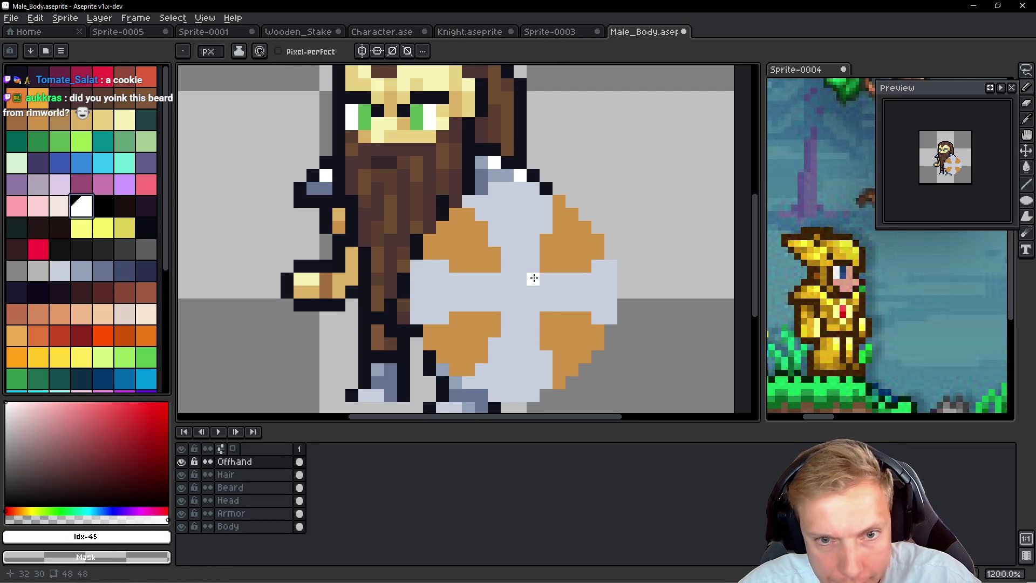
{"action": "left_click_drag", "start_coordinate": [534, 276], "coordinate": [534, 288]}
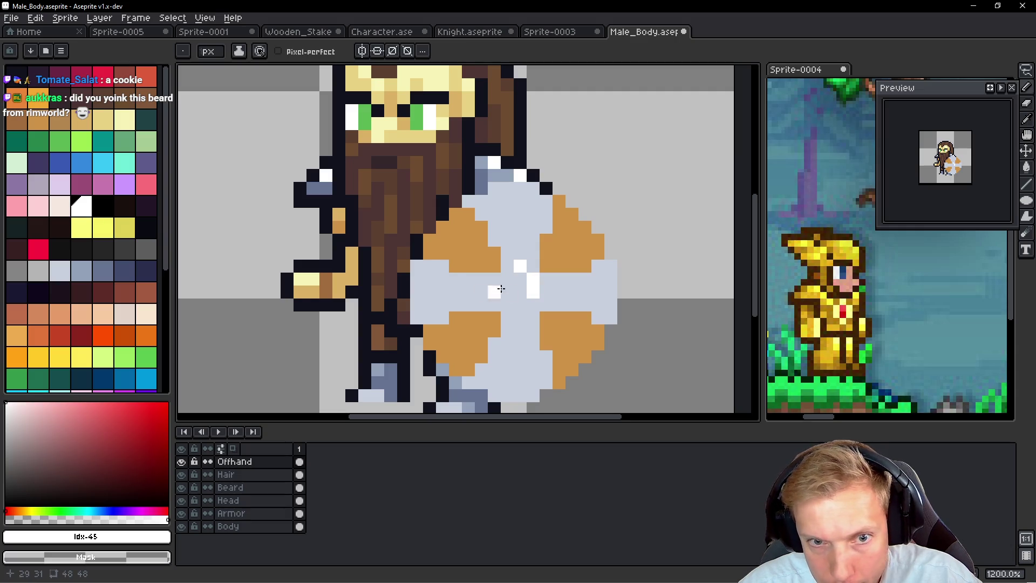
{"action": "left_click_drag", "start_coordinate": [545, 291], "coordinate": [543, 298]}
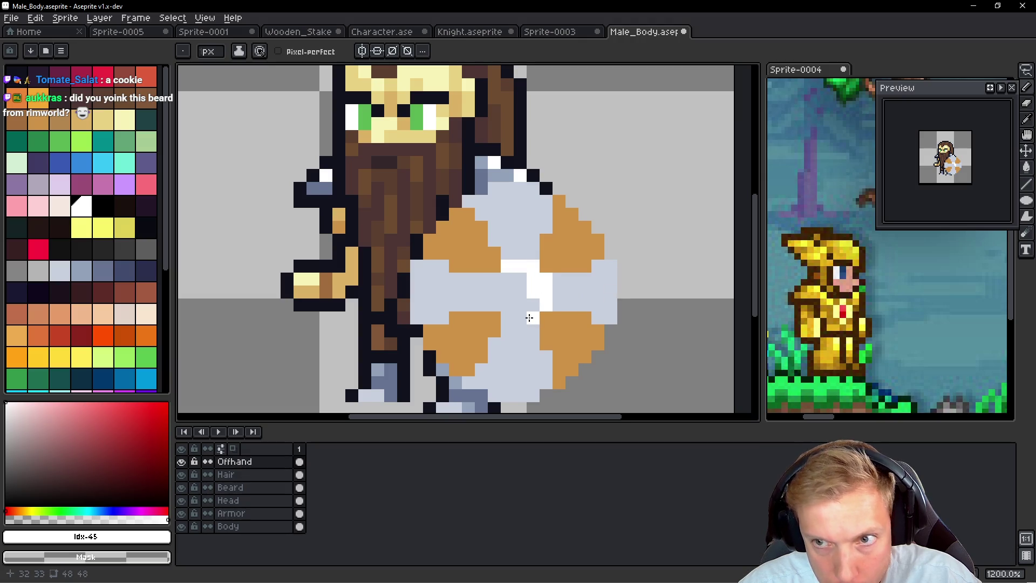
{"action": "left_click", "coordinate": [513, 287], "text": "alt"}
{"action": "left_click", "coordinate": [533, 279]}
{"action": "left_click", "coordinate": [546, 279]}
{"action": "left_click", "coordinate": [533, 265]}
{"action": "left_click", "coordinate": [507, 266]}
Step: Add blue-grey shading pixels and a short line along the cross
{"action": "key", "text": "bracketright"}
{"action": "mouse_move", "coordinate": [533, 266]}
{"action": "left_mouse_down"}
{"action": "mouse_move", "coordinate": [520, 269]}
{"action": "mouse_move", "coordinate": [469, 203]}
{"action": "left_mouse_up"}
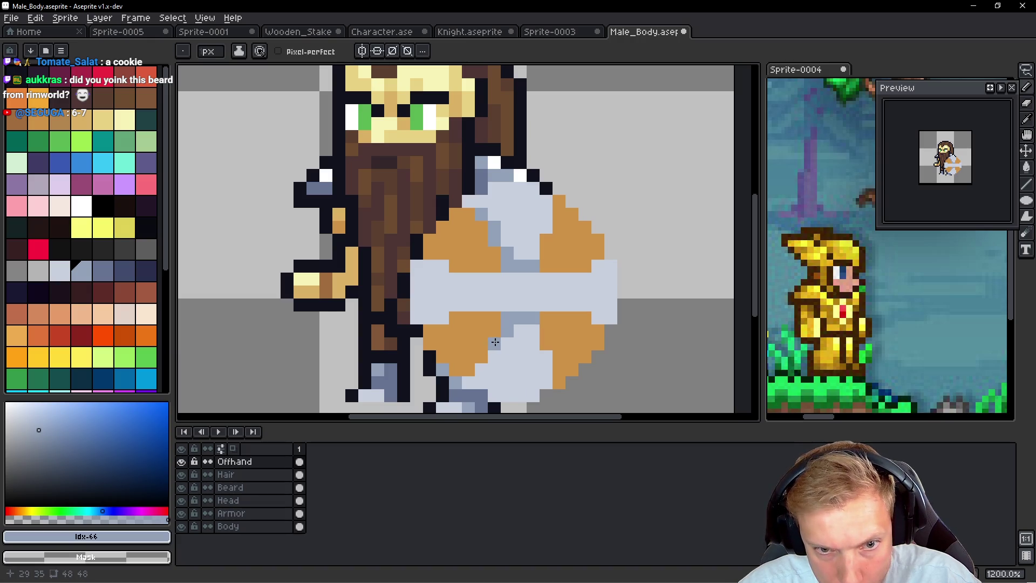
{"action": "left_click", "coordinate": [468, 382]}
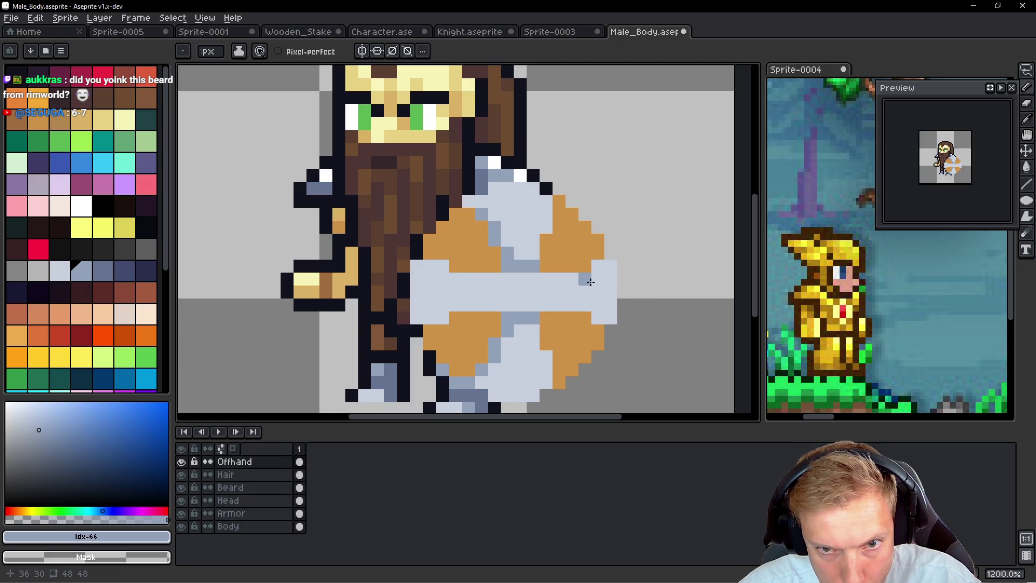
{"action": "left_click_drag", "start_coordinate": [596, 281], "coordinate": [599, 305]}
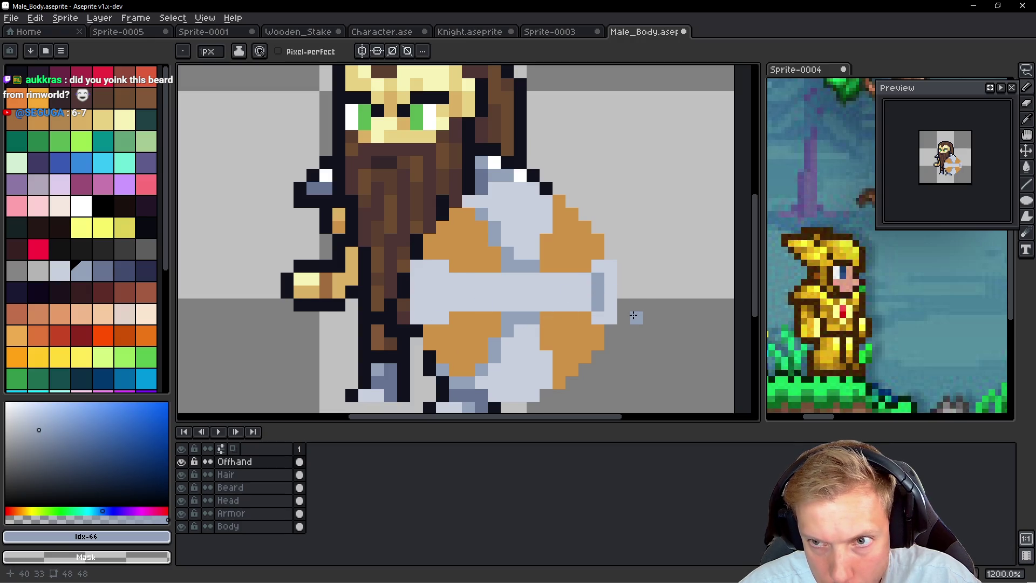
{"action": "left_click", "coordinate": [439, 268]}
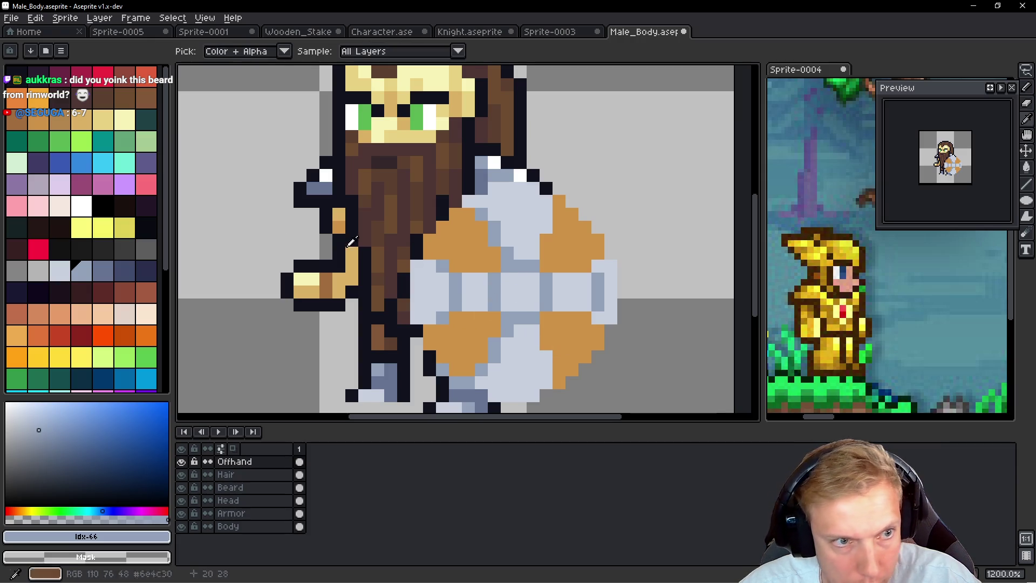
Step: Place a white highlight stud at the cross centre
{"action": "left_click", "coordinate": [82, 205]}
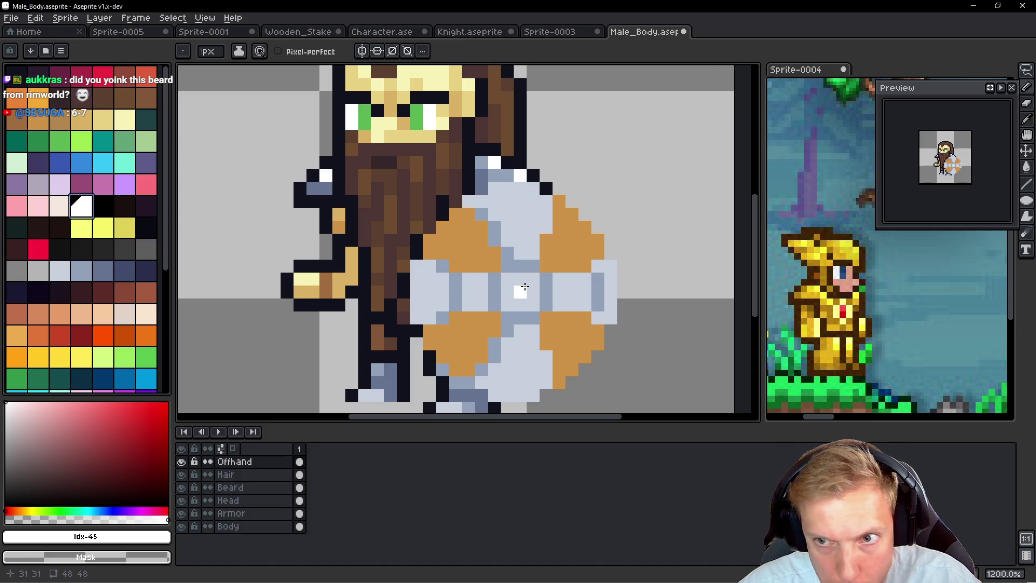
{"action": "left_click", "coordinate": [525, 286]}
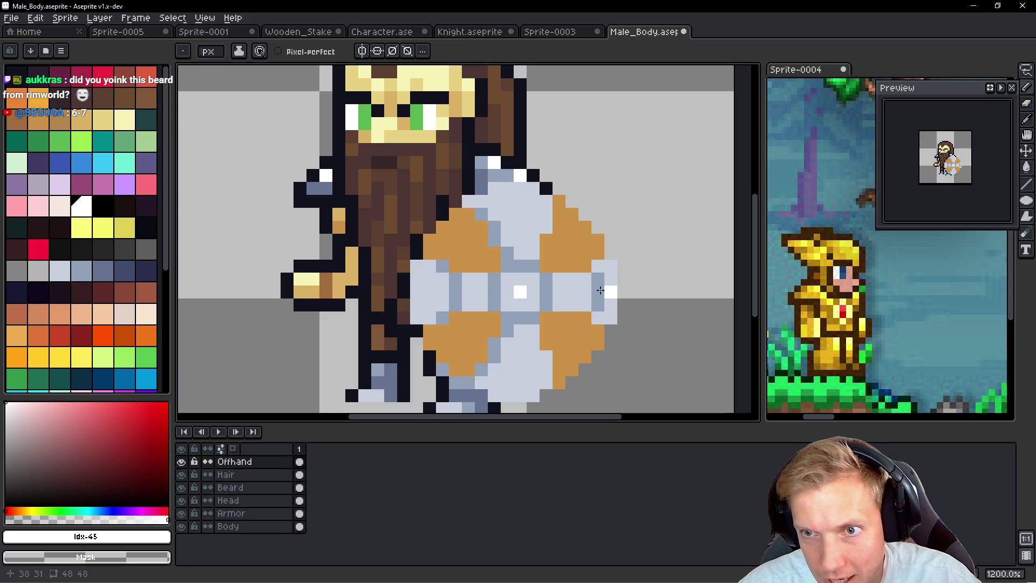
{"action": "scroll", "coordinate": [600, 290], "scroll_direction": "down", "scroll_amount": 2}
{"action": "scroll", "coordinate": [604, 286], "scroll_direction": "up", "scroll_amount": 2}
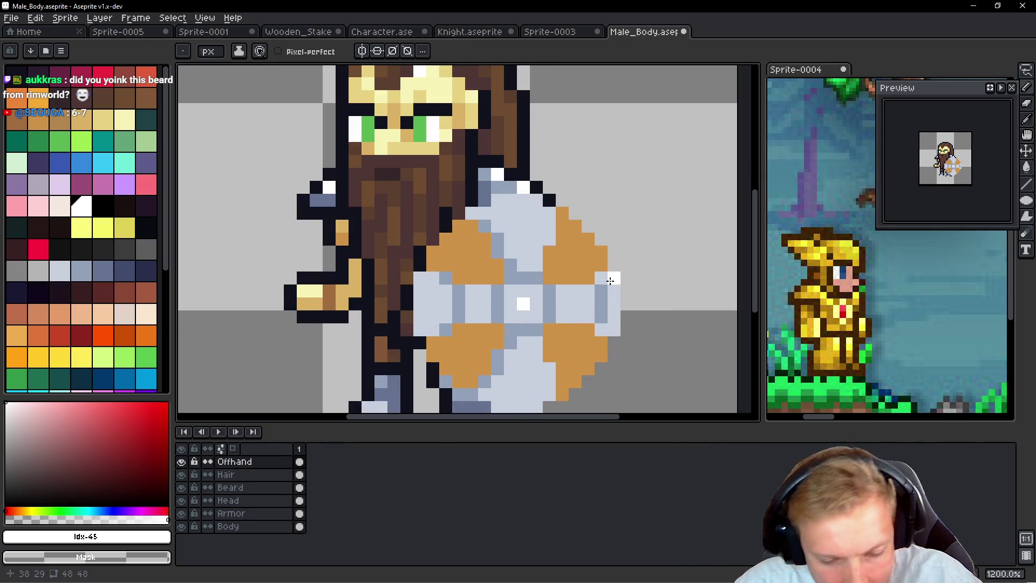
{"action": "key", "text": "shift+o"}
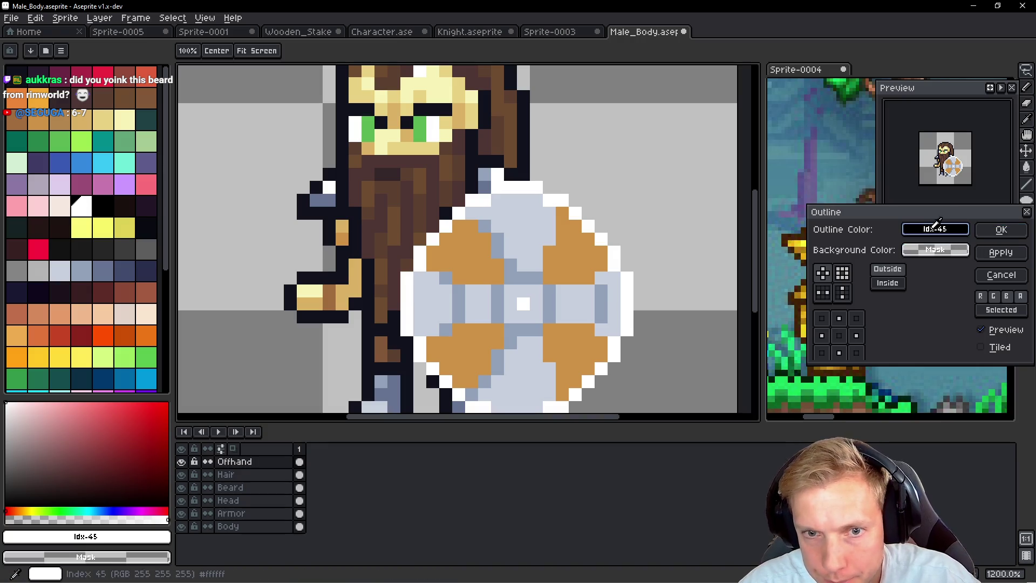
Step: Give the shield a dark outline and shift it about two pixels up and right
{"action": "left_click_drag", "start_coordinate": [936, 227], "coordinate": [310, 208]}
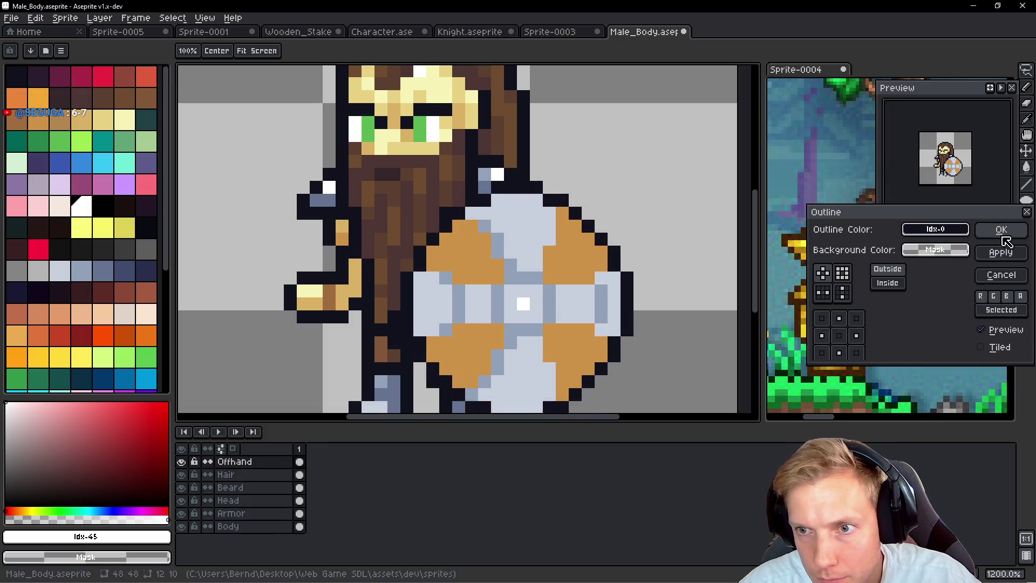
{"action": "left_click", "coordinate": [1001, 231]}
{"action": "key", "text": "m"}
{"action": "scroll", "coordinate": [626, 199], "scroll_direction": "down", "scroll_amount": 2}
{"action": "left_click_drag", "start_coordinate": [399, 286], "coordinate": [604, 266]}
{"action": "key", "text": "Return"}
{"action": "scroll", "coordinate": [599, 249], "scroll_direction": "up", "scroll_amount": 3}
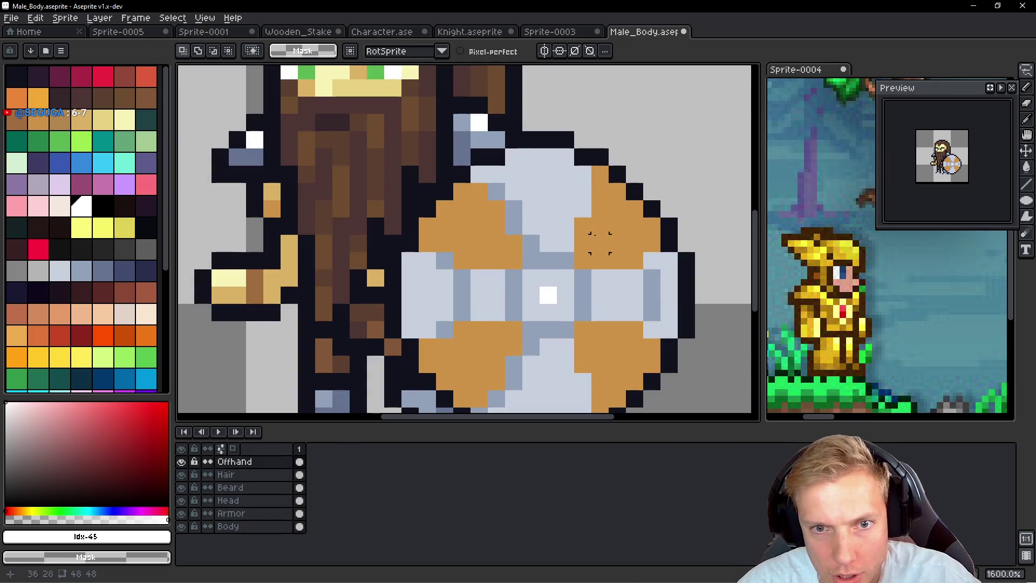
Step: Shade the shield's left edge and left panels with darker brown wood pixels
{"action": "key", "text": "b"}
{"action": "left_click", "coordinate": [479, 231], "text": "alt"}
{"action": "left_click", "coordinate": [147, 98]}
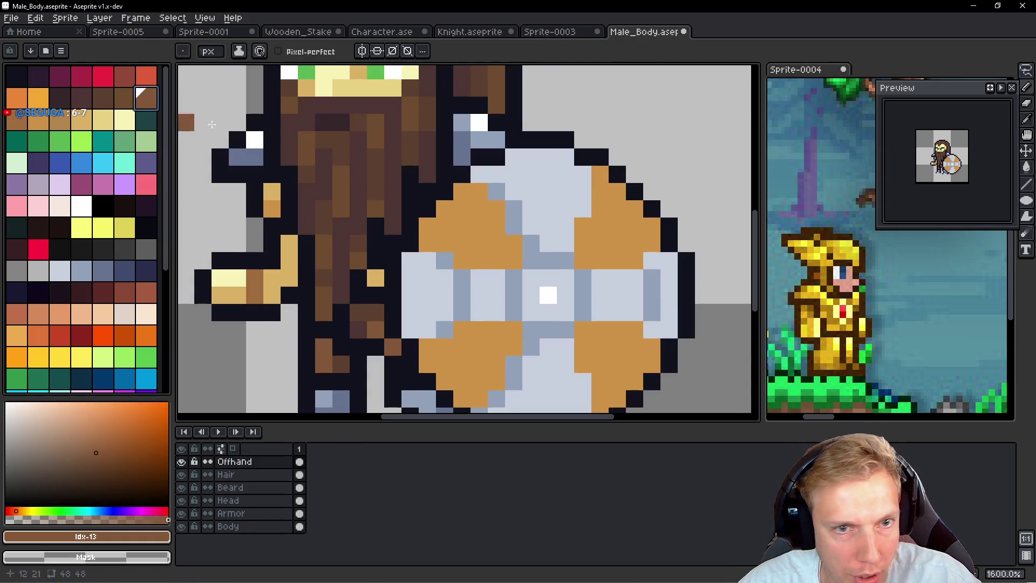
{"action": "left_click", "coordinate": [462, 188]}
{"action": "key", "text": "ctrl+z"}
{"action": "left_click", "coordinate": [468, 188], "text": "alt"}
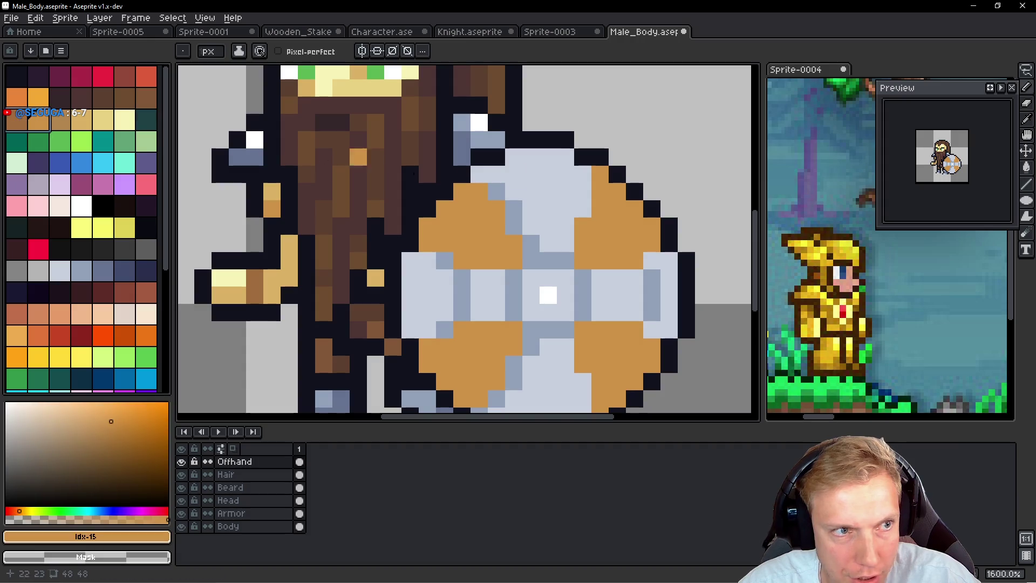
{"action": "key", "text": "bracketleft"}
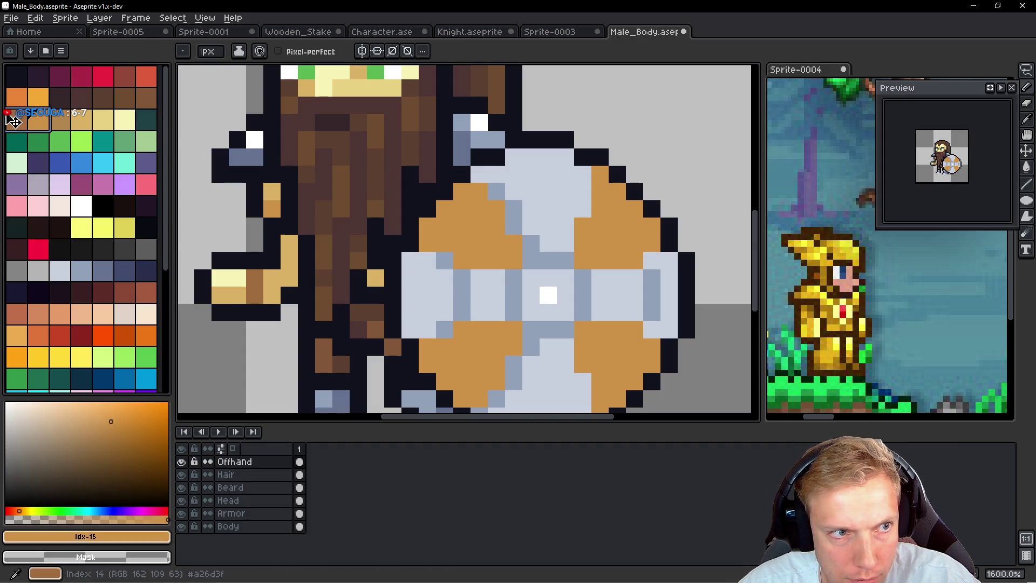
{"action": "left_click", "coordinate": [461, 191]}
{"action": "mouse_move", "coordinate": [428, 223]}
{"action": "left_mouse_down"}
{"action": "mouse_move", "coordinate": [427, 242]}
{"action": "mouse_move", "coordinate": [456, 259]}
{"action": "mouse_move", "coordinate": [468, 286]}
{"action": "left_mouse_up"}
{"action": "scroll", "coordinate": [456, 251], "scroll_direction": "down", "scroll_amount": 3}
{"action": "key", "text": "ctrl+z"}
{"action": "left_click", "coordinate": [486, 307]}
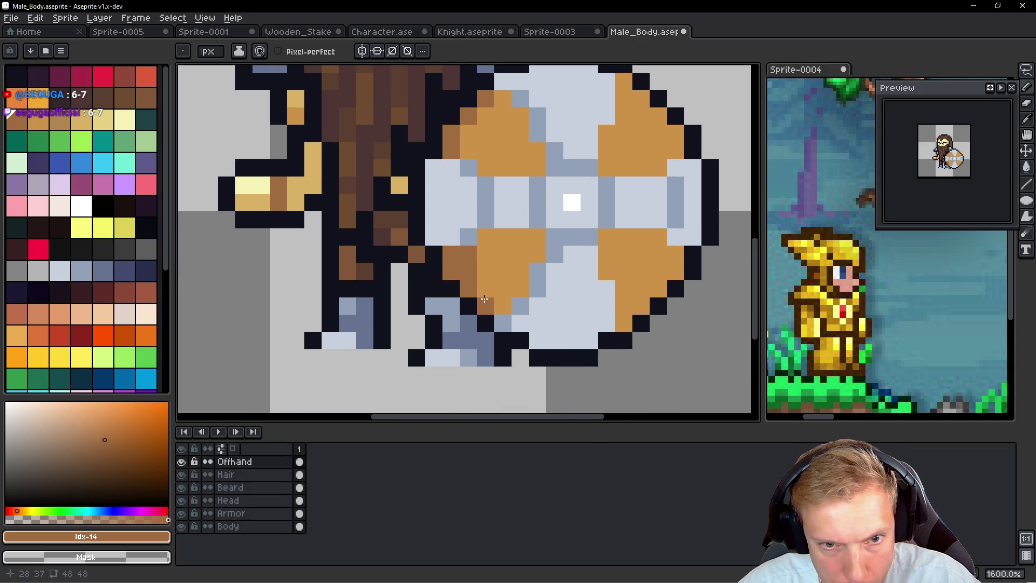
{"action": "left_click", "coordinate": [467, 151]}
{"action": "left_click", "coordinate": [468, 133]}
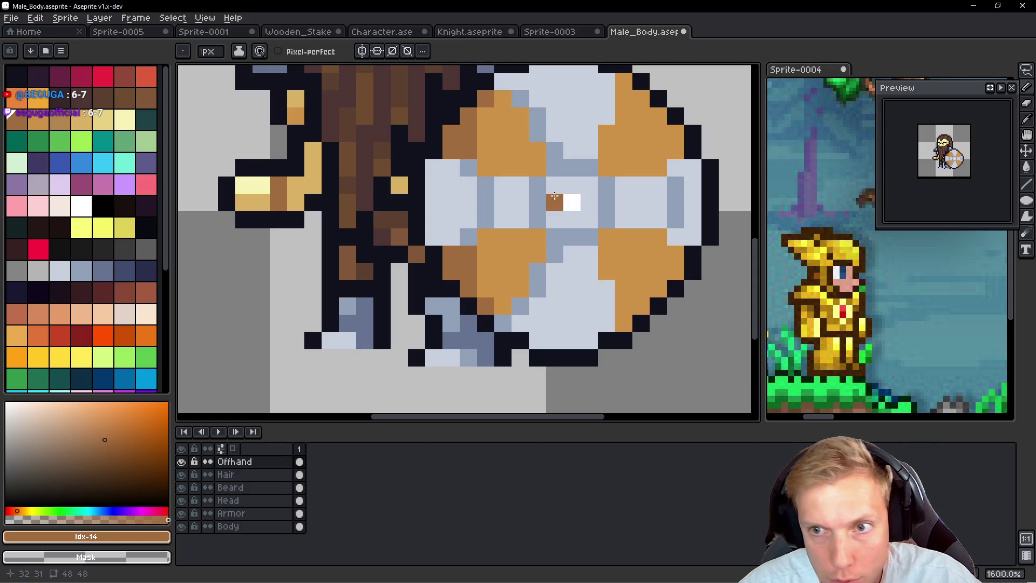
{"action": "left_click", "coordinate": [521, 257]}
{"action": "left_click", "coordinate": [503, 307]}
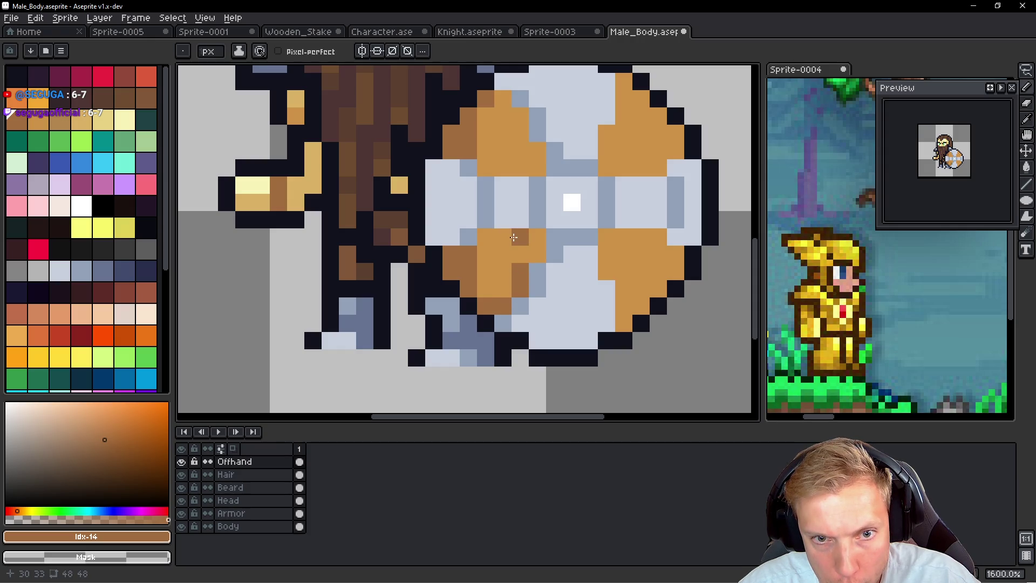
Step: Paint brown wood-grain lines and pixels across the shield's upper and lower right panels
{"action": "left_click_drag", "start_coordinate": [520, 168], "coordinate": [521, 111]}
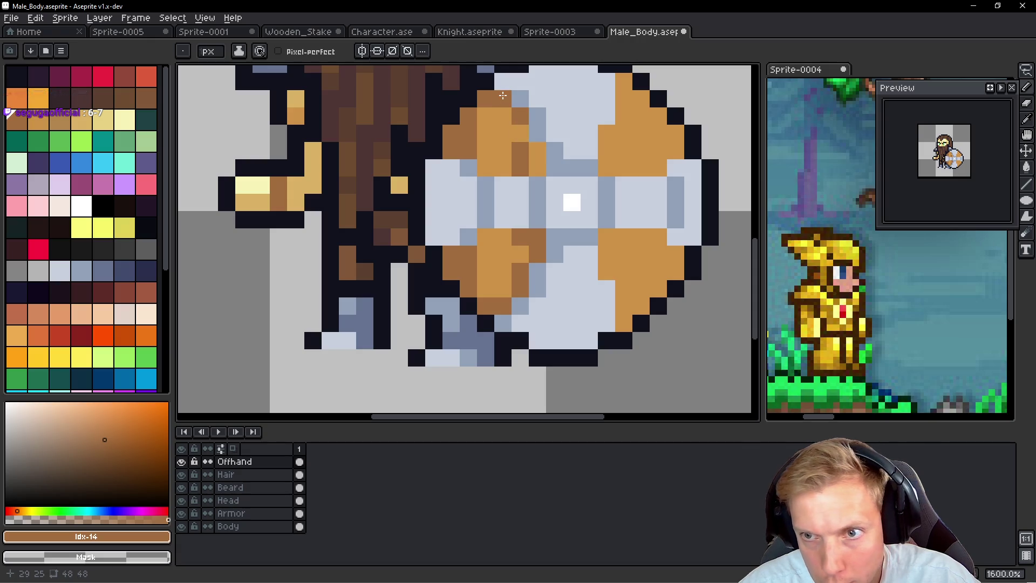
{"action": "left_click", "coordinate": [607, 133]}
{"action": "left_click", "coordinate": [623, 81]}
{"action": "left_click", "coordinate": [643, 99]}
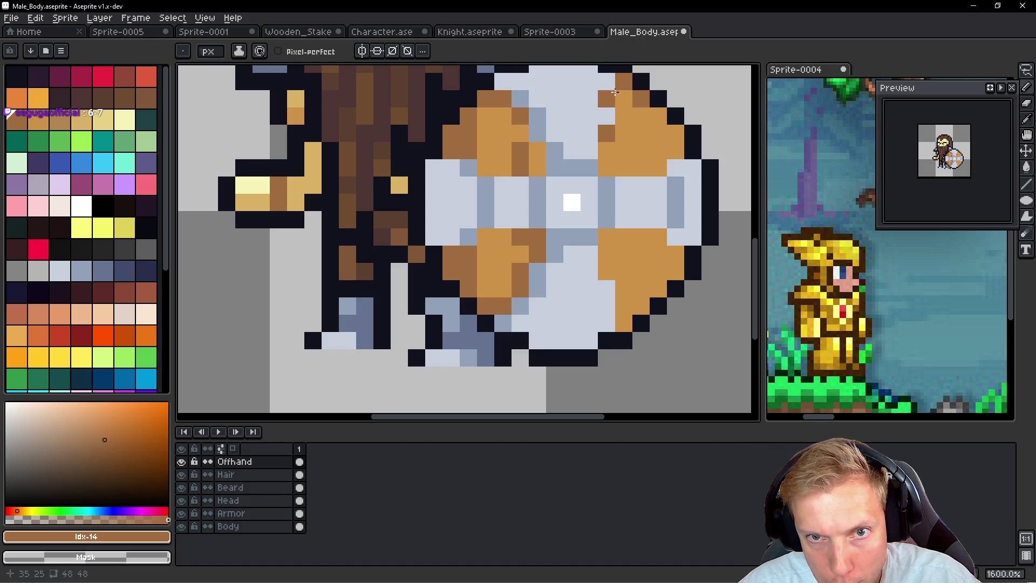
{"action": "left_click", "coordinate": [637, 237]}
{"action": "left_click", "coordinate": [637, 254]}
{"action": "left_click", "coordinate": [640, 305]}
{"action": "left_click", "coordinate": [624, 323]}
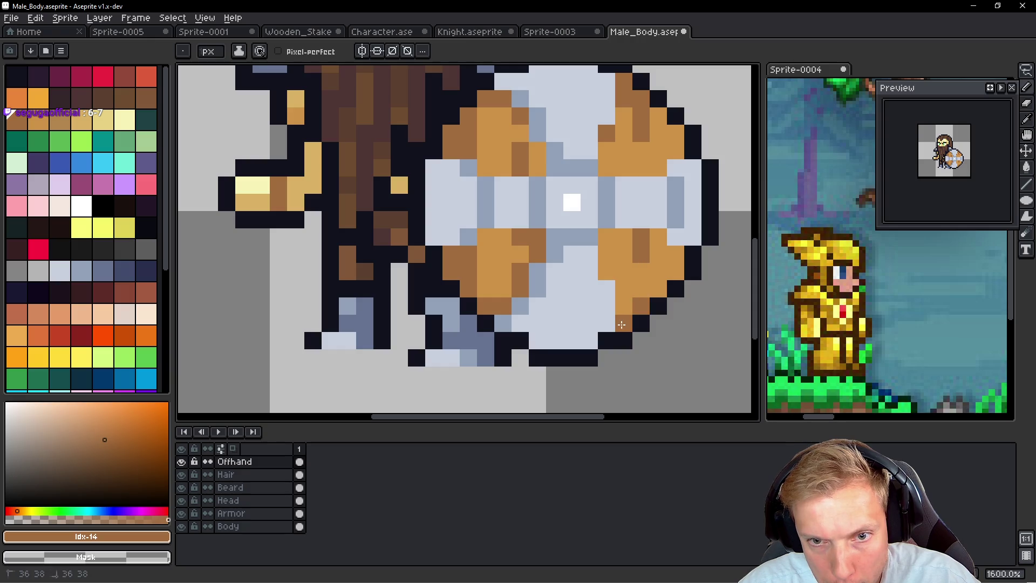
{"action": "left_click", "coordinate": [689, 267], "text": "alt"}
{"action": "left_click", "coordinate": [664, 233], "text": "alt"}
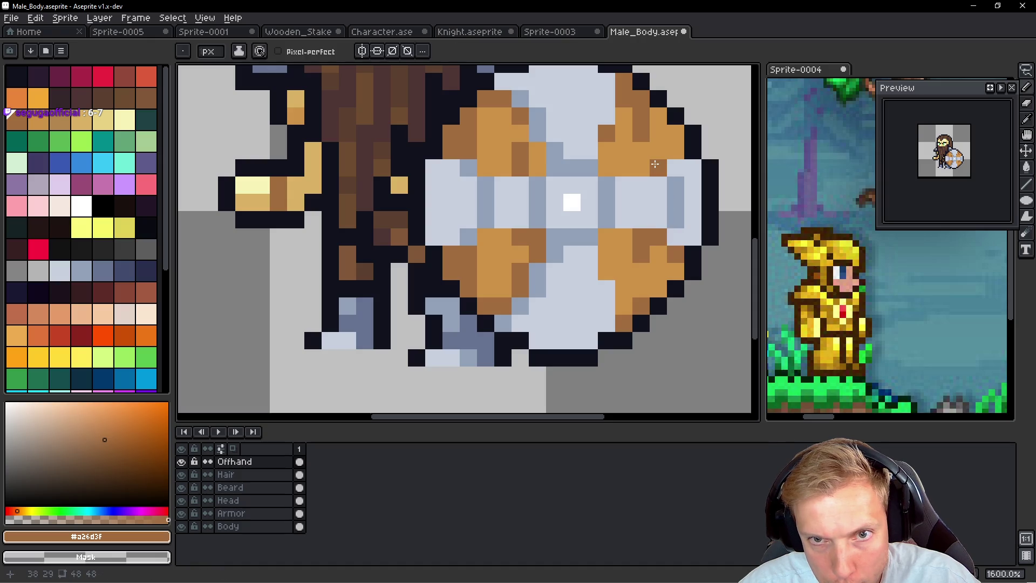
{"action": "left_click", "coordinate": [675, 135]}
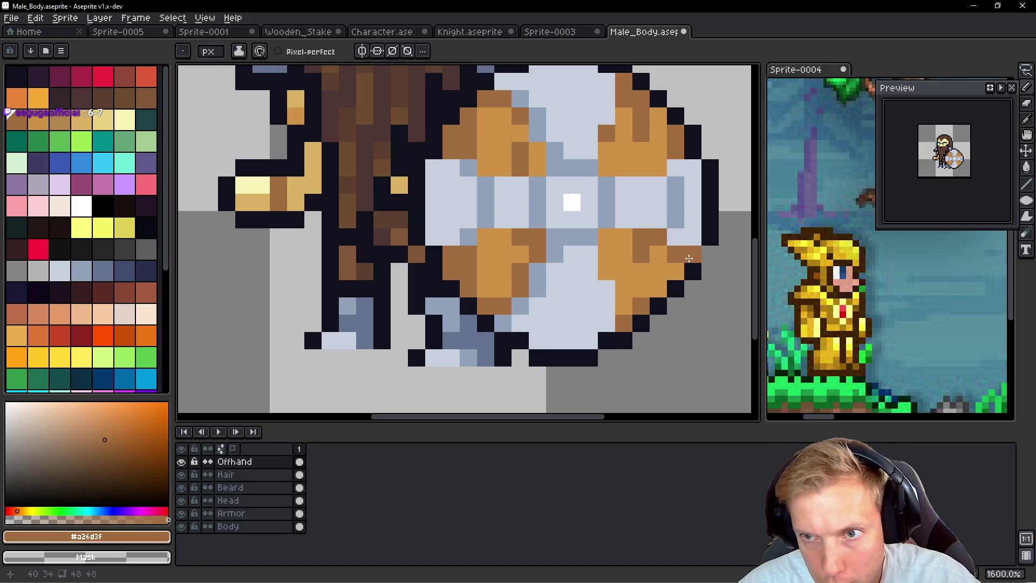
{"action": "left_click", "coordinate": [639, 169]}
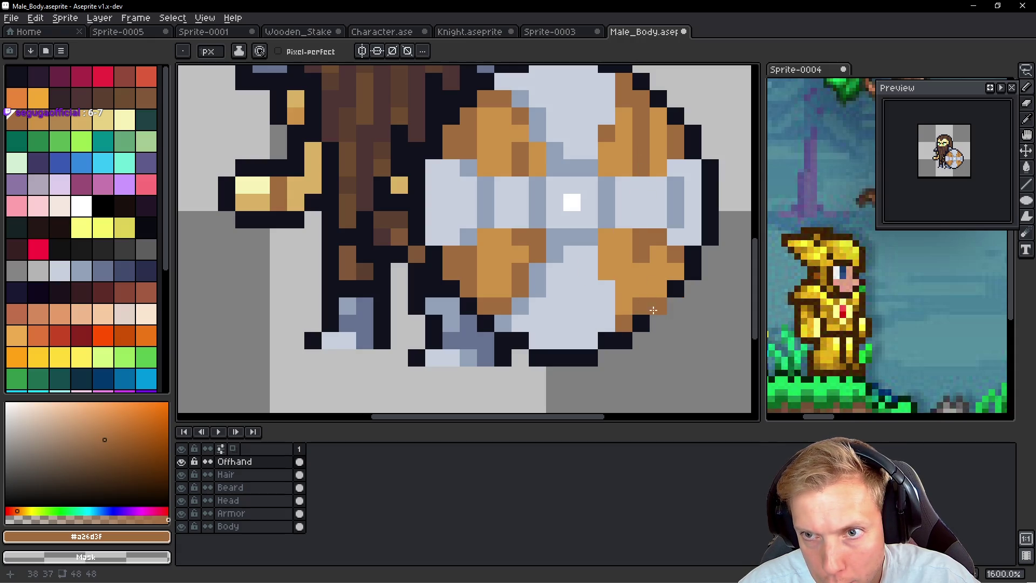
Step: Add white metal highlight pixels at the shield's top, right edge and left side
{"action": "scroll", "coordinate": [645, 259], "scroll_direction": "down", "scroll_amount": 6}
{"action": "scroll", "coordinate": [639, 240], "scroll_direction": "up", "scroll_amount": 6}
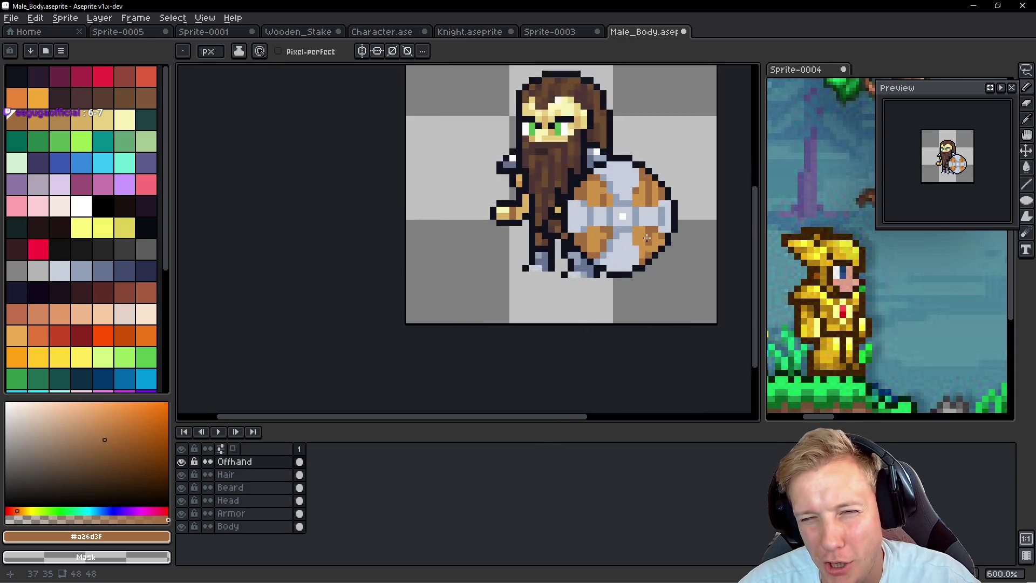
{"action": "left_click", "coordinate": [597, 134], "text": "alt"}
{"action": "left_click", "coordinate": [566, 150]}
{"action": "left_click", "coordinate": [583, 150]}
{"action": "left_click", "coordinate": [582, 166]}
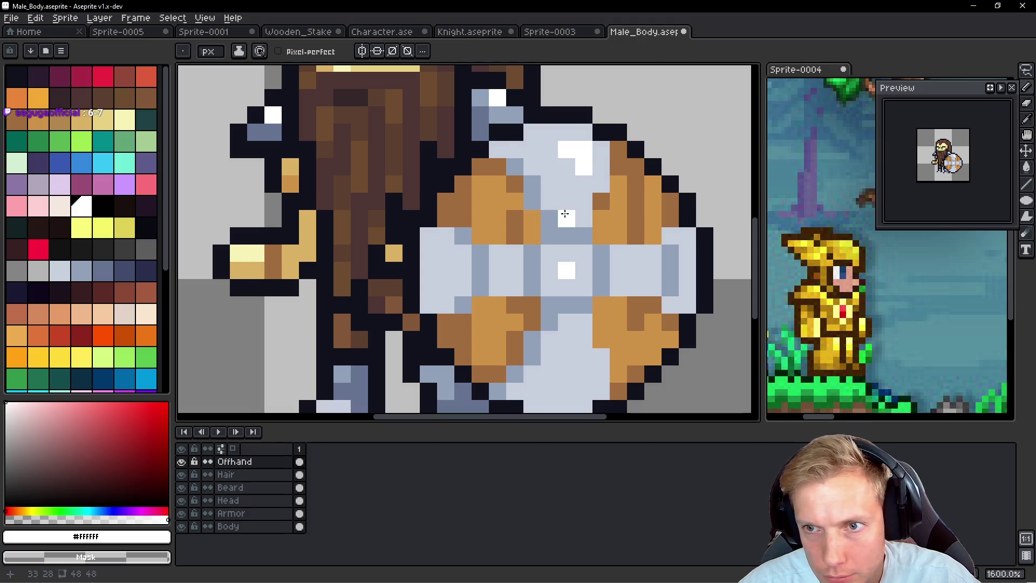
{"action": "left_click_drag", "start_coordinate": [565, 214], "coordinate": [563, 162]}
{"action": "left_click", "coordinate": [687, 217]}
{"action": "left_click", "coordinate": [438, 201]}
{"action": "left_click", "coordinate": [441, 213]}
Step: Save the sprite file and add a new layer
{"action": "left_click_drag", "start_coordinate": [581, 266], "coordinate": [596, 233]}
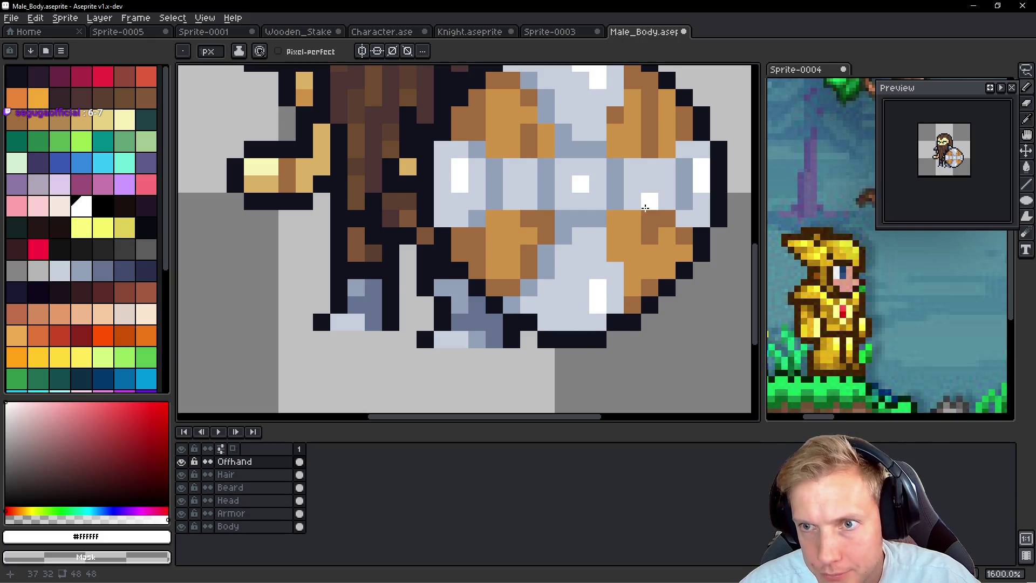
{"action": "scroll", "coordinate": [650, 202], "scroll_direction": "down", "scroll_amount": 7}
{"action": "key", "text": "v"}
{"action": "key", "text": "ctrl+s"}
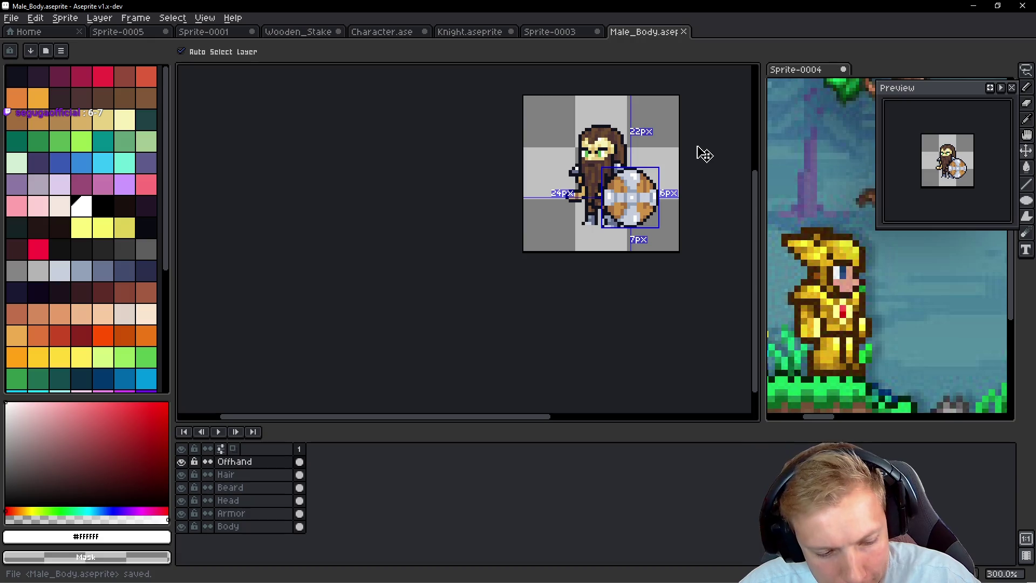
{"action": "left_click_drag", "start_coordinate": [556, 192], "coordinate": [532, 232]}
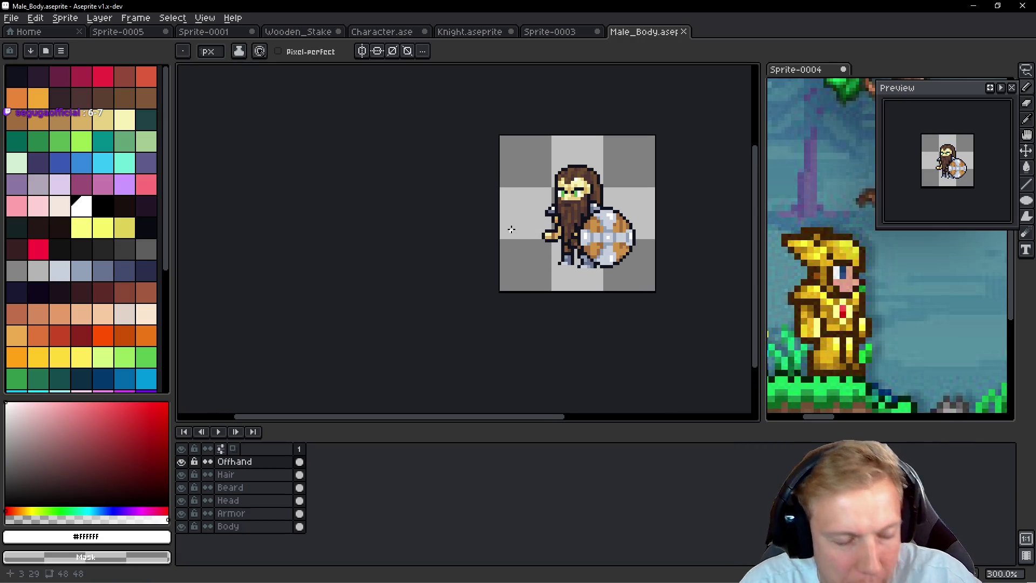
{"action": "key", "text": "shift+n"}
Step: Name the new layer Mainhand and copy the axe from Sprite-0003's Weapons layer
{"action": "key", "text": "shift+p"}
{"action": "type", "text": "Mainhand"}
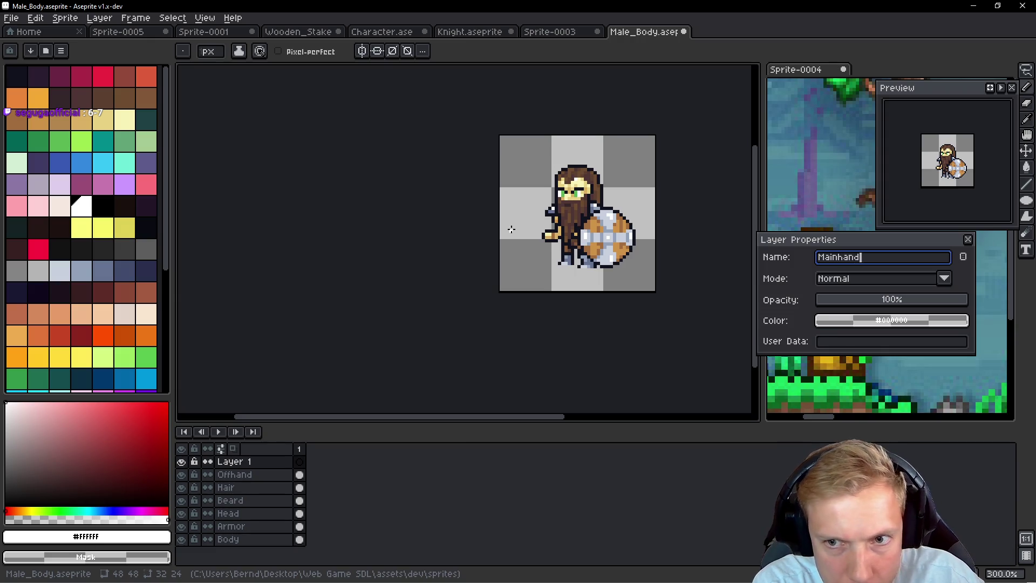
{"action": "key", "text": "Return"}
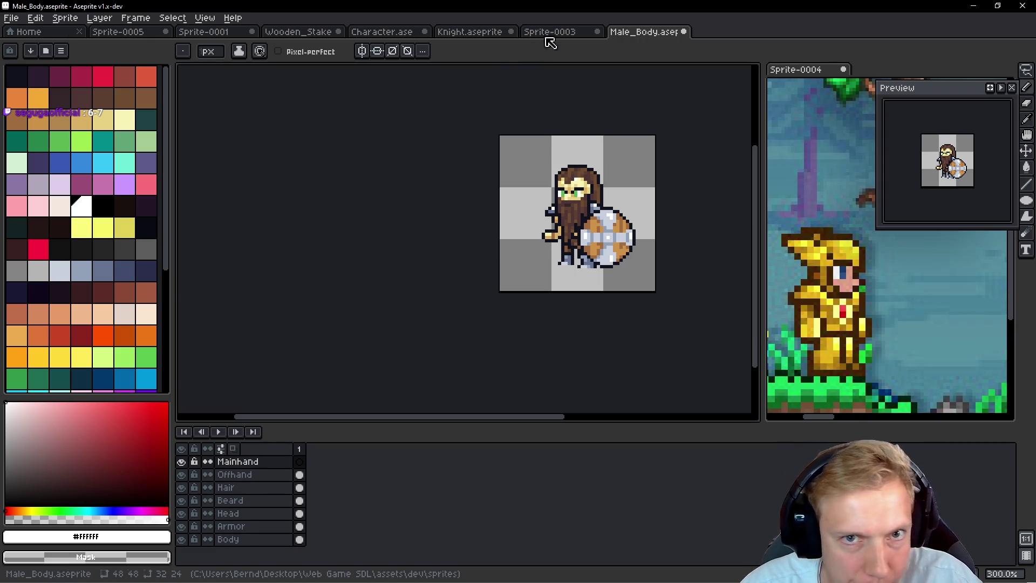
{"action": "left_click", "coordinate": [549, 32]}
{"action": "scroll", "coordinate": [426, 171], "scroll_direction": "down", "scroll_amount": 1}
{"action": "key", "text": "h"}
{"action": "key", "text": "Down"}
{"action": "key", "text": "Down"}
{"action": "key", "text": "Down"}
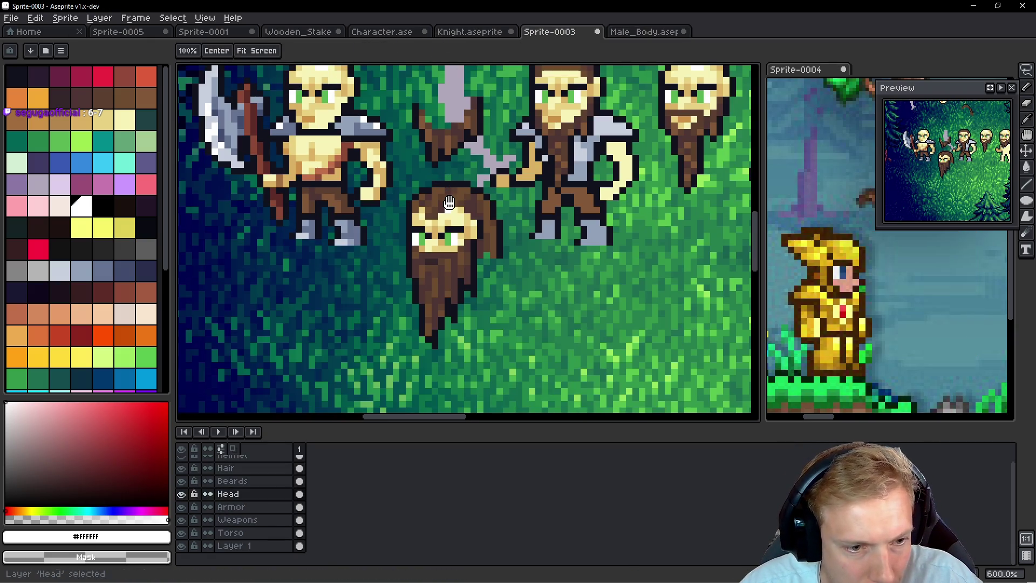
{"action": "mouse_move", "coordinate": [415, 184]}
{"action": "left_mouse_down"}
{"action": "mouse_move", "coordinate": [488, 367]}
{"action": "mouse_move", "coordinate": [513, 297]}
{"action": "left_mouse_up"}
{"action": "key", "text": "q"}
{"action": "mouse_move", "coordinate": [348, 172]}
{"action": "left_mouse_down"}
{"action": "mouse_move", "coordinate": [370, 377]}
{"action": "mouse_move", "coordinate": [351, 156]}
{"action": "left_mouse_up"}
{"action": "key", "text": "ctrl+c"}
Step: Paste the axe into the character's hand in Male_Body, nudge it down one pixel, save, and launch the game
{"action": "left_click", "coordinate": [642, 32]}
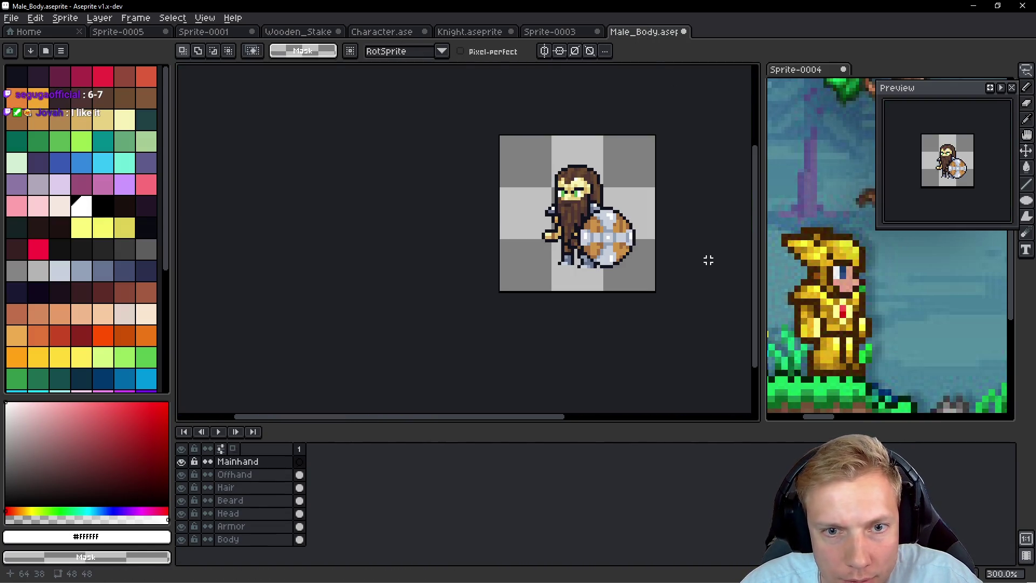
{"action": "key", "text": "ctrl+v"}
{"action": "left_click_drag", "start_coordinate": [492, 251], "coordinate": [544, 227]}
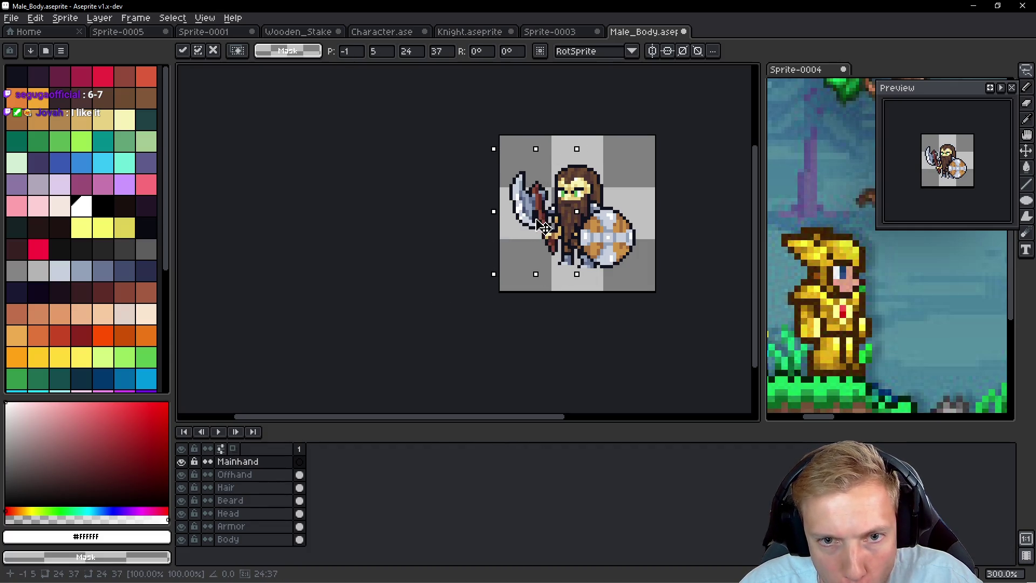
{"action": "scroll", "coordinate": [544, 227], "scroll_direction": "up", "scroll_amount": 3}
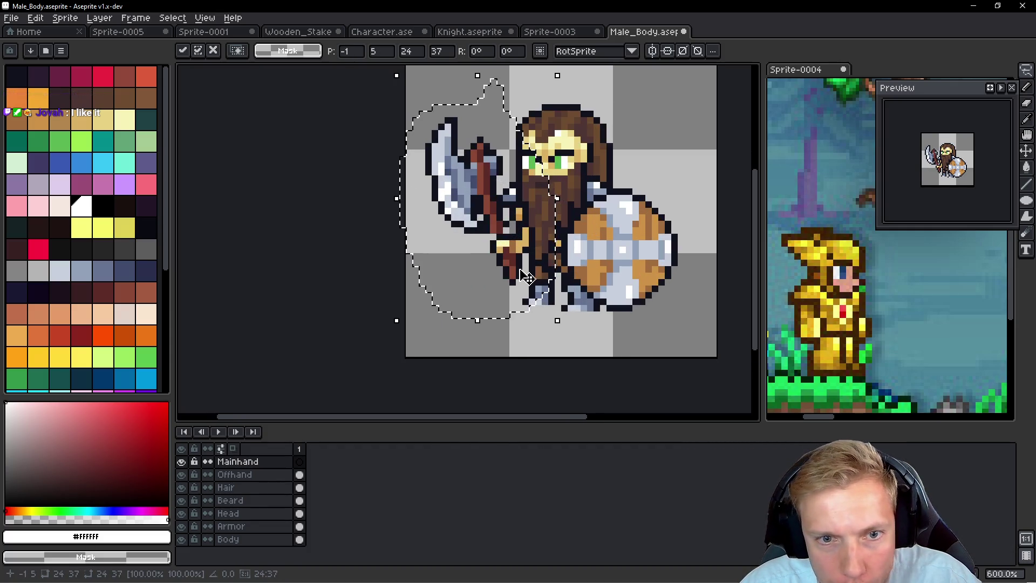
{"action": "key", "text": "Down"}
{"action": "scroll", "coordinate": [548, 194], "scroll_direction": "down", "scroll_amount": 2}
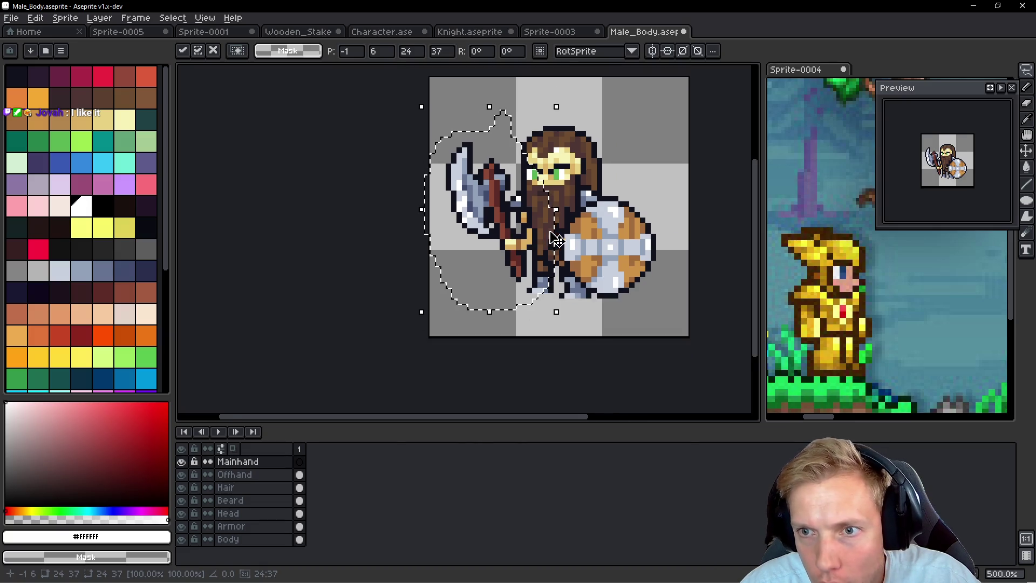
{"action": "key", "text": "ctrl+d"}
{"action": "key", "text": "ctrl+s"}
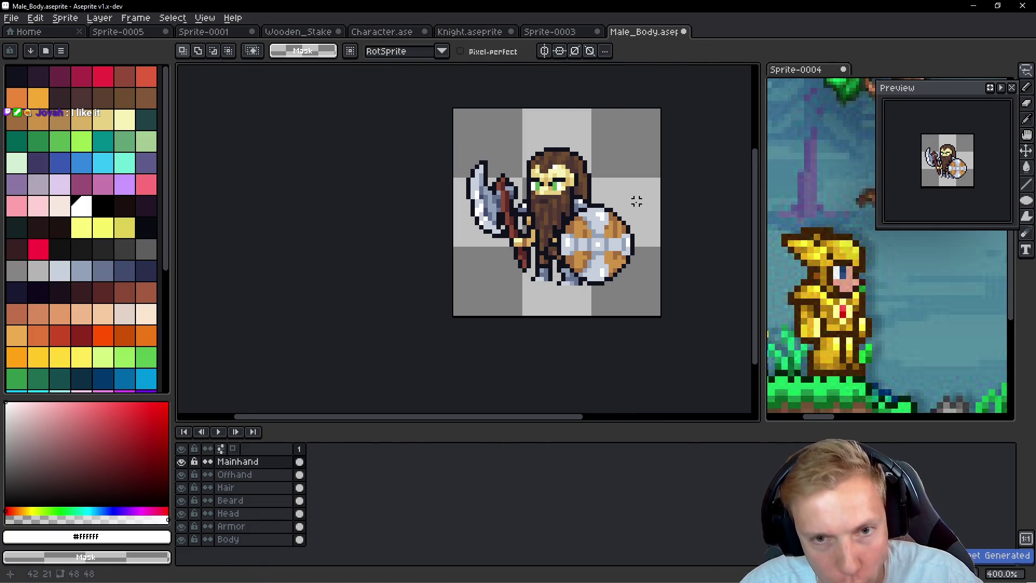
{"action": "key", "text": "alt+Tab"}
Step: Walk the character right and then up-left through the forest clearing
{"action": "key", "text": "d"}
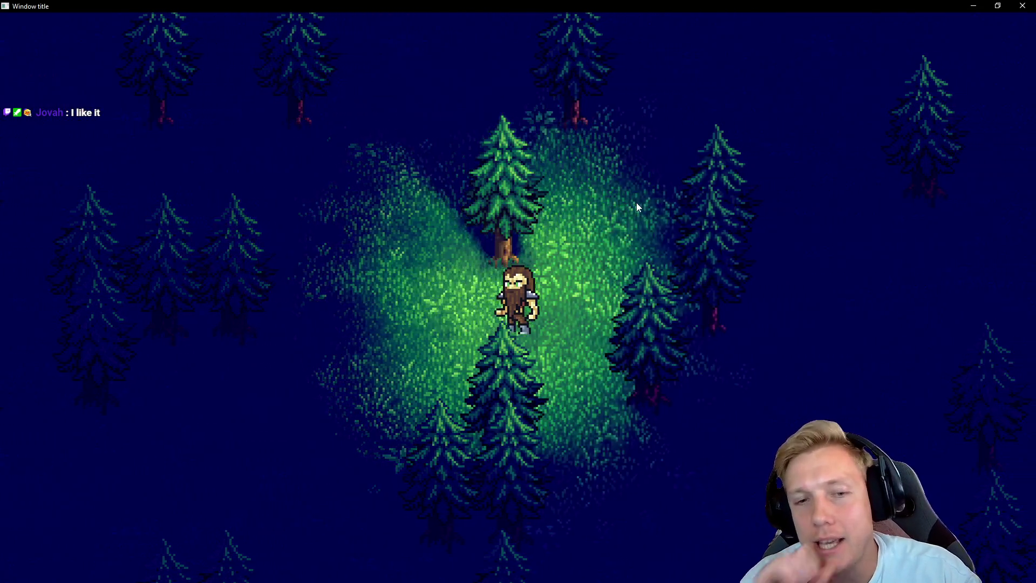
{"action": "key", "text": "a"}
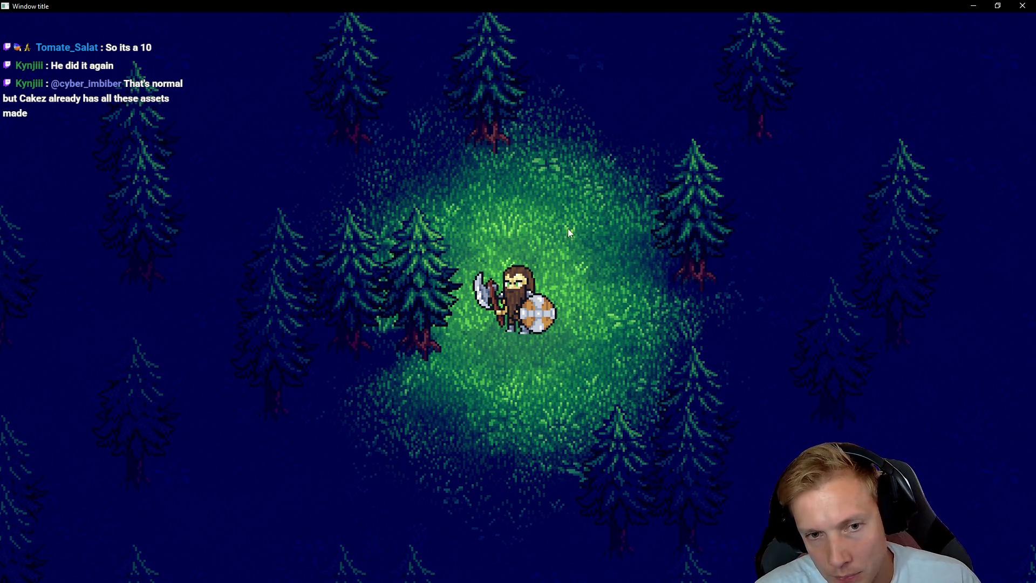
Step: Walk the character north, south and east around the clearing, then switch to the viking armor images
{"action": "key", "text": "w"}
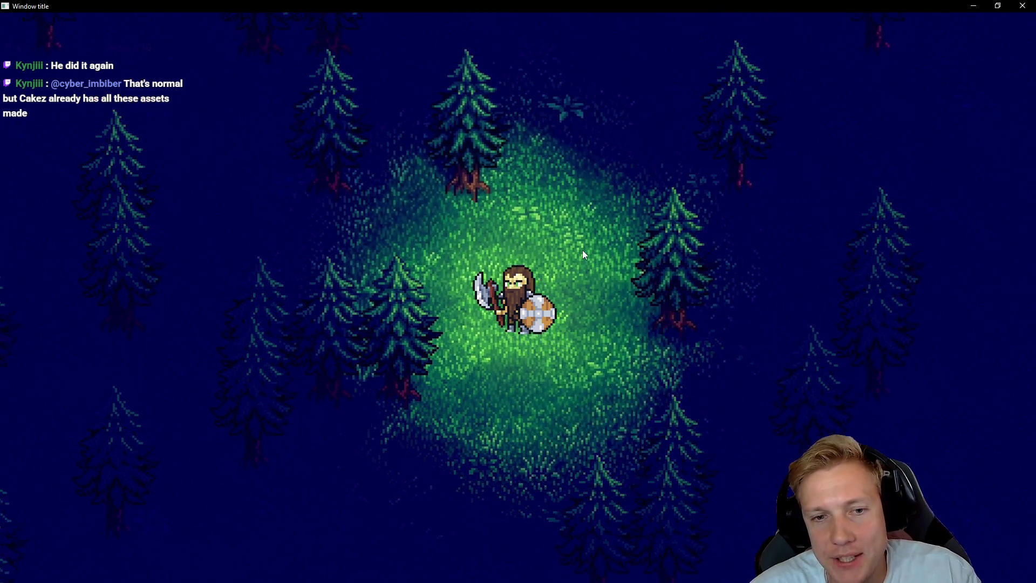
{"action": "key", "text": "s"}
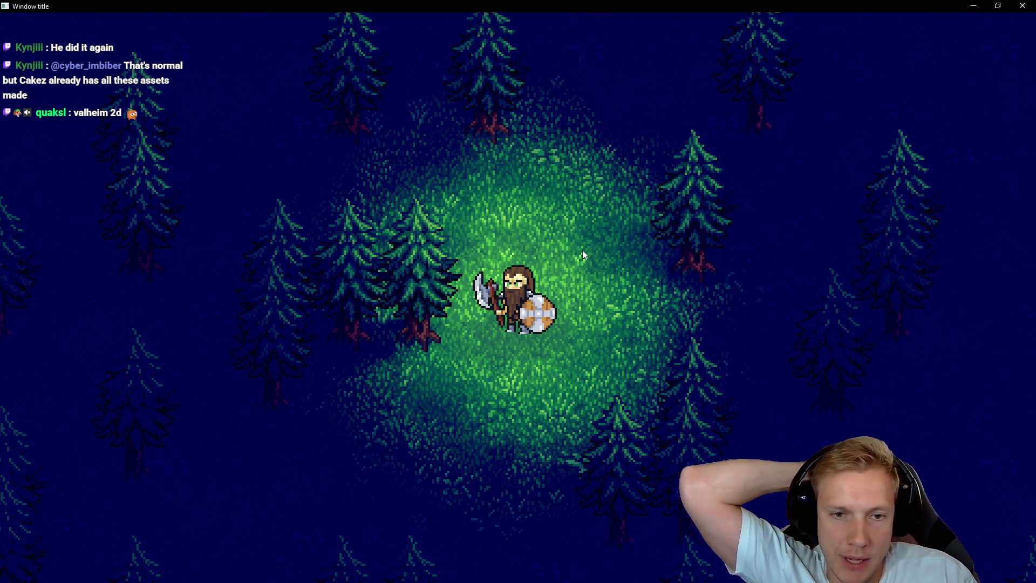
{"action": "key", "text": "w"}
{"action": "key", "text": "s"}
{"action": "key", "text": "d"}
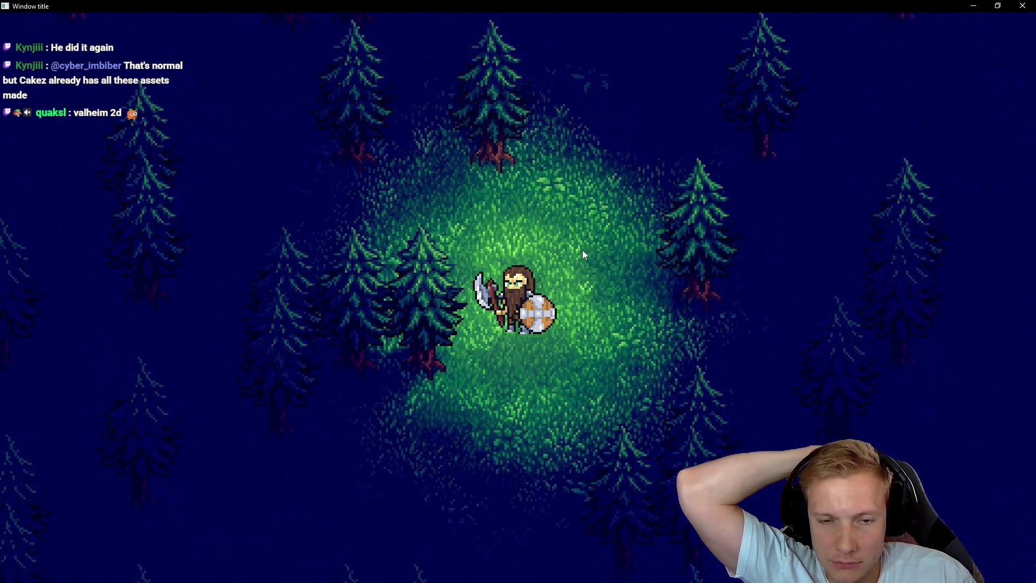
{"action": "key", "text": "d"}
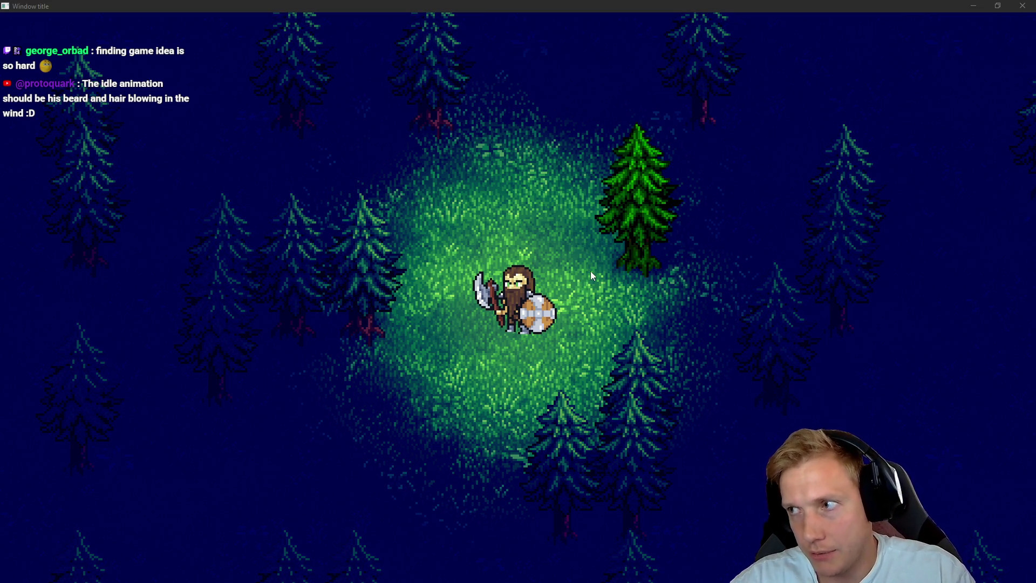
{"action": "key", "text": "alt+Tab"}
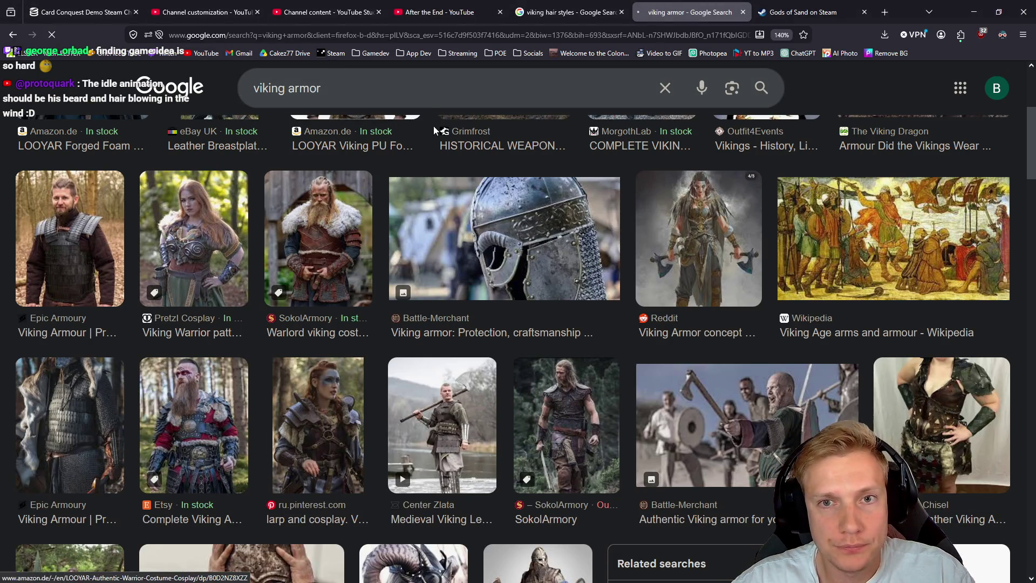
Step: Search YouTube for the game-dev creator's name
{"action": "left_click", "coordinate": [421, 129]}
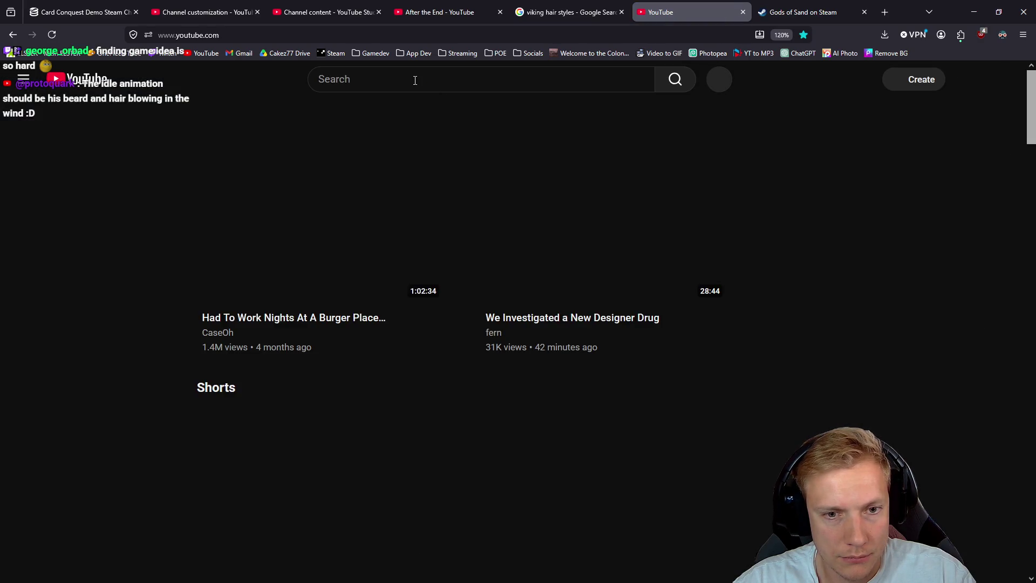
{"action": "left_click", "coordinate": [413, 82]}
{"action": "type", "text": "k"}
{"action": "key", "text": "BackSpace"}
{"action": "type", "text": "jonas tyroller"}
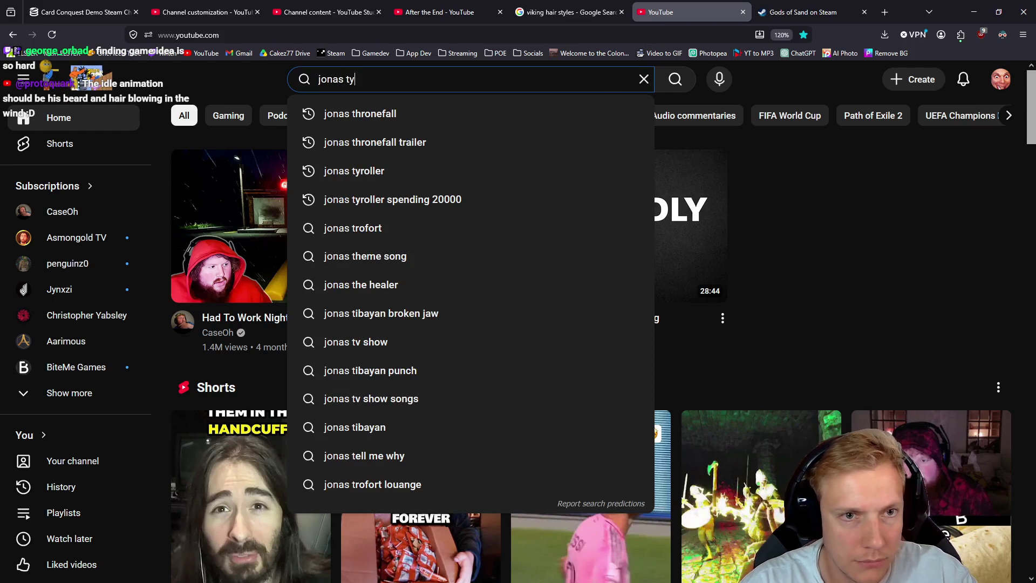
{"action": "key", "text": "Return"}
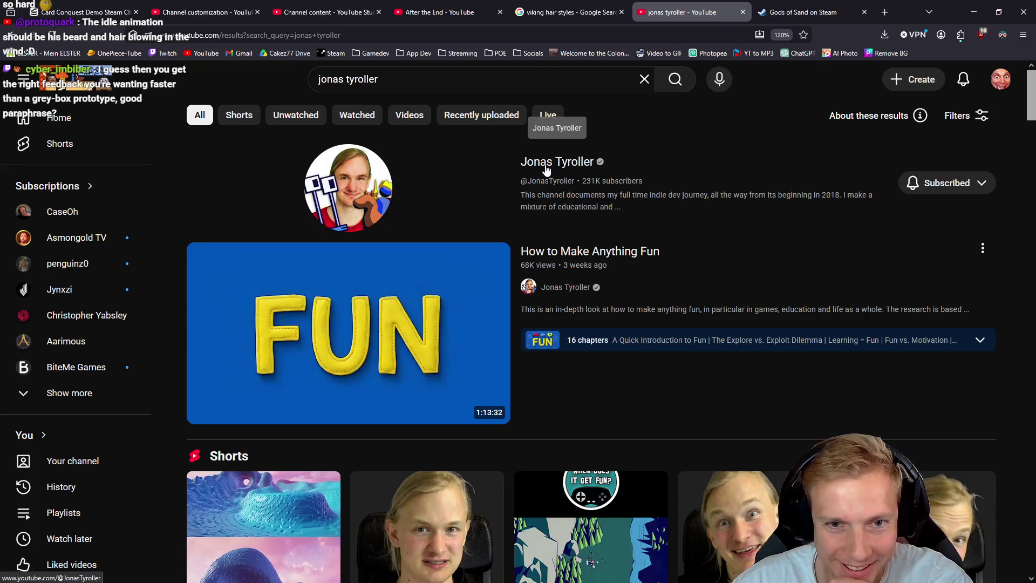
Step: From the creator's channel Videos list, open 'What Sells on Steam' in a new tab
{"action": "left_click", "coordinate": [544, 166]}
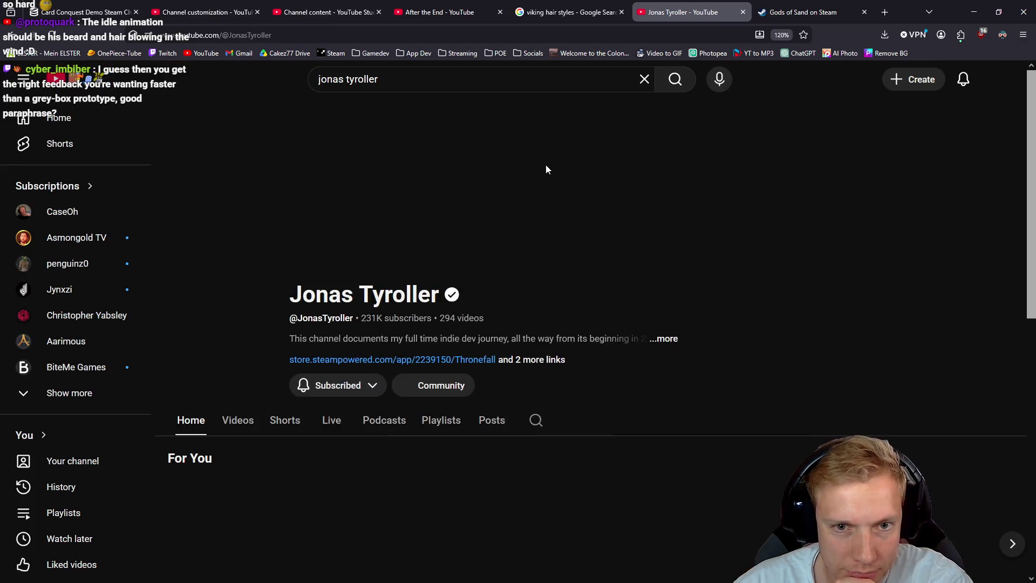
{"action": "scroll", "coordinate": [556, 189], "scroll_direction": "down", "scroll_amount": 3}
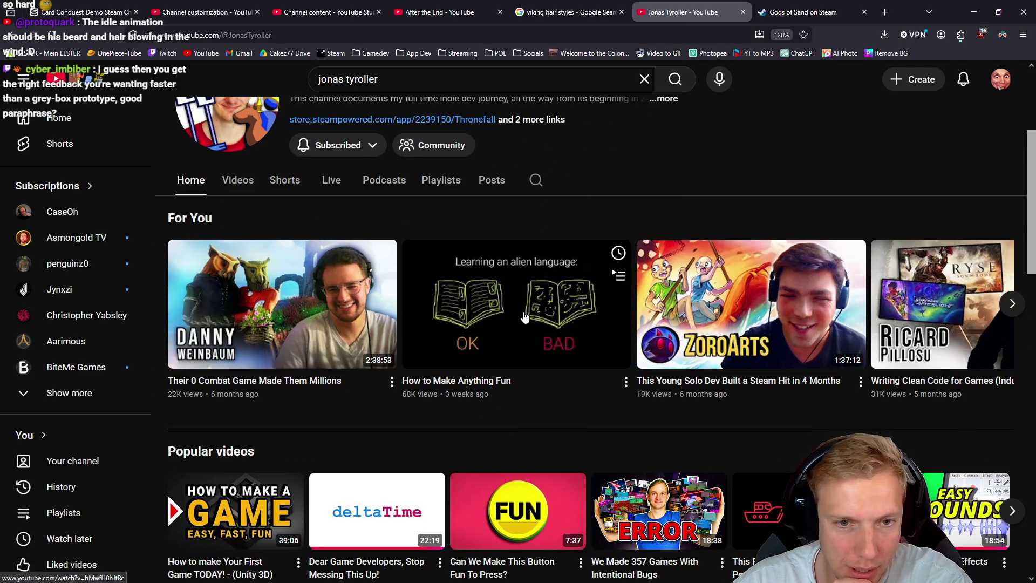
{"action": "left_click", "coordinate": [249, 190]}
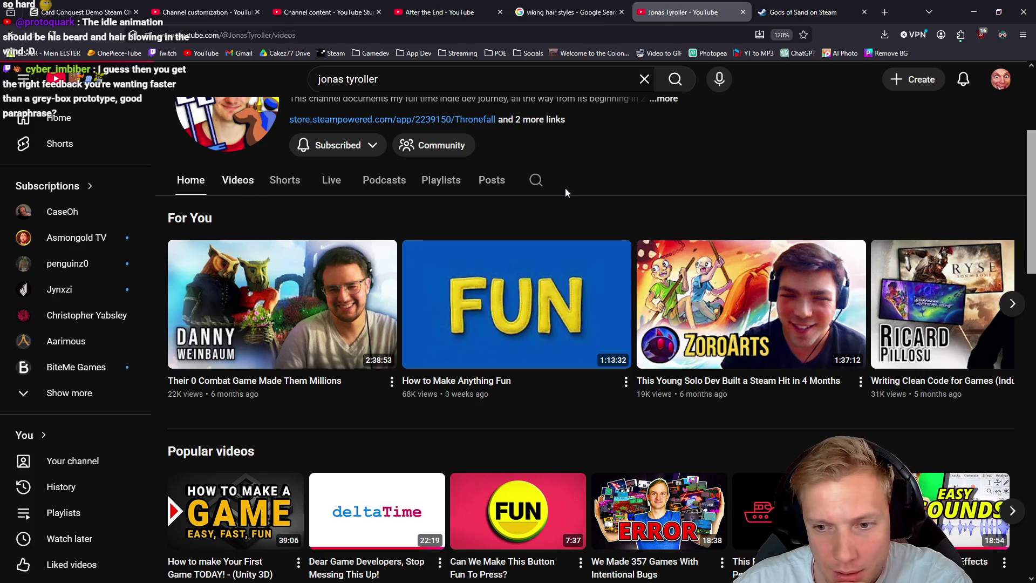
{"action": "scroll", "coordinate": [633, 289], "scroll_direction": "down", "scroll_amount": 5}
{"action": "scroll", "coordinate": [726, 318], "scroll_direction": "down", "scroll_amount": 2}
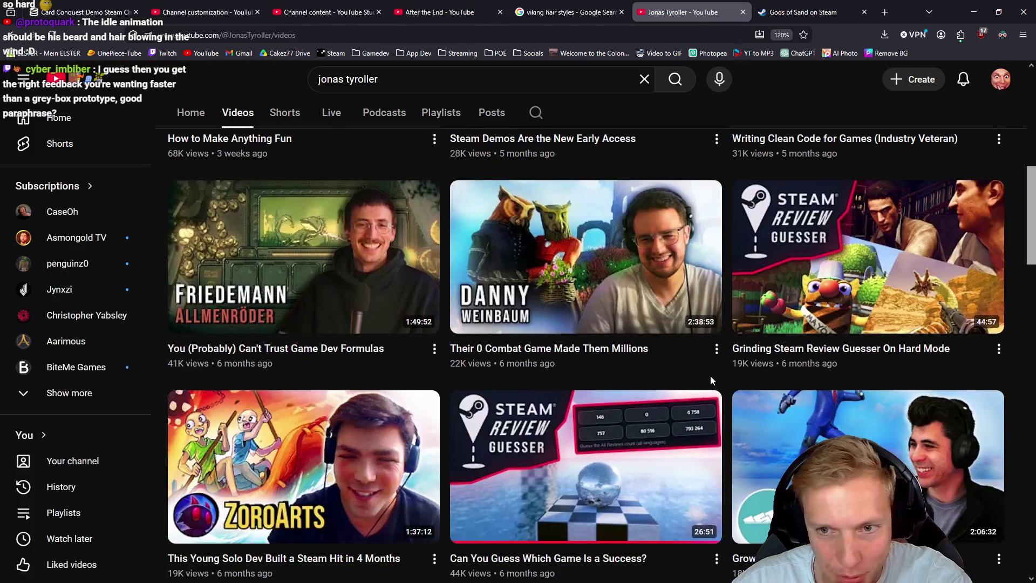
{"action": "scroll", "coordinate": [699, 384], "scroll_direction": "down", "scroll_amount": 4}
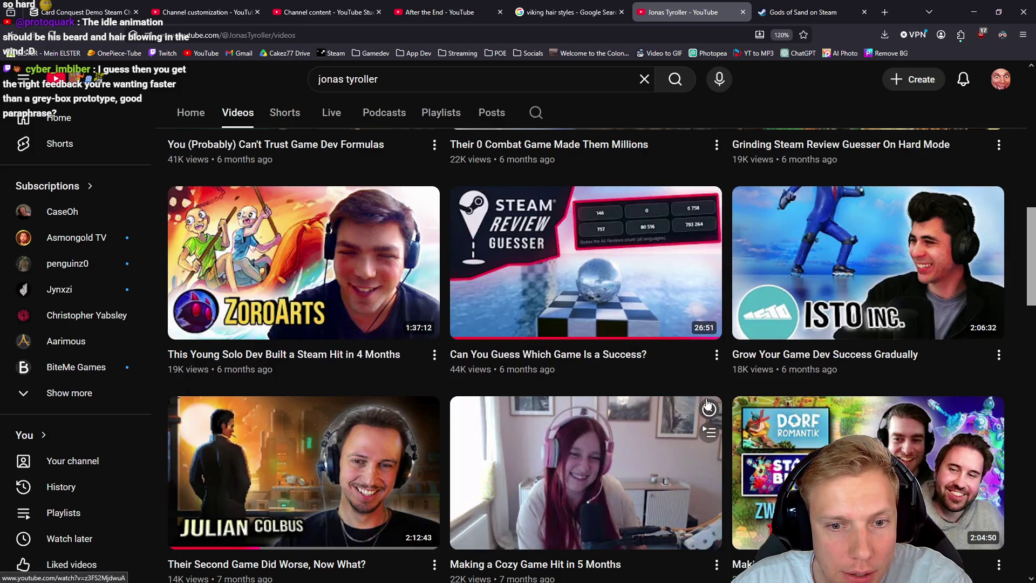
{"action": "scroll", "coordinate": [699, 385], "scroll_direction": "down", "scroll_amount": 4}
{"action": "scroll", "coordinate": [706, 373], "scroll_direction": "down", "scroll_amount": 4}
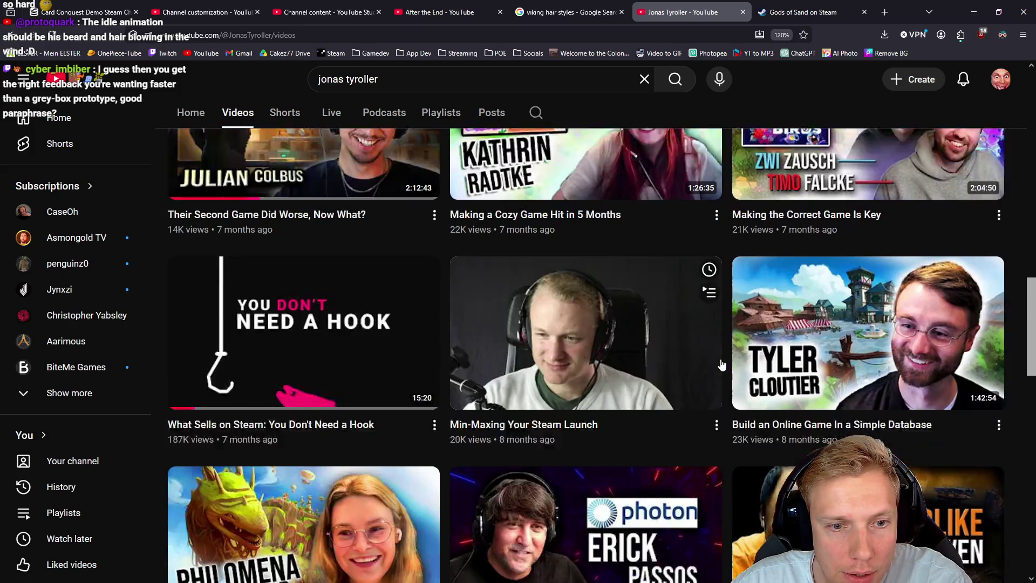
{"action": "mouse_move", "coordinate": [316, 274]}
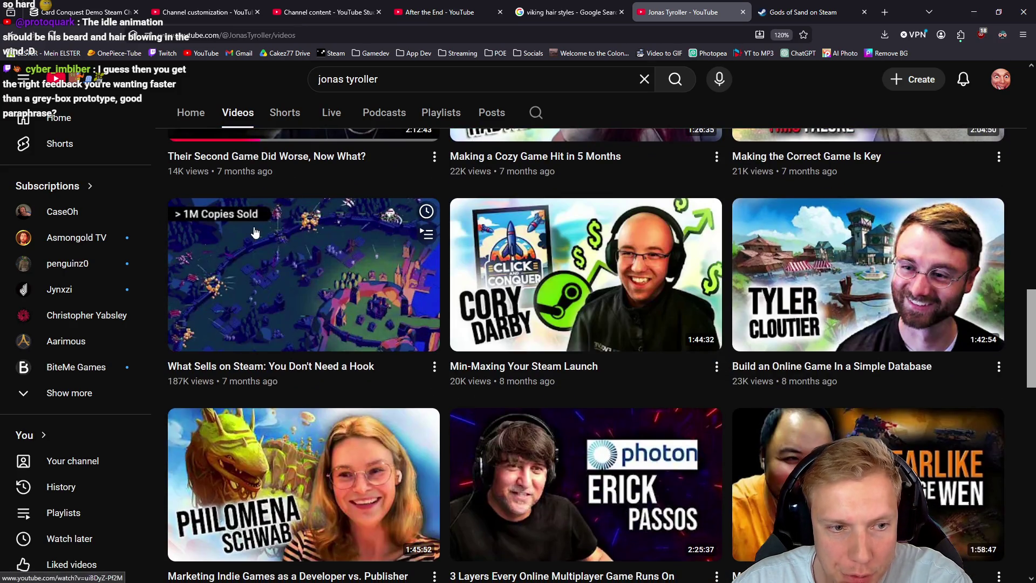
{"action": "middle_click", "coordinate": [315, 273]}
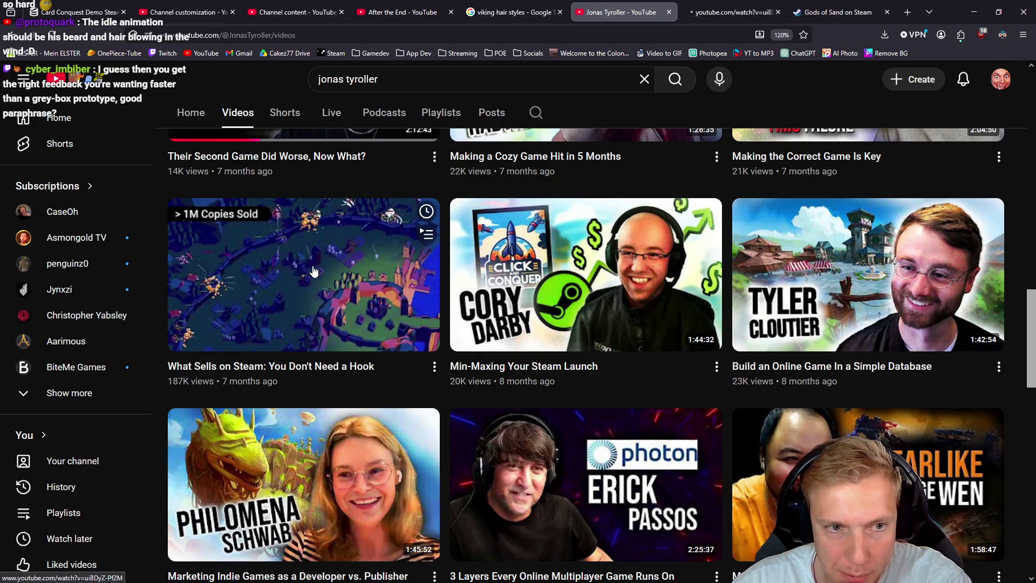
{"action": "left_click", "coordinate": [732, 8]}
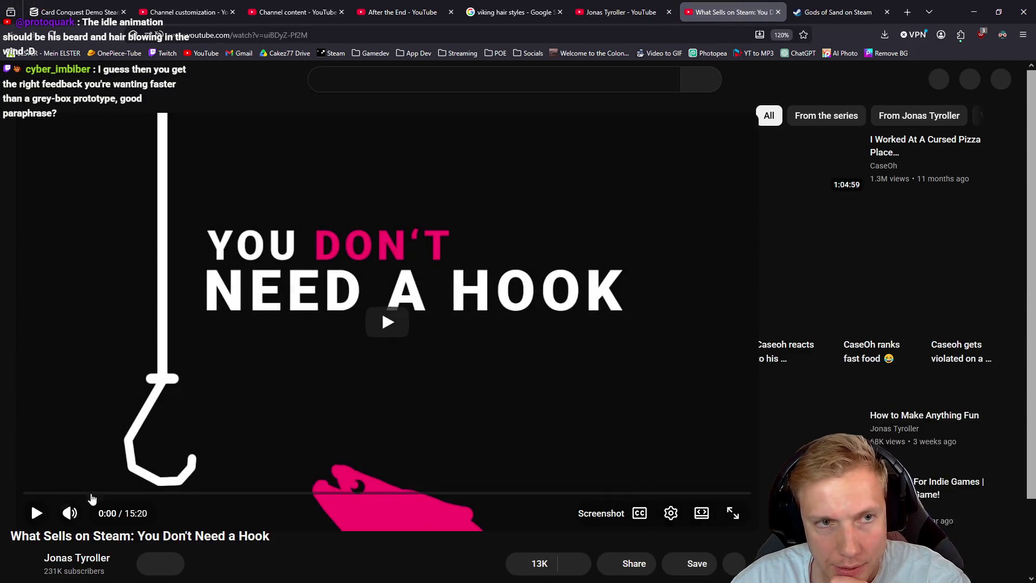
Step: Copy the video's URL, play it, jump to 2:33 and pause, then seek back to 1:41
{"action": "key", "text": "ctrl+l"}
{"action": "key", "text": "Escape"}
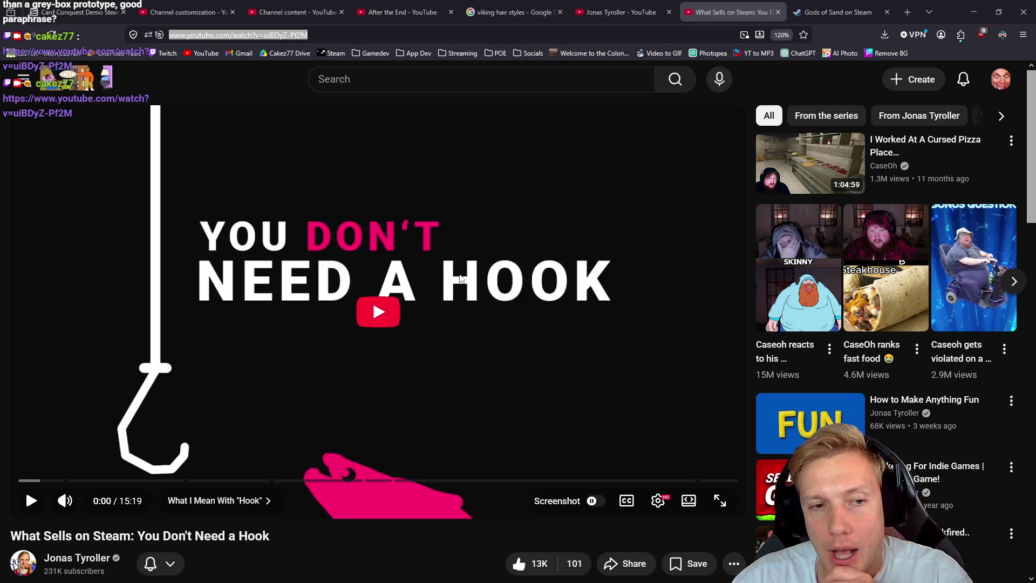
{"action": "left_click", "coordinate": [369, 345]}
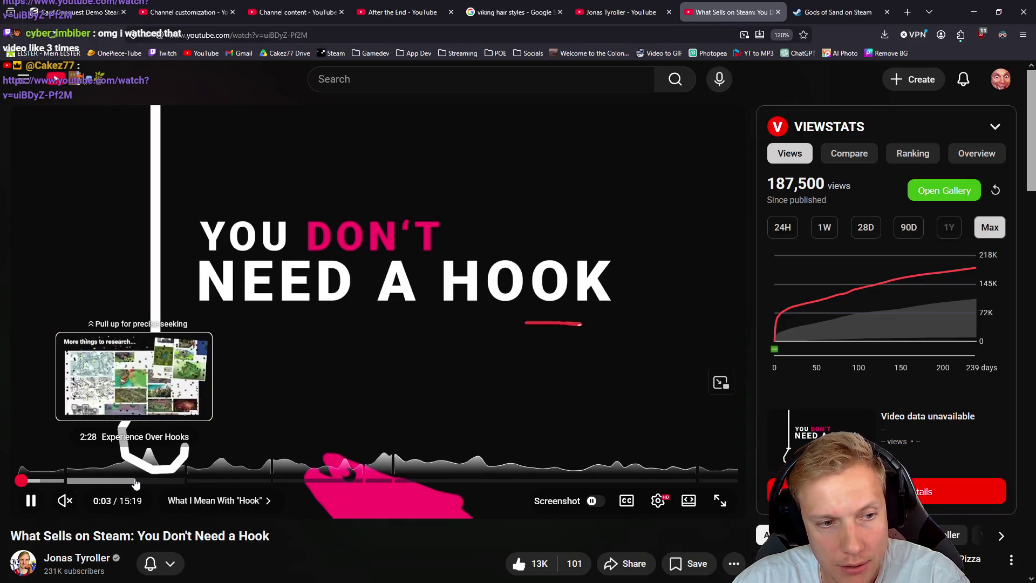
{"action": "left_click", "coordinate": [138, 481]}
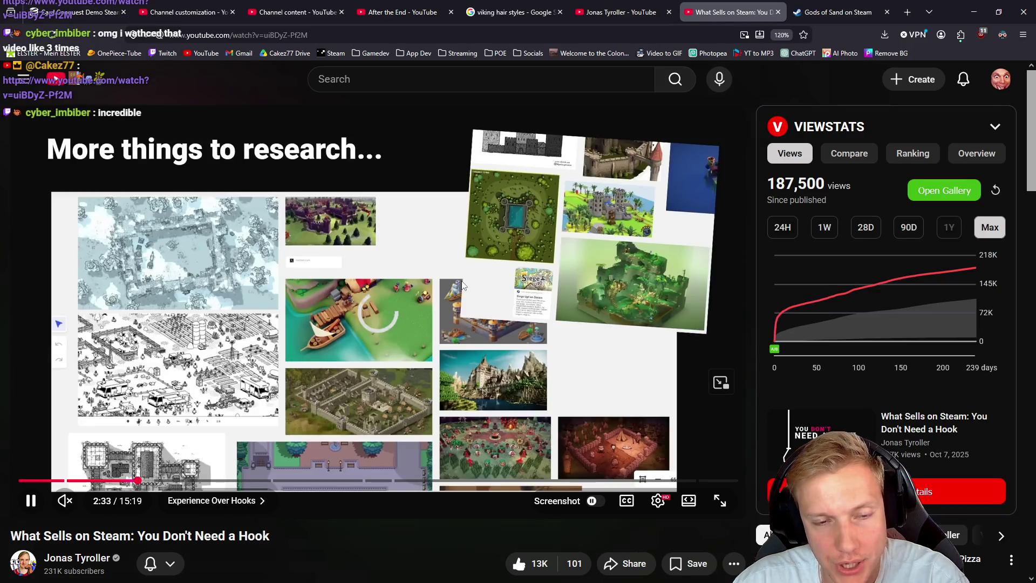
{"action": "left_click", "coordinate": [445, 327]}
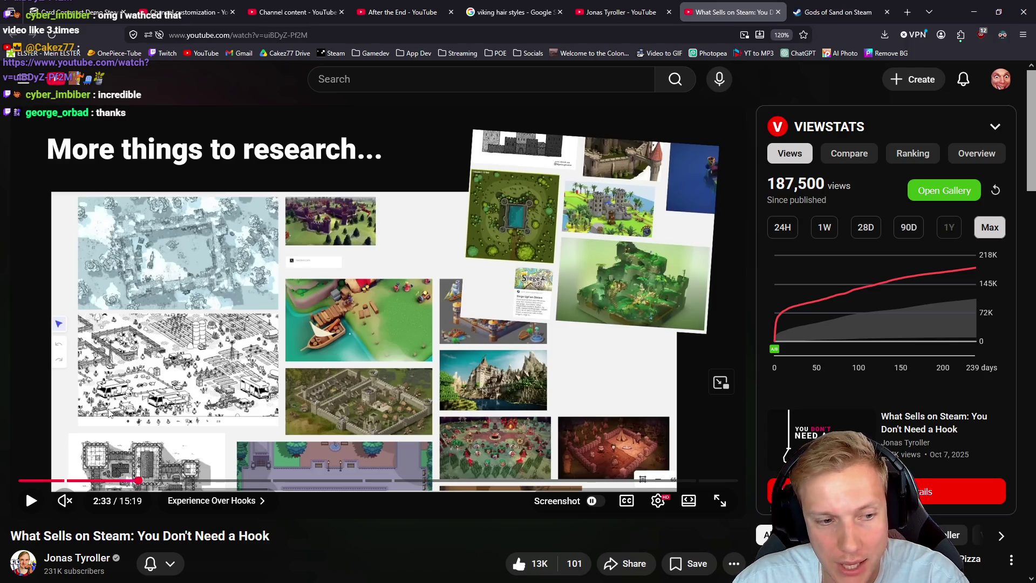
{"action": "left_click", "coordinate": [112, 480]}
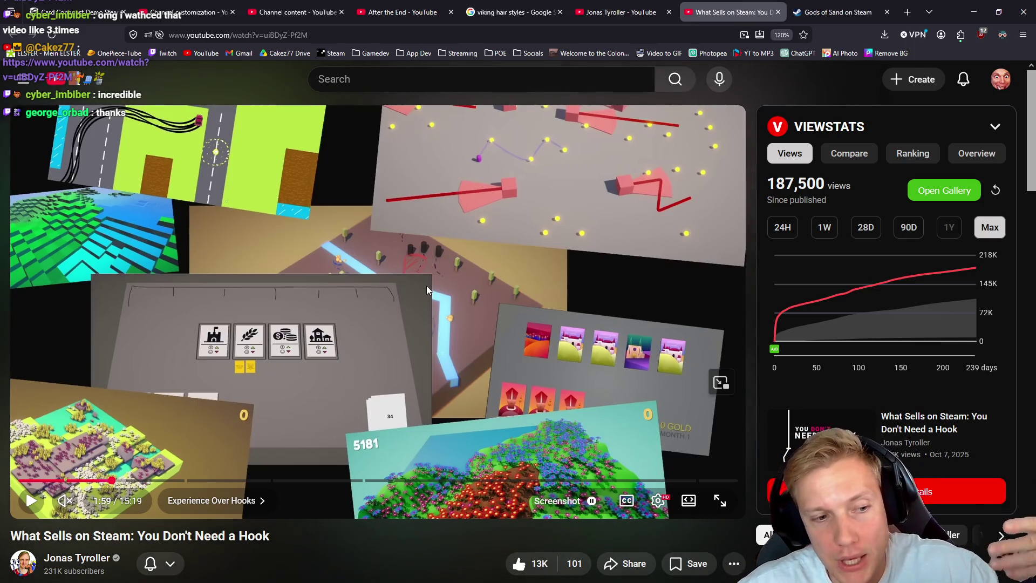
{"action": "mouse_move", "coordinate": [455, 212]}
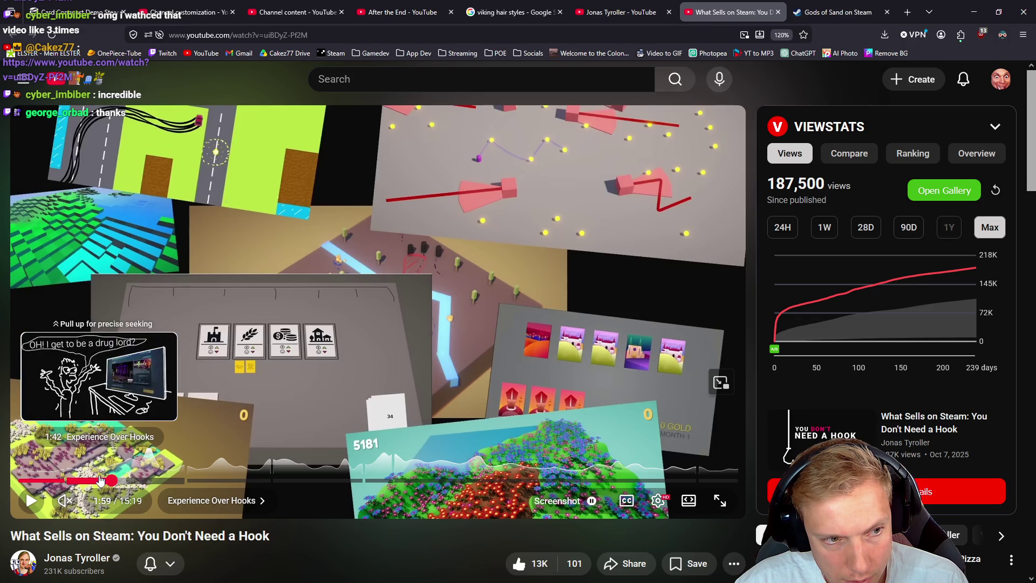
{"action": "left_click", "coordinate": [98, 480]}
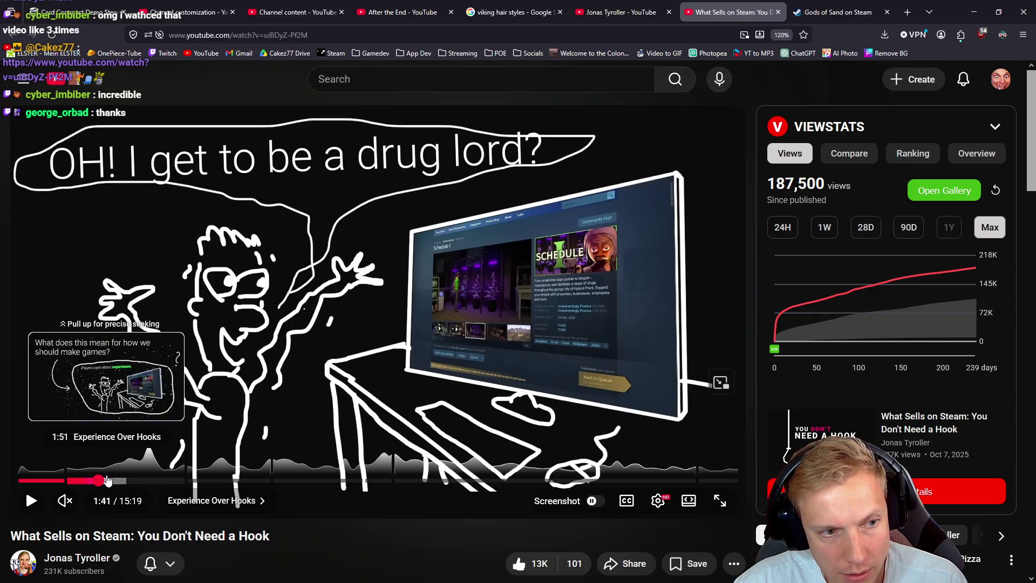
Step: Scrub the video from 1:51 to 2:34, then return to the game window, hiding Discord
{"action": "left_click", "coordinate": [107, 480]}
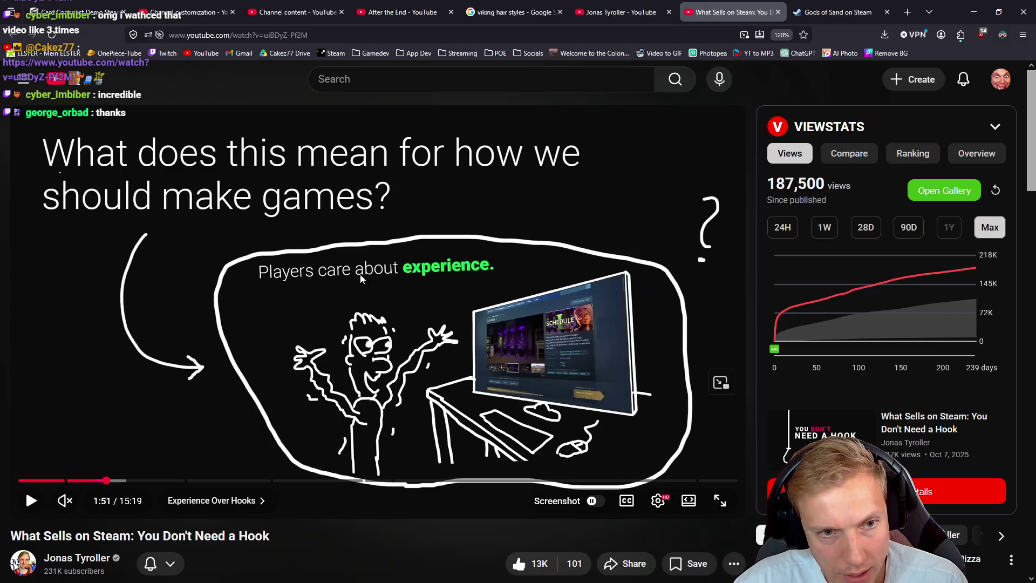
{"action": "left_click_drag", "start_coordinate": [108, 480], "coordinate": [124, 482]}
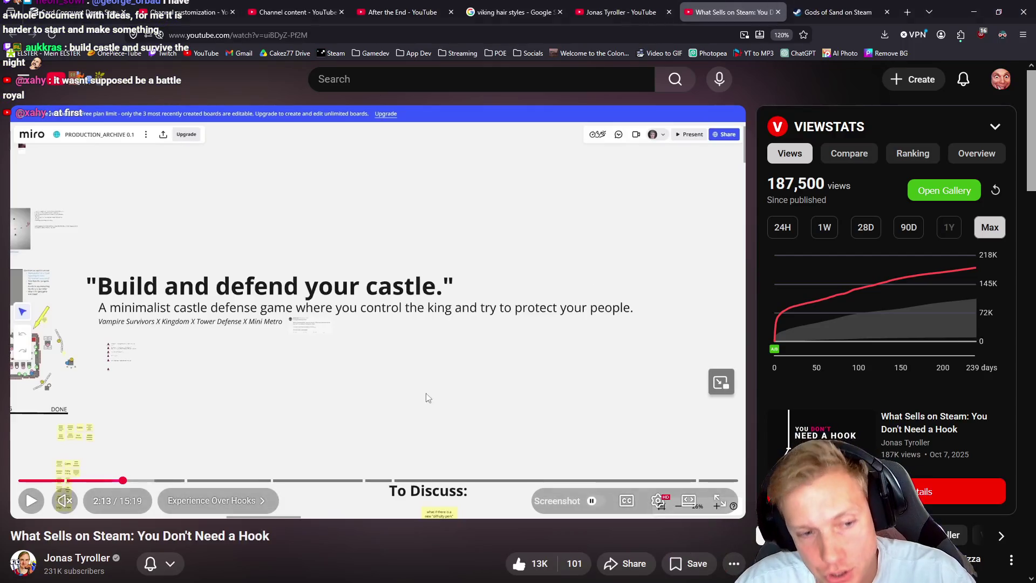
{"action": "mouse_move", "coordinate": [167, 480]}
{"action": "left_mouse_down"}
{"action": "mouse_move", "coordinate": [154, 464]}
{"action": "mouse_move", "coordinate": [219, 427]}
{"action": "left_mouse_up"}
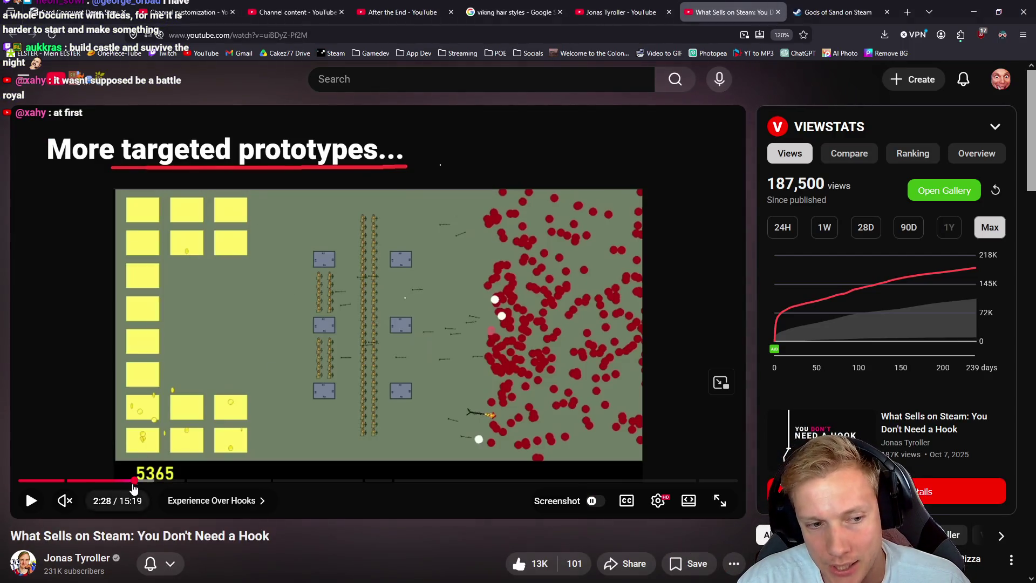
{"action": "left_click_drag", "start_coordinate": [130, 482], "coordinate": [139, 480]}
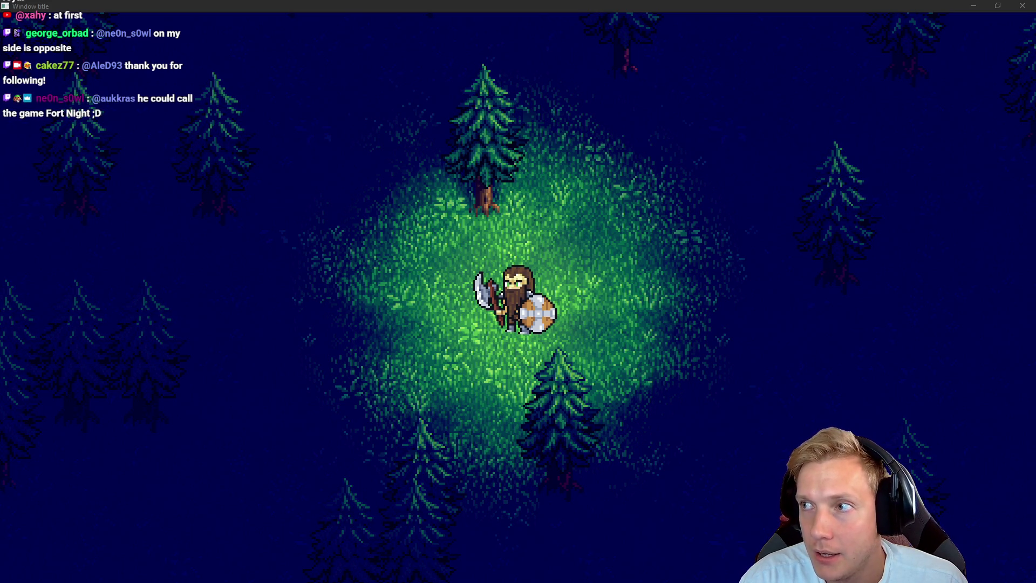
{"action": "key", "text": "alt+Tab"}
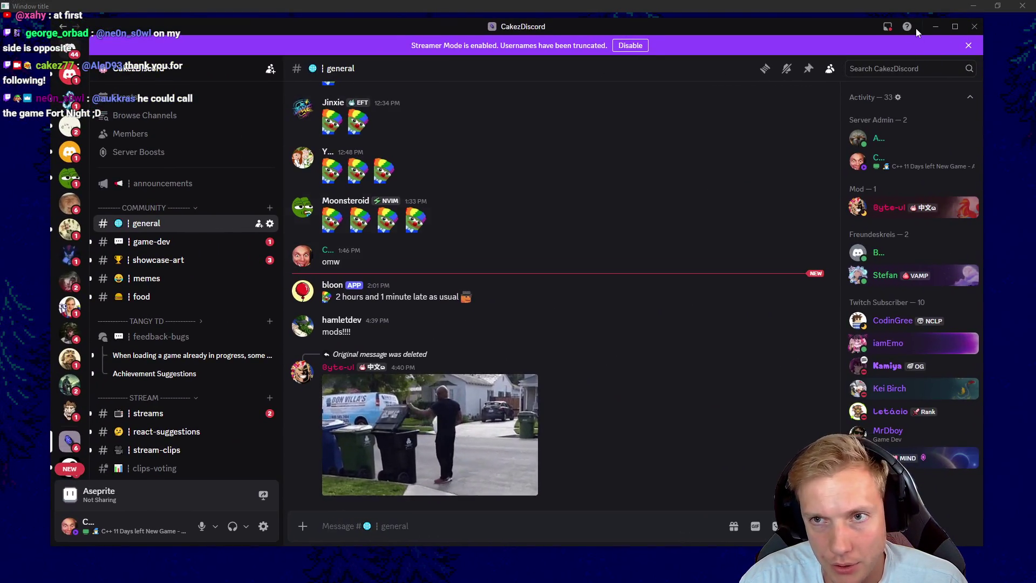
{"action": "left_click", "coordinate": [934, 31]}
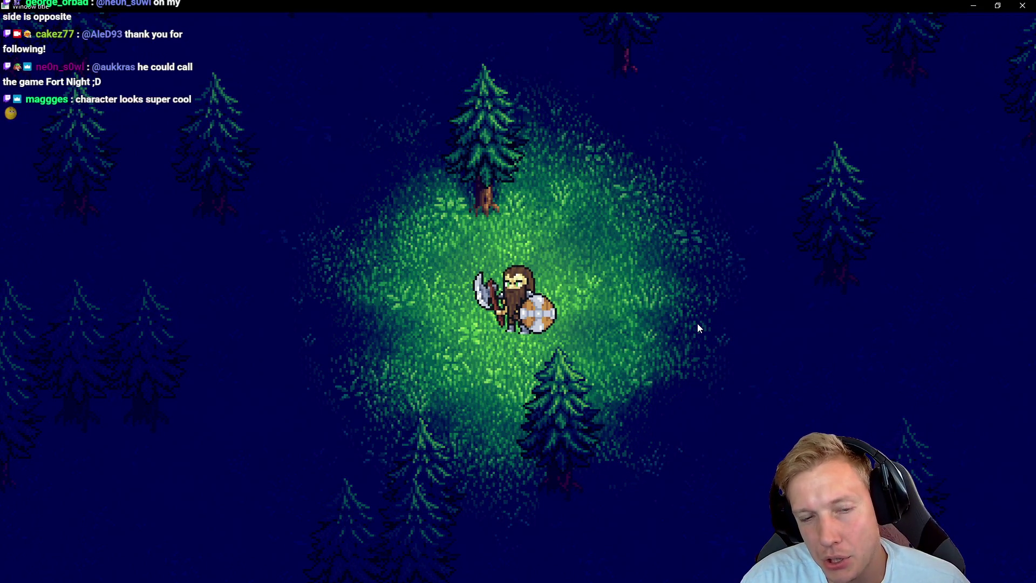